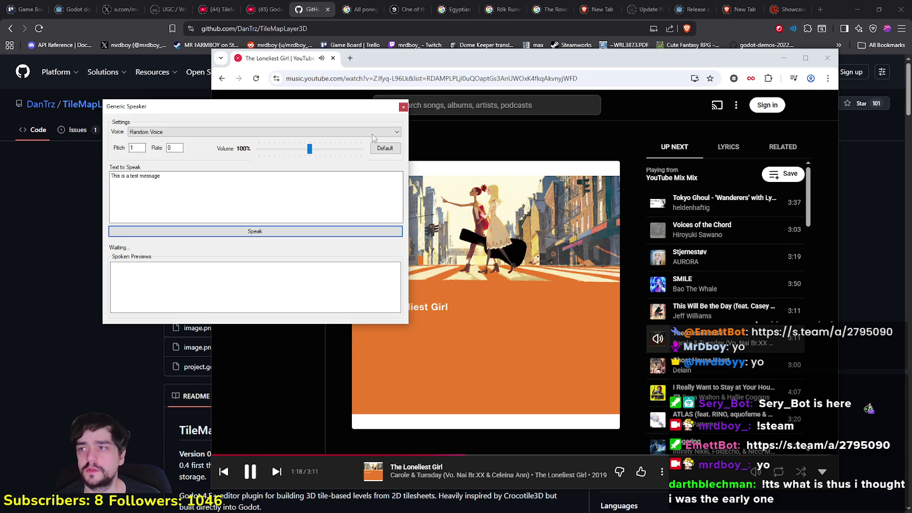
Step: Close the Generic Speaker text-to-speech tester and minimize the YouTube Music window
{"action": "left_click", "coordinate": [182, 180]}
{"action": "key", "text": "ctrl+a"}
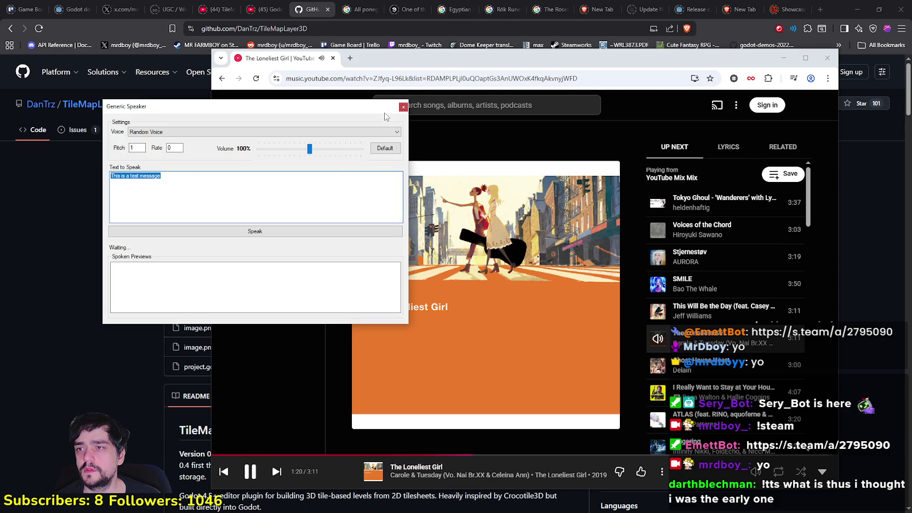
{"action": "left_click", "coordinate": [402, 106]}
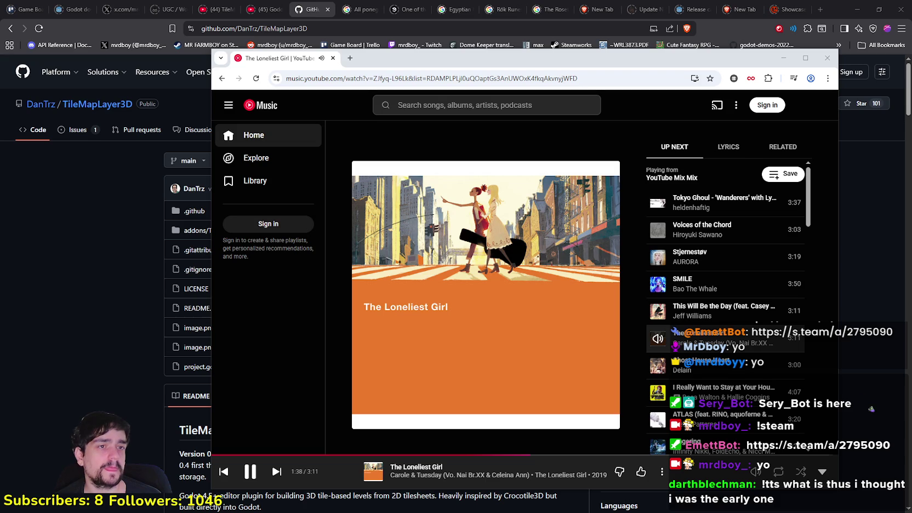
{"action": "left_click", "coordinate": [784, 60]}
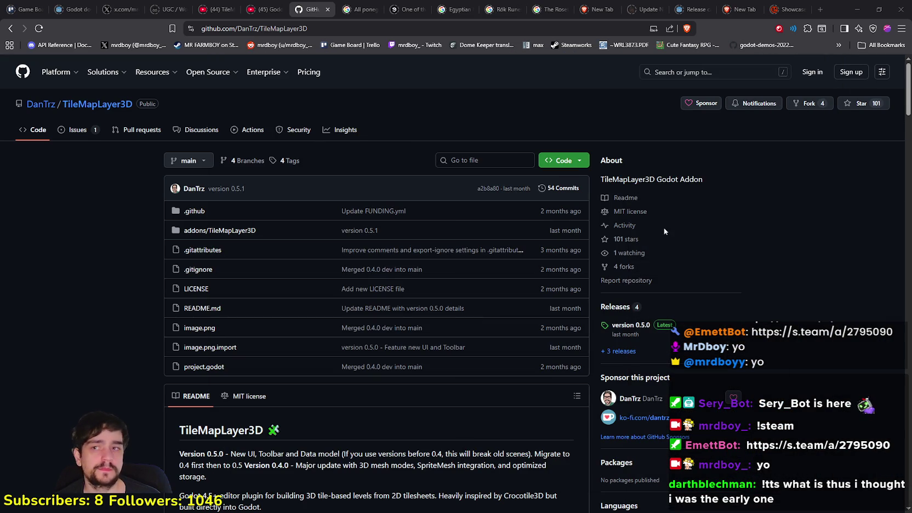
Step: Minimize the GitHub browser to reveal Godot's farmer_npc scene, then Alt+Tab back to YouTube Music
{"action": "left_click", "coordinate": [847, 7]}
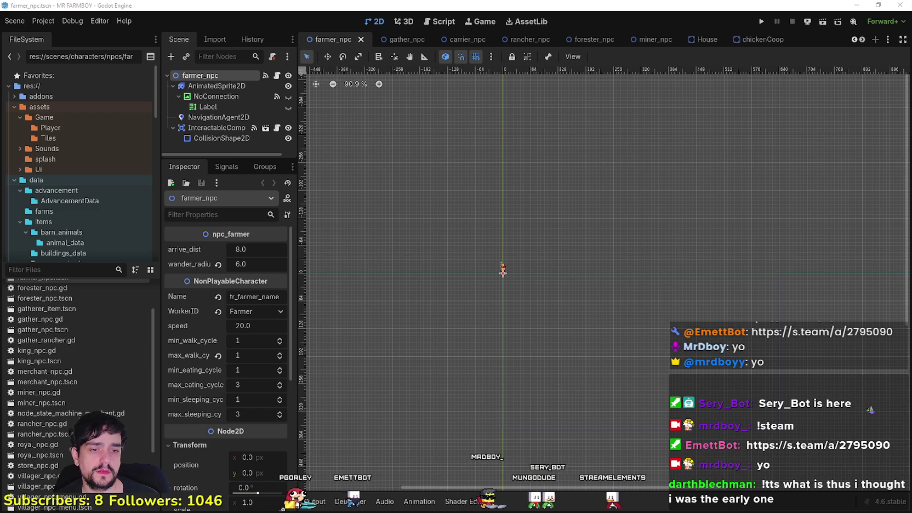
{"action": "key", "text": "alt+Tab"}
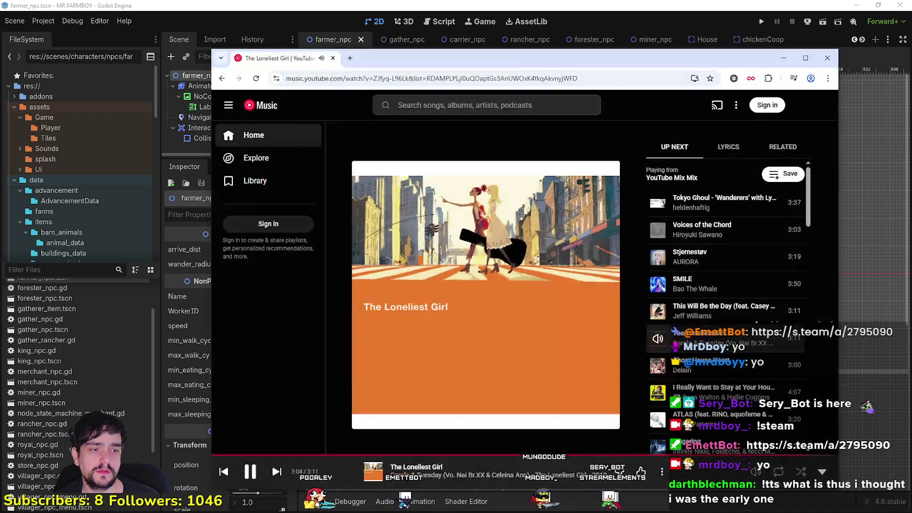
Step: Search Google in a new tab for 'speaker.bot replay tts'
{"action": "left_click", "coordinate": [350, 58]}
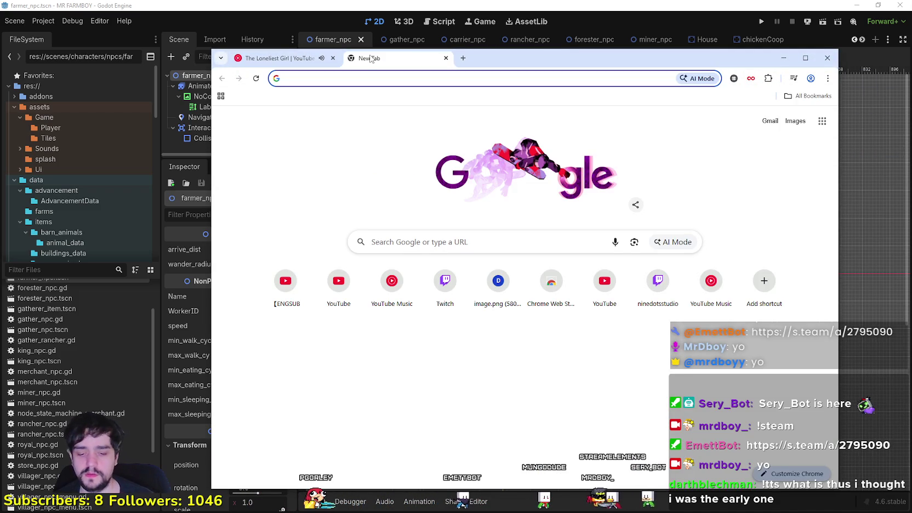
{"action": "type", "text": "speaker."}
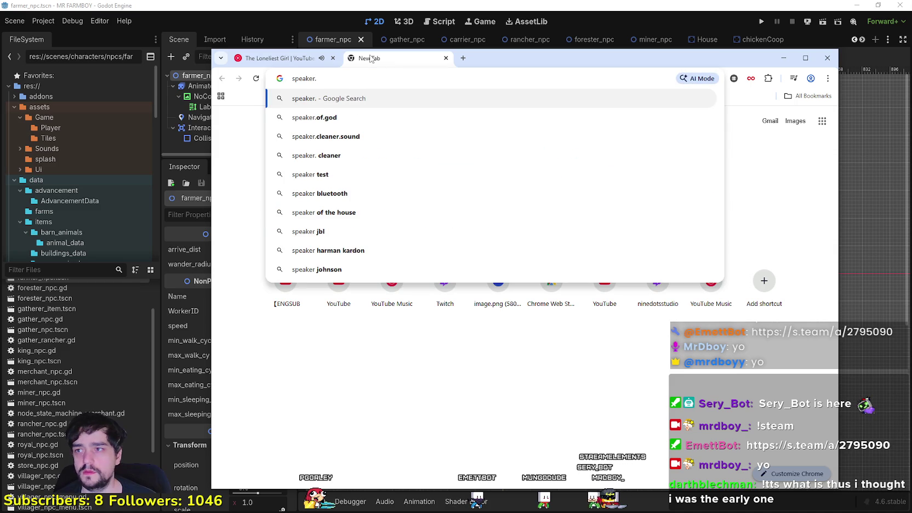
{"action": "type", "text": "bot replay tts"}
{"action": "key", "text": "Return"}
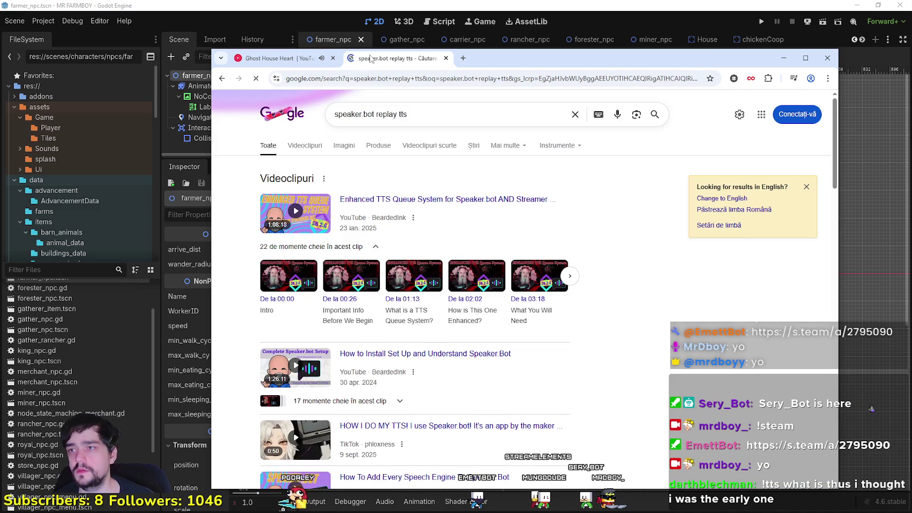
Step: Open the Speaker.bot 'Events' guide from the search results
{"action": "scroll", "coordinate": [416, 285], "scroll_direction": "down", "scroll_amount": 5}
{"action": "scroll", "coordinate": [614, 315], "scroll_direction": "down", "scroll_amount": 5}
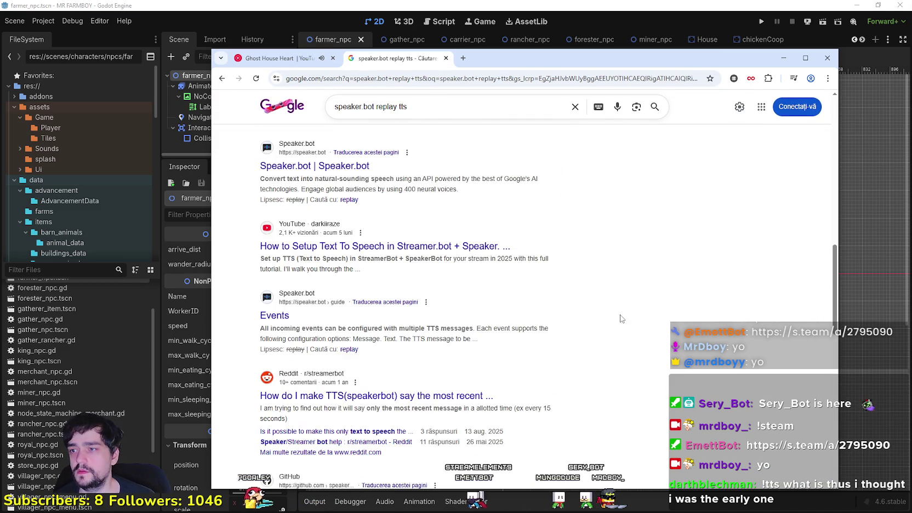
{"action": "scroll", "coordinate": [612, 321], "scroll_direction": "up", "scroll_amount": 2}
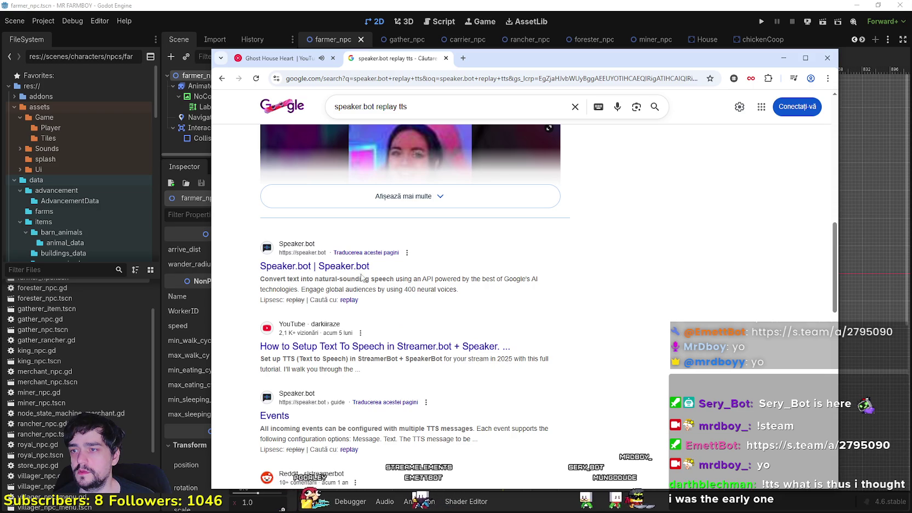
{"action": "scroll", "coordinate": [466, 362], "scroll_direction": "down", "scroll_amount": 3}
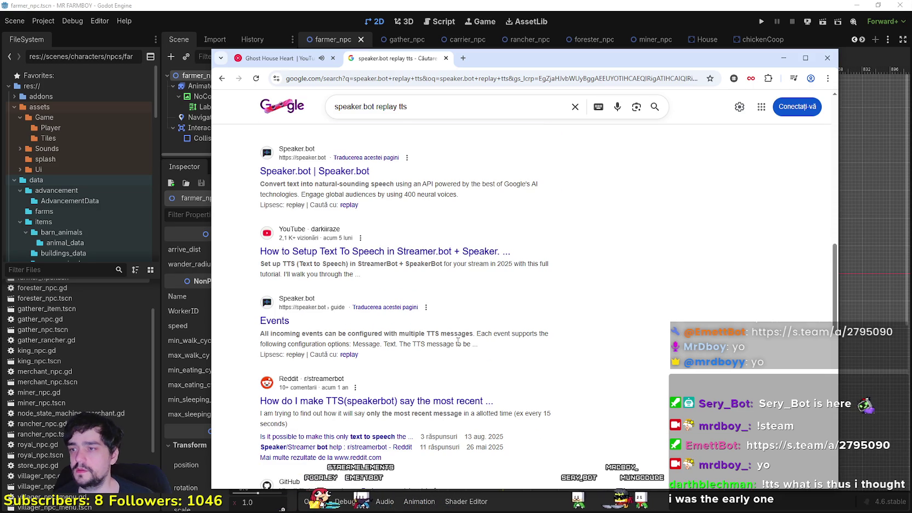
{"action": "scroll", "coordinate": [457, 341], "scroll_direction": "down", "scroll_amount": 1}
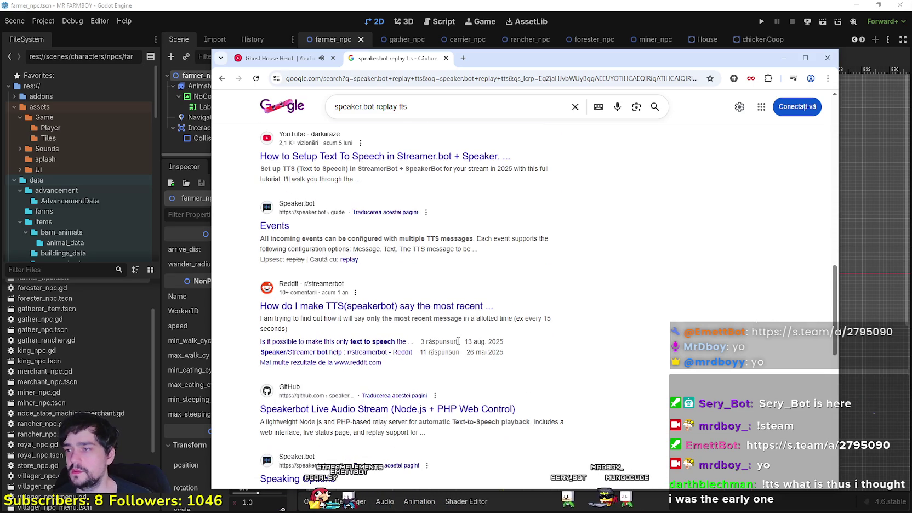
{"action": "left_click", "coordinate": [274, 225]}
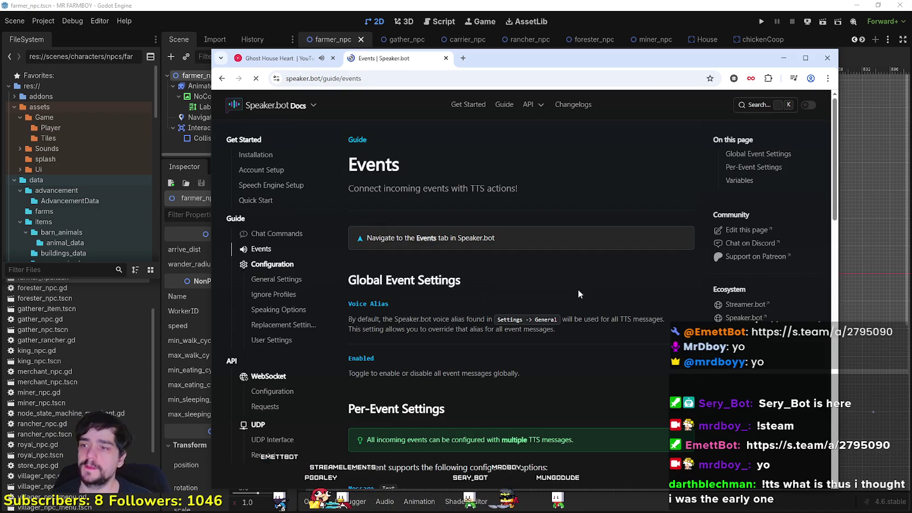
Step: Read through the Speaker.bot Events guide down to its Variables table
{"action": "scroll", "coordinate": [561, 289], "scroll_direction": "down", "scroll_amount": 4}
{"action": "scroll", "coordinate": [558, 287], "scroll_direction": "down", "scroll_amount": 1}
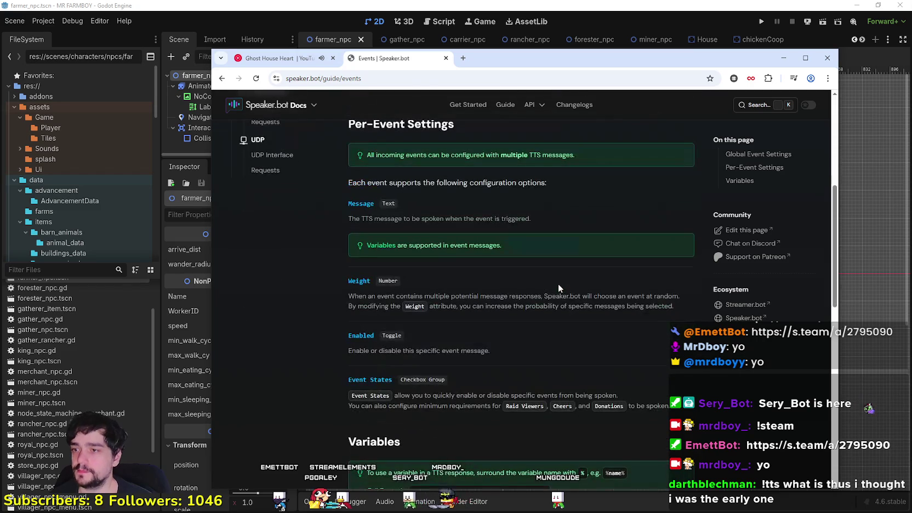
{"action": "scroll", "coordinate": [558, 283], "scroll_direction": "down", "scroll_amount": 2}
{"action": "scroll", "coordinate": [507, 245], "scroll_direction": "down", "scroll_amount": 1}
{"action": "scroll", "coordinate": [506, 245], "scroll_direction": "down", "scroll_amount": 2}
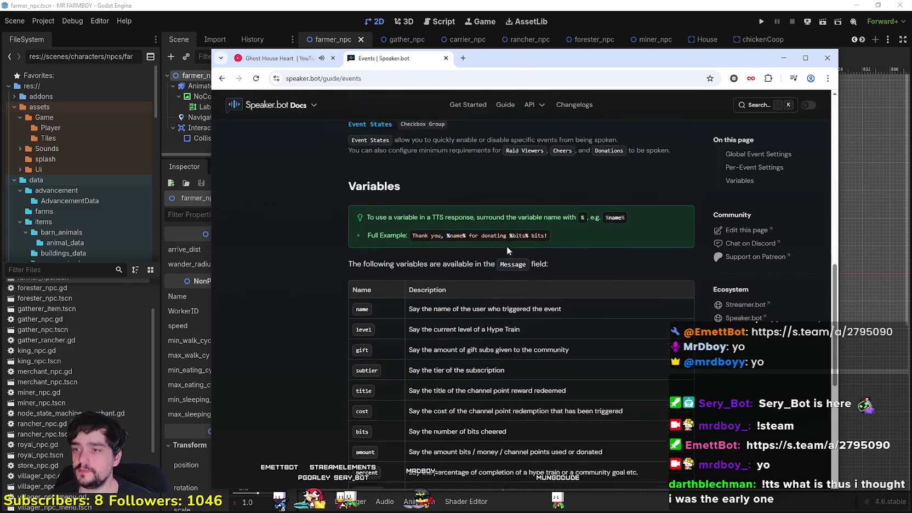
{"action": "scroll", "coordinate": [506, 245], "scroll_direction": "up", "scroll_amount": 8}
{"action": "scroll", "coordinate": [445, 250], "scroll_direction": "down", "scroll_amount": 3}
{"action": "scroll", "coordinate": [443, 246], "scroll_direction": "down", "scroll_amount": 5}
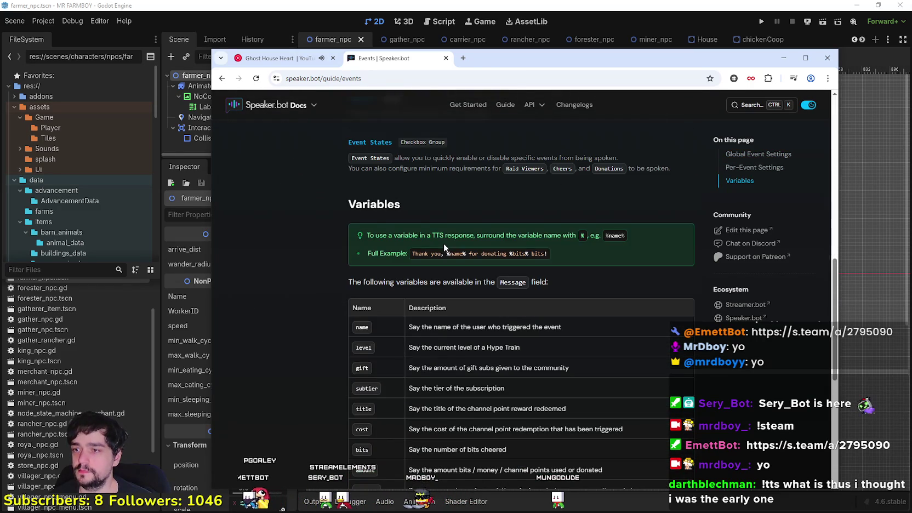
{"action": "scroll", "coordinate": [442, 248], "scroll_direction": "down", "scroll_amount": 4}
{"action": "scroll", "coordinate": [373, 197], "scroll_direction": "down", "scroll_amount": 1}
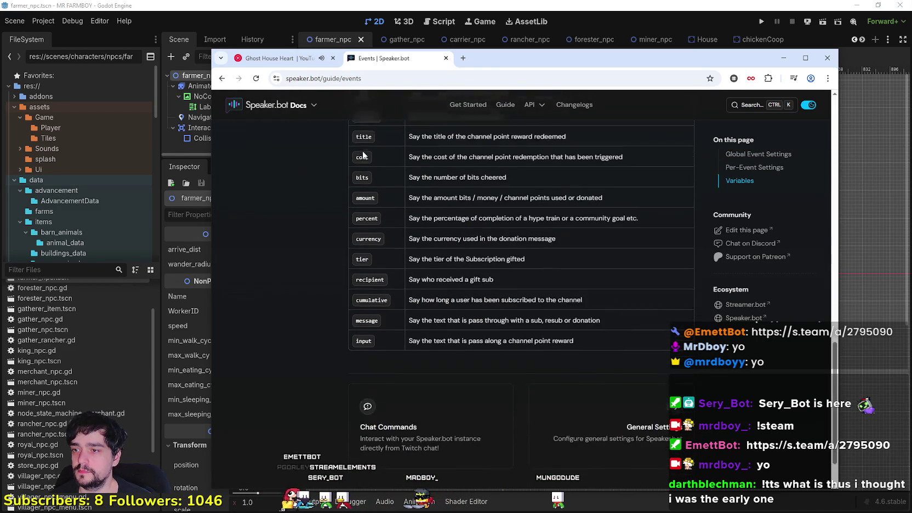
{"action": "scroll", "coordinate": [378, 258], "scroll_direction": "down", "scroll_amount": 1}
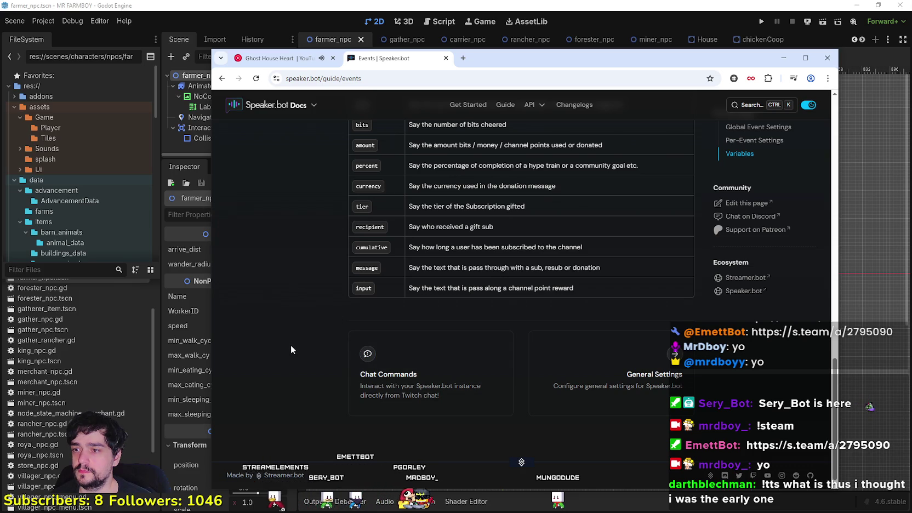
Step: Open the Chat Commands page and read through its default TTS commands table
{"action": "left_click", "coordinate": [366, 386]}
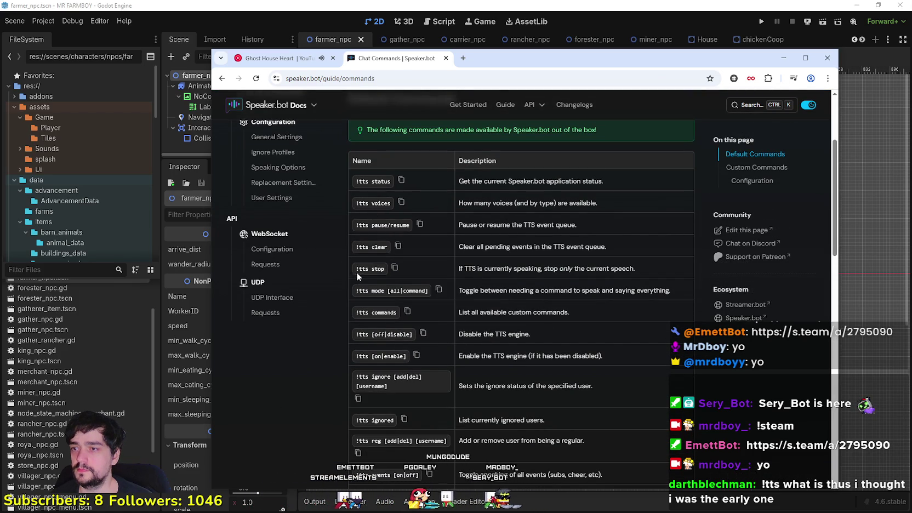
{"action": "scroll", "coordinate": [345, 306], "scroll_direction": "down", "scroll_amount": 1}
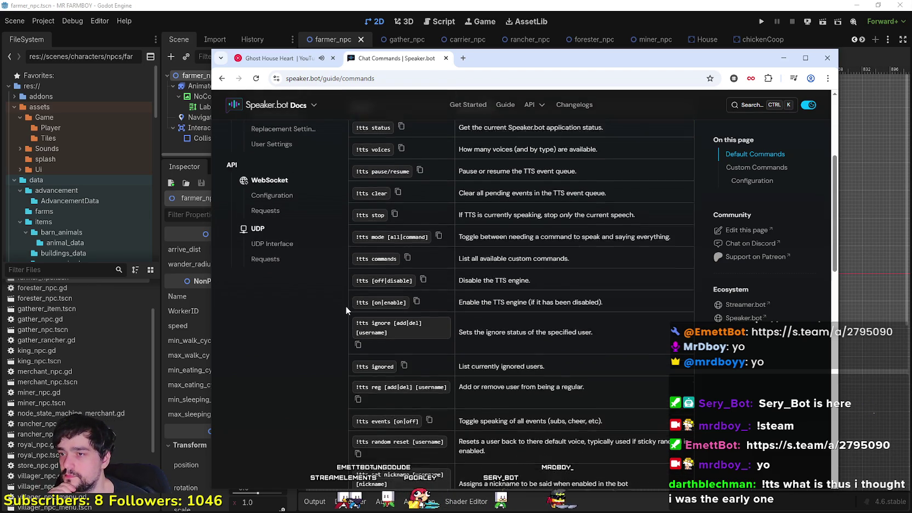
{"action": "scroll", "coordinate": [346, 306], "scroll_direction": "down", "scroll_amount": 2}
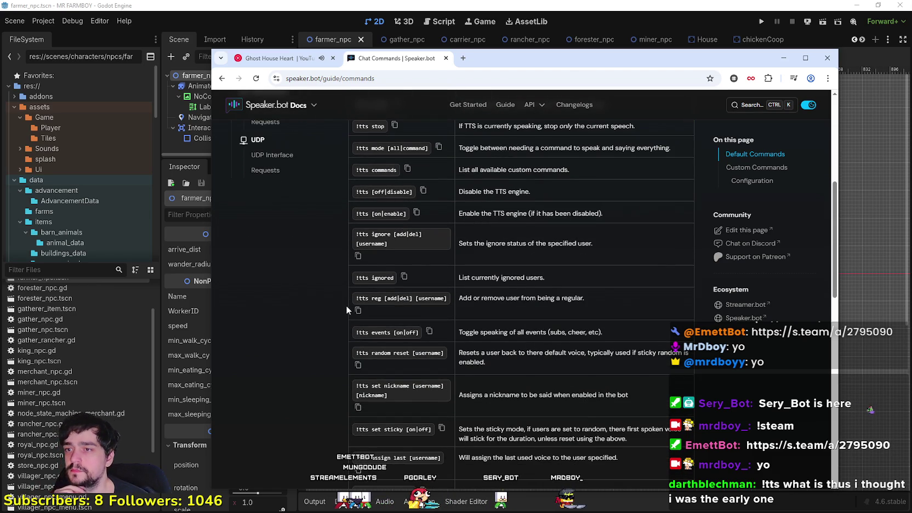
{"action": "scroll", "coordinate": [346, 309], "scroll_direction": "down", "scroll_amount": 2}
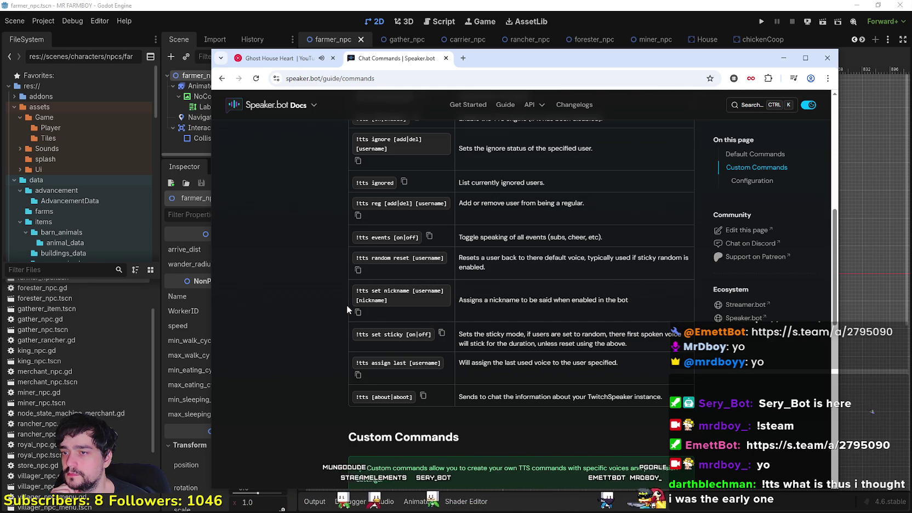
{"action": "scroll", "coordinate": [346, 305], "scroll_direction": "down", "scroll_amount": 3}
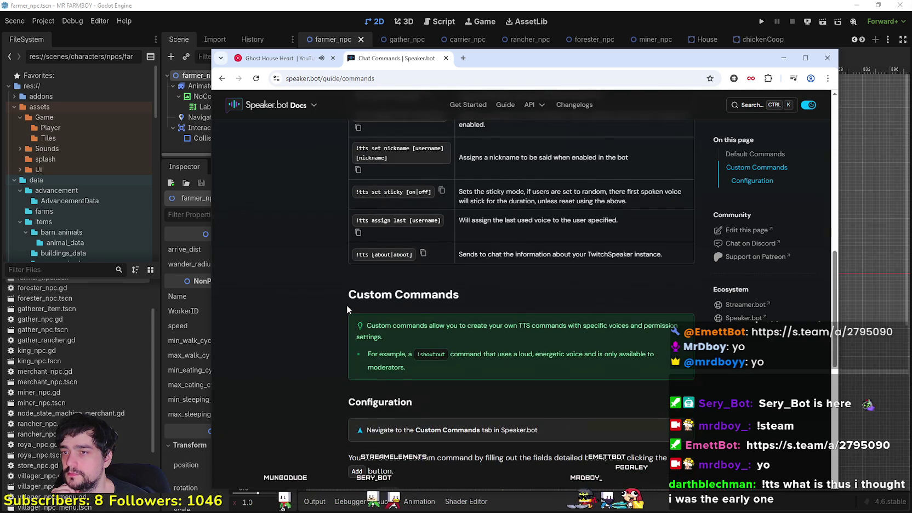
{"action": "scroll", "coordinate": [347, 305], "scroll_direction": "up", "scroll_amount": 2}
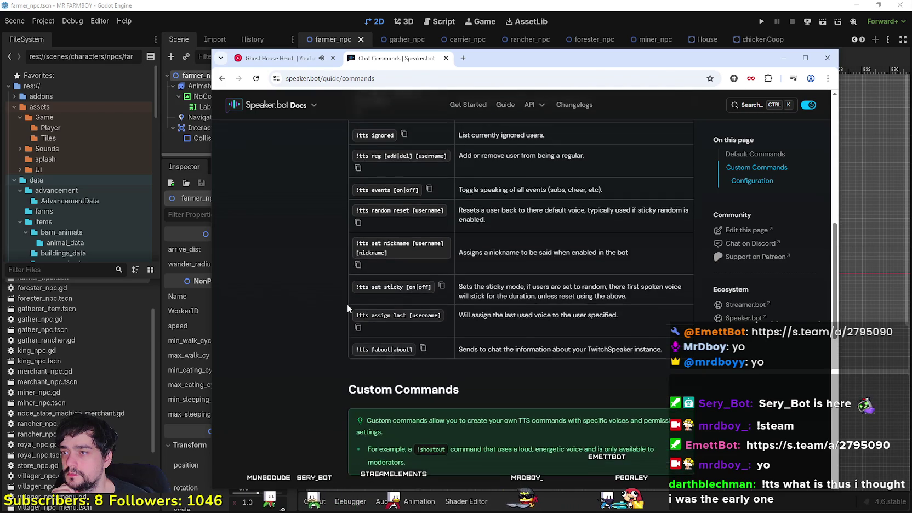
{"action": "scroll", "coordinate": [347, 303], "scroll_direction": "up", "scroll_amount": 5}
{"action": "scroll", "coordinate": [347, 304], "scroll_direction": "up", "scroll_amount": 2}
{"action": "scroll", "coordinate": [346, 304], "scroll_direction": "up", "scroll_amount": 2}
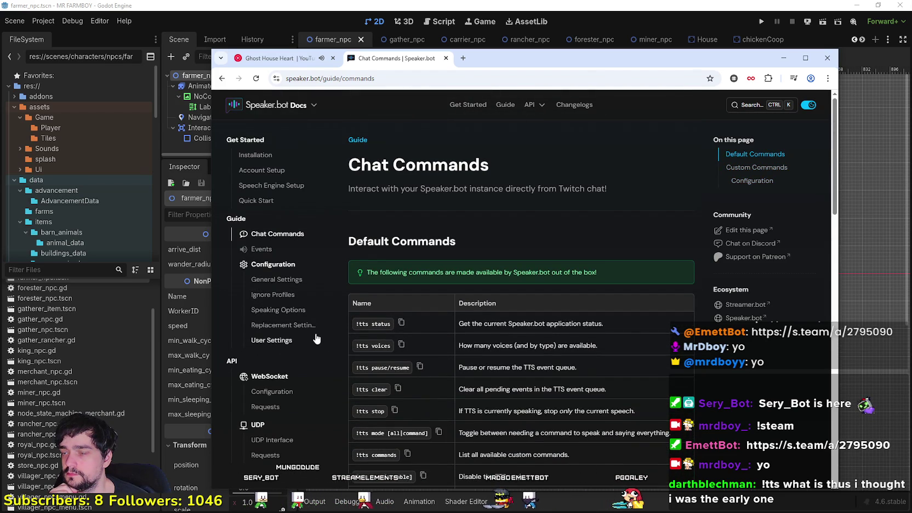
Step: Search the Speaker.bot docs for 'replay', then dismiss the search
{"action": "left_click", "coordinate": [749, 105]}
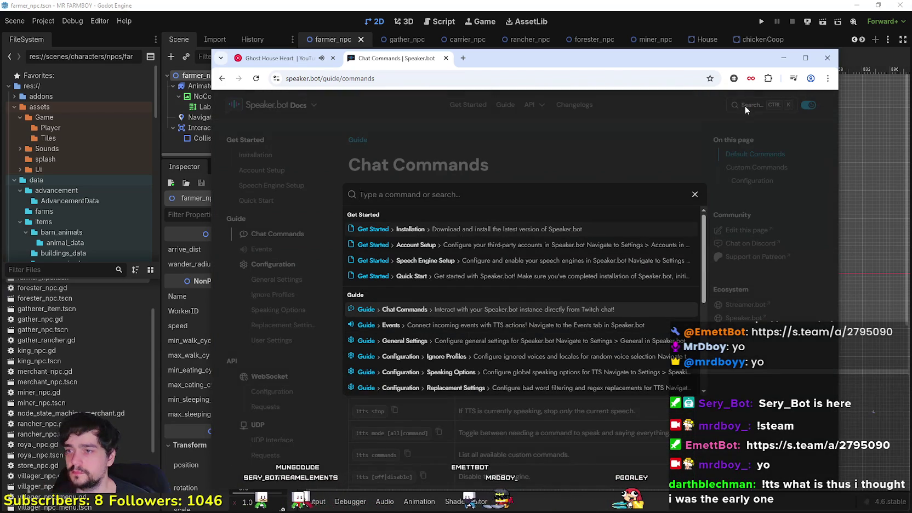
{"action": "type", "text": "replay"}
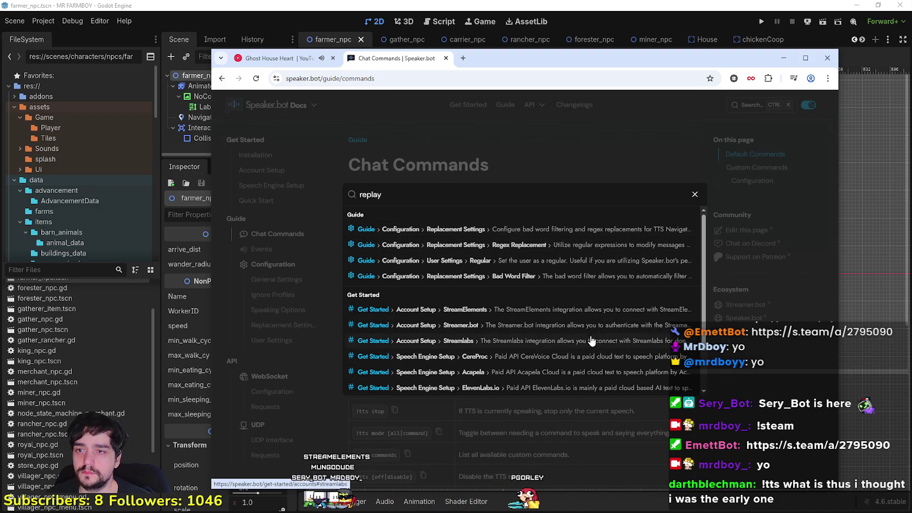
{"action": "scroll", "coordinate": [603, 286], "scroll_direction": "down", "scroll_amount": 2}
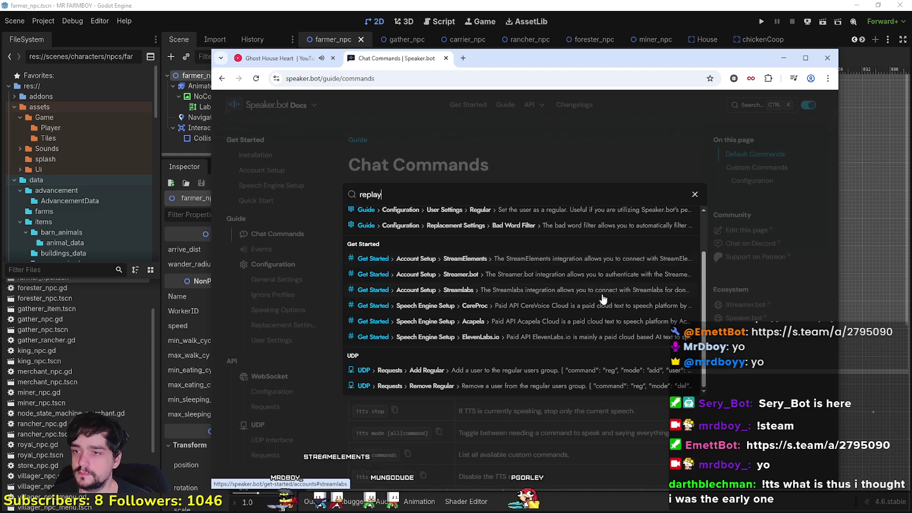
{"action": "scroll", "coordinate": [550, 264], "scroll_direction": "up", "scroll_amount": 3}
{"action": "left_click", "coordinate": [560, 166]}
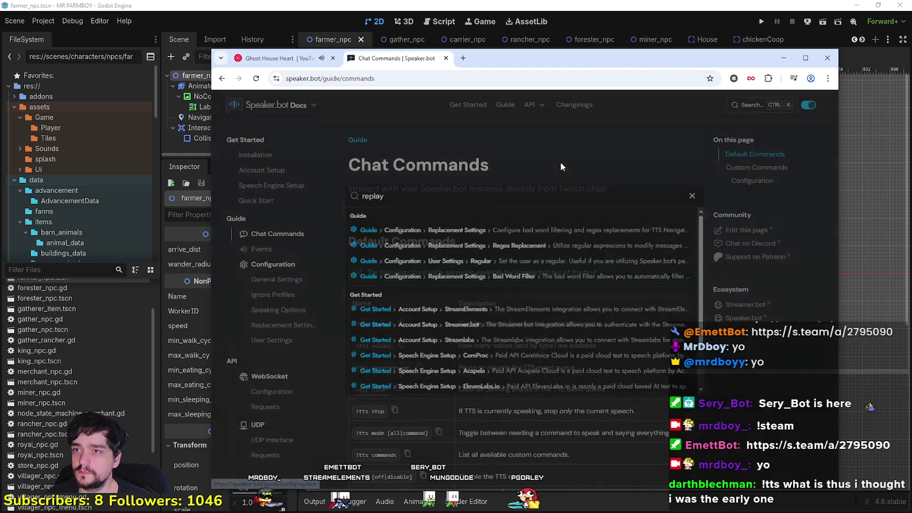
Step: Revisit Chat Commands and highlight the clear and tts mode command descriptions
{"action": "left_click", "coordinate": [221, 78]}
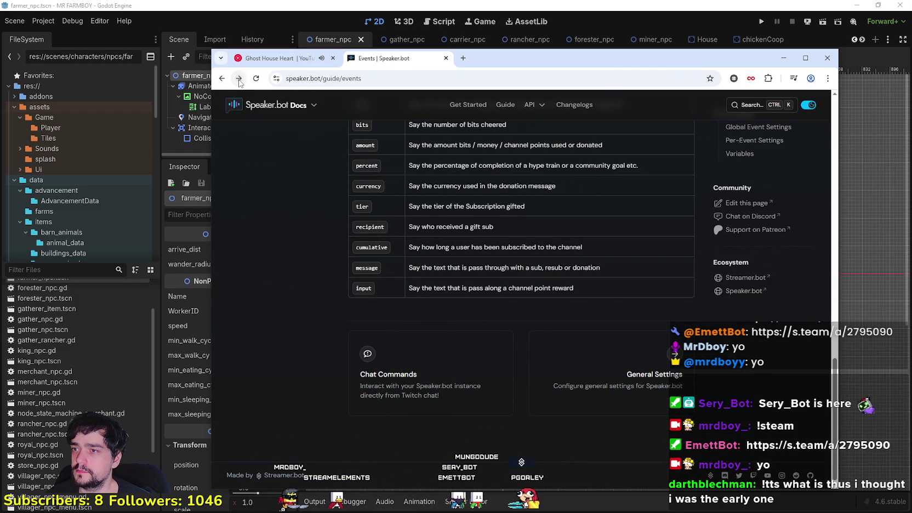
{"action": "left_click", "coordinate": [239, 79]}
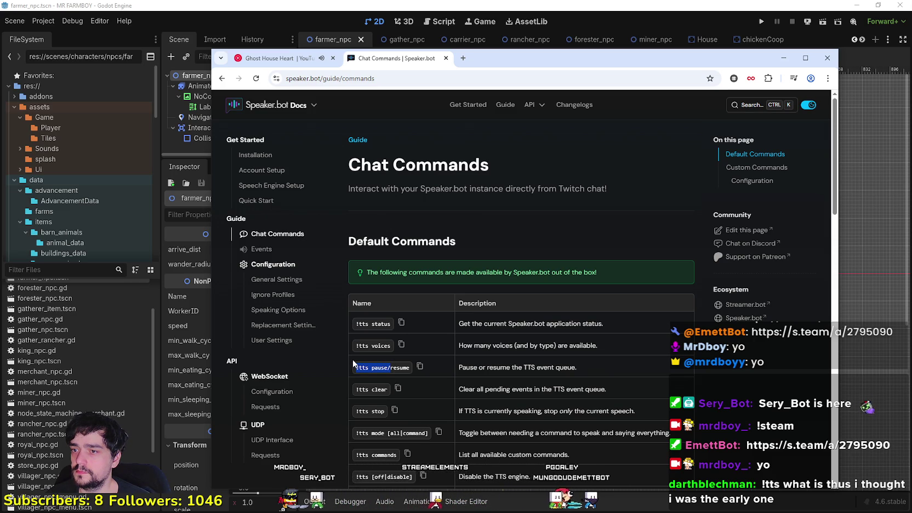
{"action": "scroll", "coordinate": [572, 395], "scroll_direction": "down", "scroll_amount": 2}
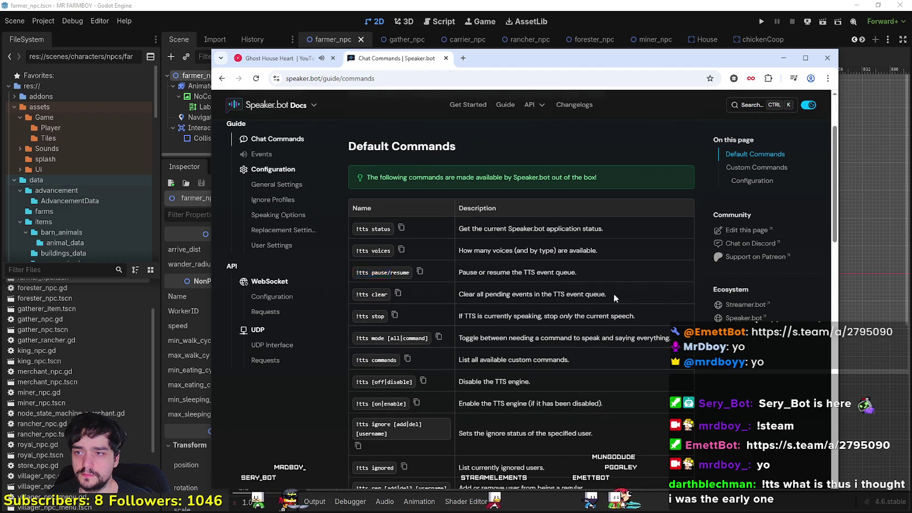
{"action": "left_click_drag", "start_coordinate": [611, 294], "coordinate": [473, 296]}
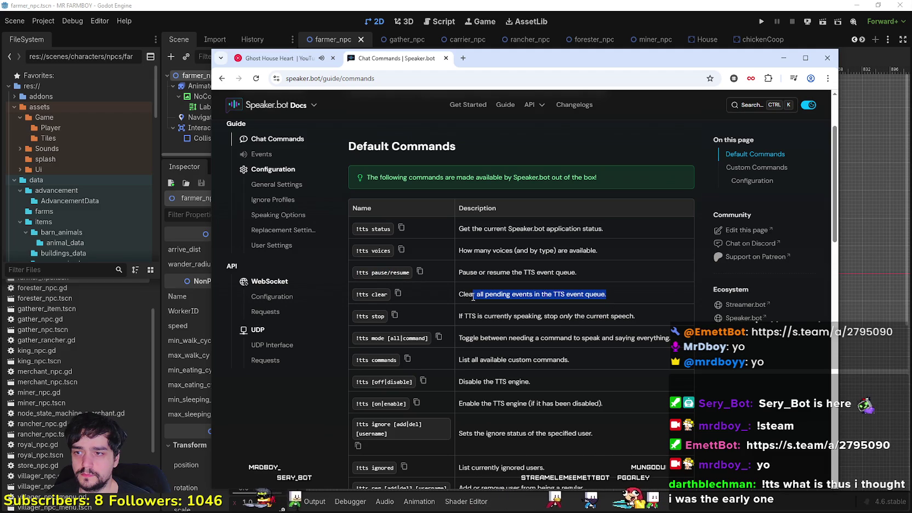
{"action": "left_click", "coordinate": [654, 348]}
{"action": "left_click_drag", "start_coordinate": [654, 348], "coordinate": [492, 328]}
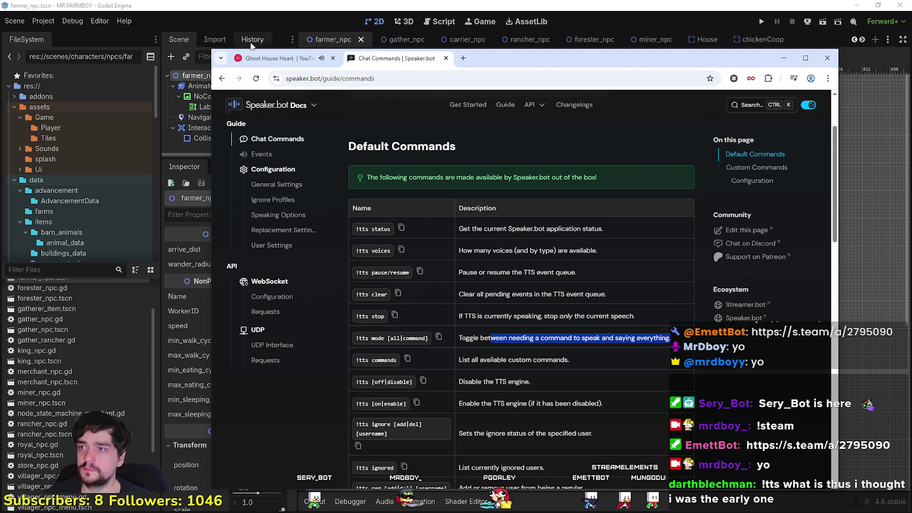
Step: Go back twice to the Google results for 'speaker.bot replay tts'
{"action": "left_click", "coordinate": [222, 78]}
{"action": "left_click", "coordinate": [222, 79]}
{"action": "scroll", "coordinate": [554, 372], "scroll_direction": "down", "scroll_amount": 2}
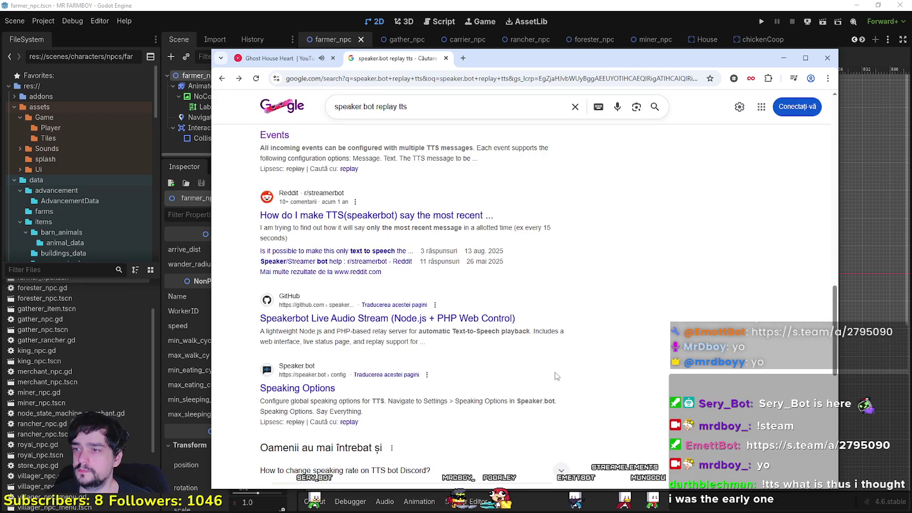
Step: Open the Reddit thread on most-recent-message TTS in a new tab and read the first replies
{"action": "right_click", "coordinate": [395, 217]}
{"action": "left_click", "coordinate": [433, 228]}
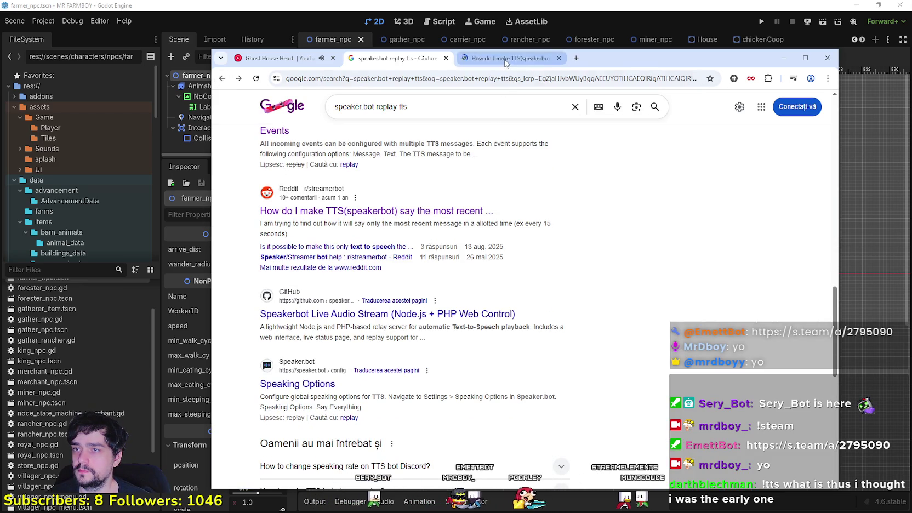
{"action": "key", "text": "ctrl+Tab"}
{"action": "scroll", "coordinate": [559, 299], "scroll_direction": "down", "scroll_amount": 3}
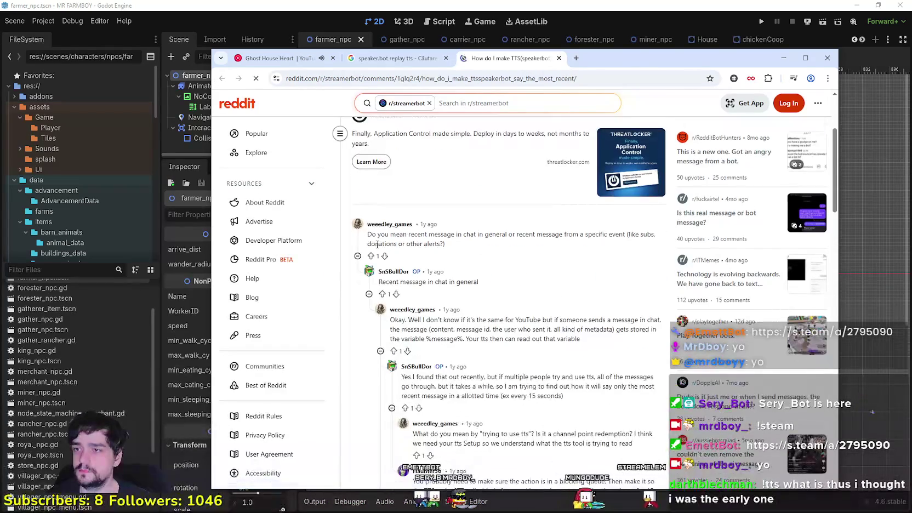
{"action": "left_click_drag", "start_coordinate": [364, 239], "coordinate": [454, 249]}
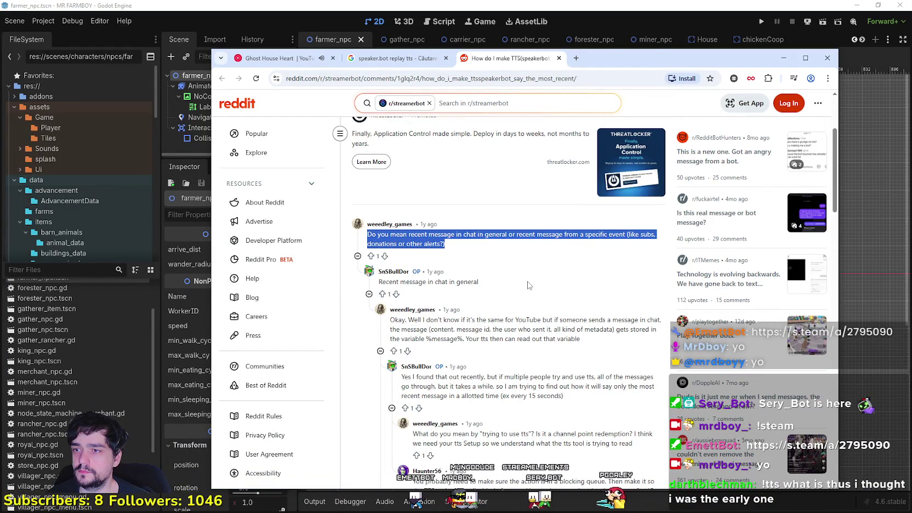
{"action": "left_click", "coordinate": [457, 244]}
{"action": "scroll", "coordinate": [466, 233], "scroll_direction": "down", "scroll_amount": 3}
{"action": "left_click_drag", "start_coordinate": [383, 177], "coordinate": [581, 197]}
{"action": "left_click", "coordinate": [506, 241]}
{"action": "left_click_drag", "start_coordinate": [490, 234], "coordinate": [657, 247]}
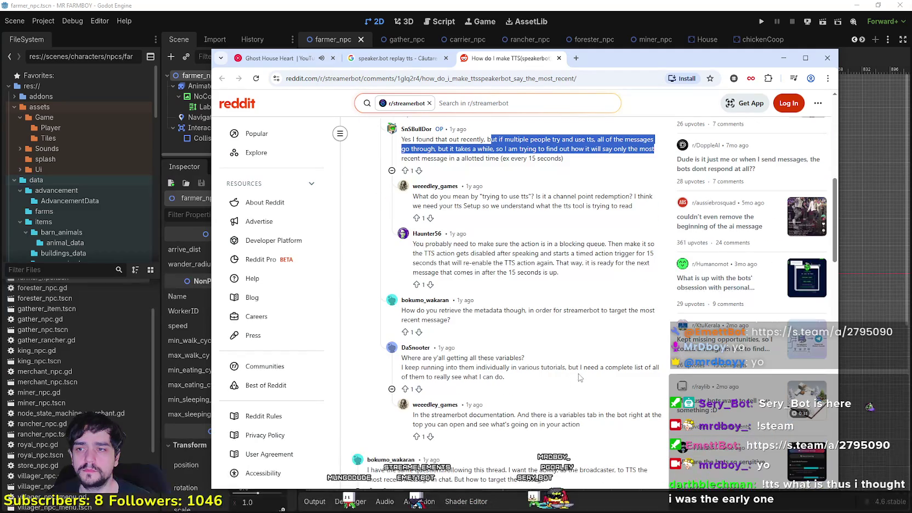
Step: Read further down to the reply suggesting saving the message in a global variable
{"action": "scroll", "coordinate": [579, 377], "scroll_direction": "down", "scroll_amount": 2}
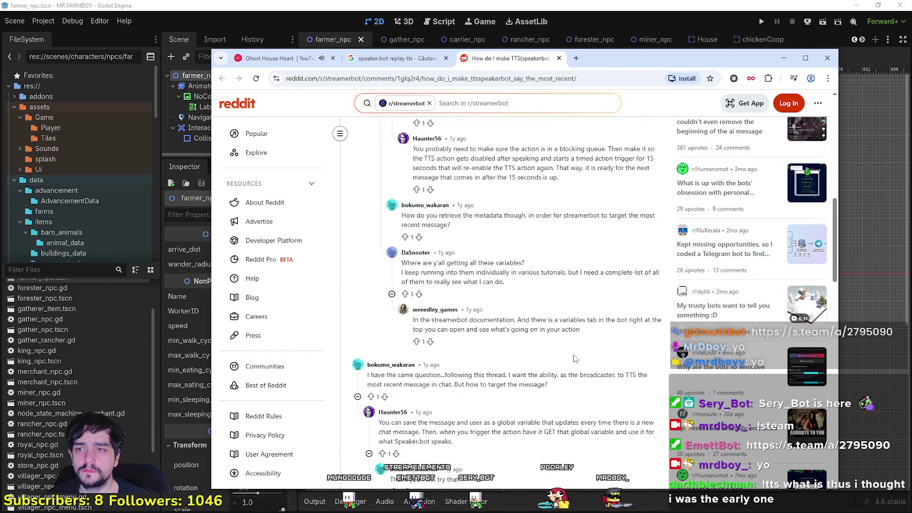
{"action": "scroll", "coordinate": [574, 359], "scroll_direction": "down", "scroll_amount": 2}
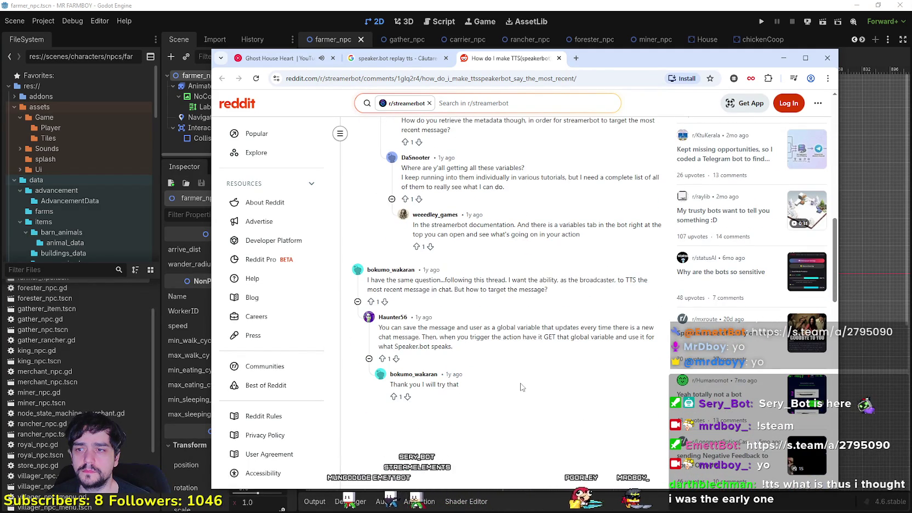
{"action": "scroll", "coordinate": [493, 350], "scroll_direction": "down", "scroll_amount": 1}
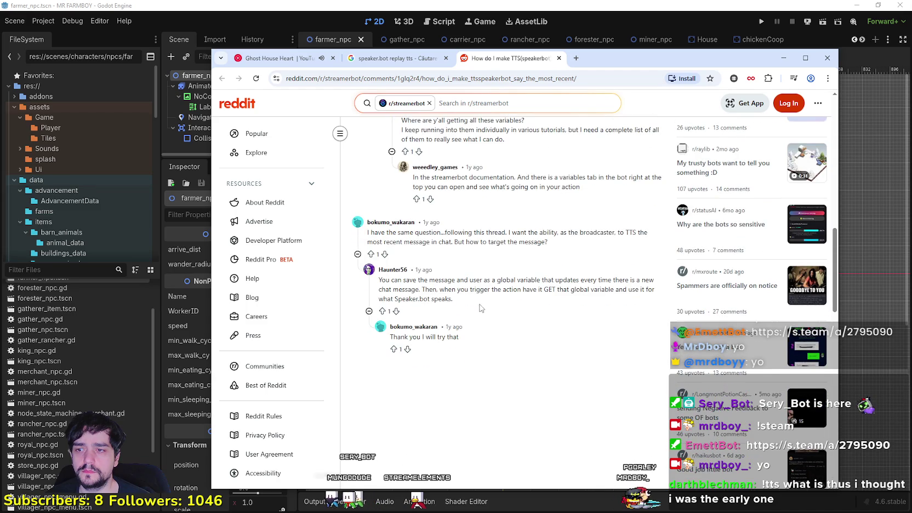
{"action": "left_click_drag", "start_coordinate": [439, 279], "coordinate": [555, 279]}
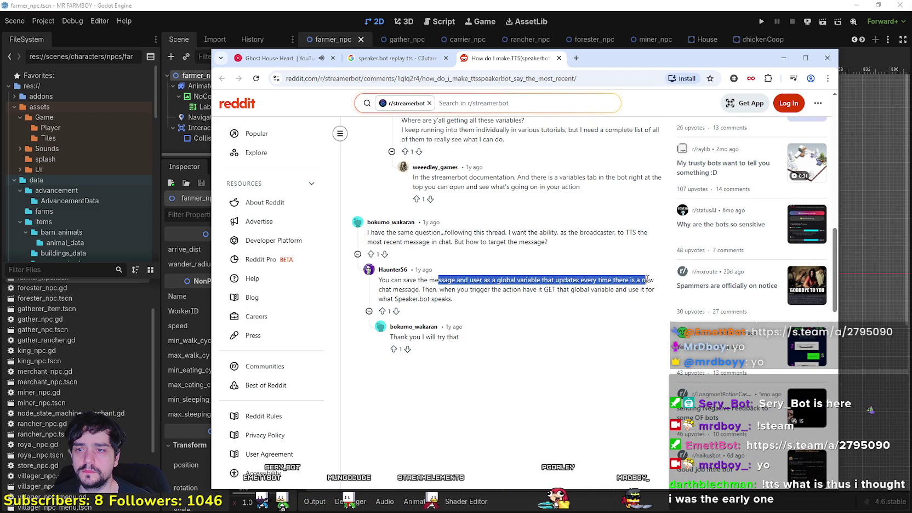
{"action": "left_click_drag", "start_coordinate": [558, 278], "coordinate": [655, 290]}
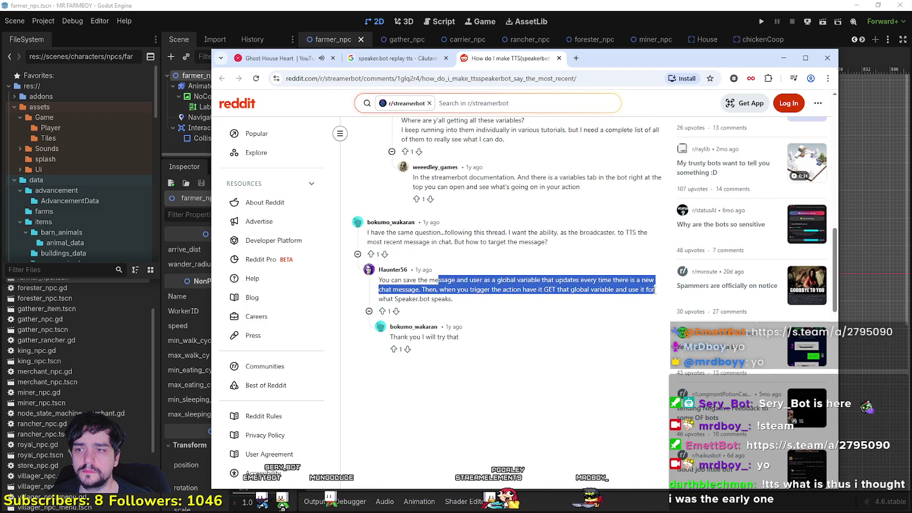
{"action": "left_click", "coordinate": [603, 368]}
{"action": "scroll", "coordinate": [601, 362], "scroll_direction": "down", "scroll_amount": 1}
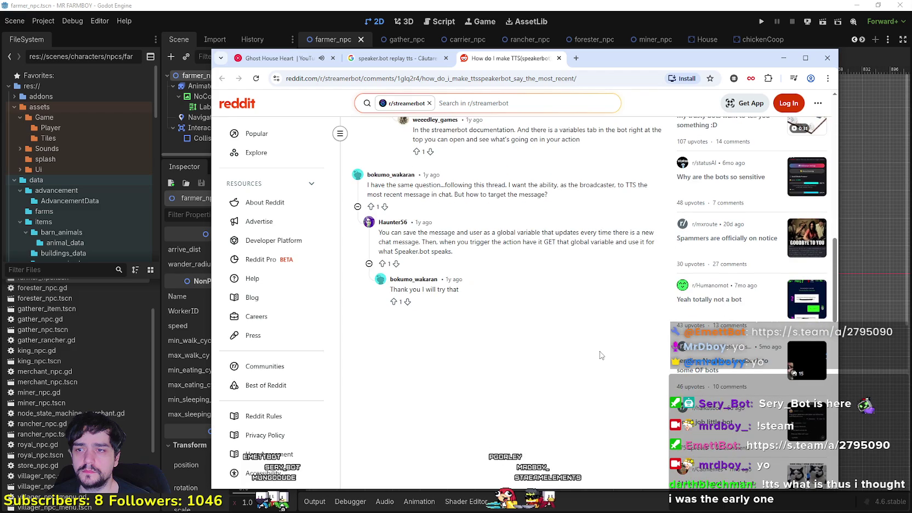
Step: Check the second page of Google results for 'speaker.bot replay tts'
{"action": "left_click", "coordinate": [372, 58]}
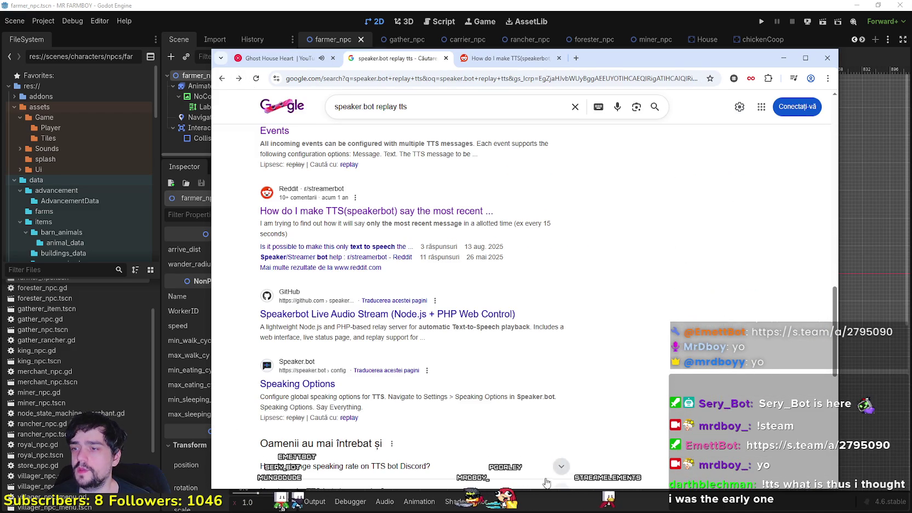
{"action": "scroll", "coordinate": [441, 387], "scroll_direction": "down", "scroll_amount": 1}
{"action": "scroll", "coordinate": [432, 363], "scroll_direction": "down", "scroll_amount": 3}
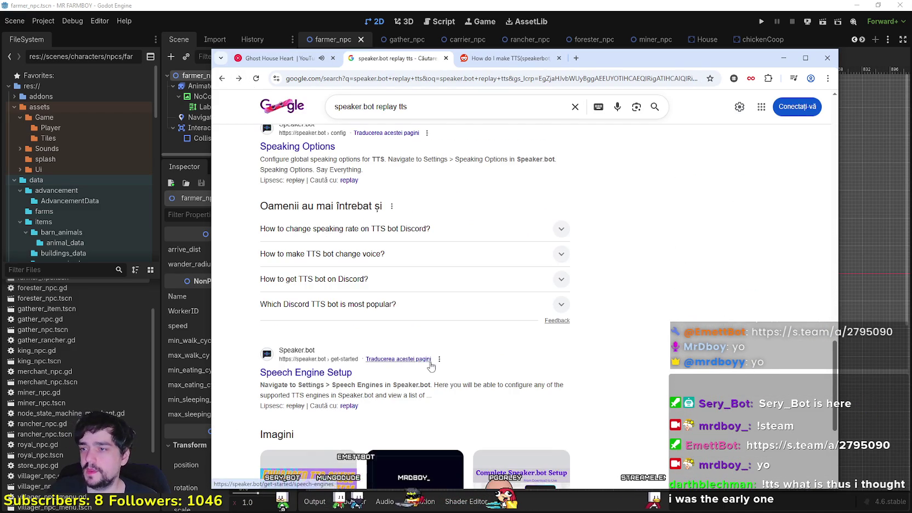
{"action": "scroll", "coordinate": [428, 373], "scroll_direction": "down", "scroll_amount": 2}
{"action": "scroll", "coordinate": [416, 383], "scroll_direction": "down", "scroll_amount": 3}
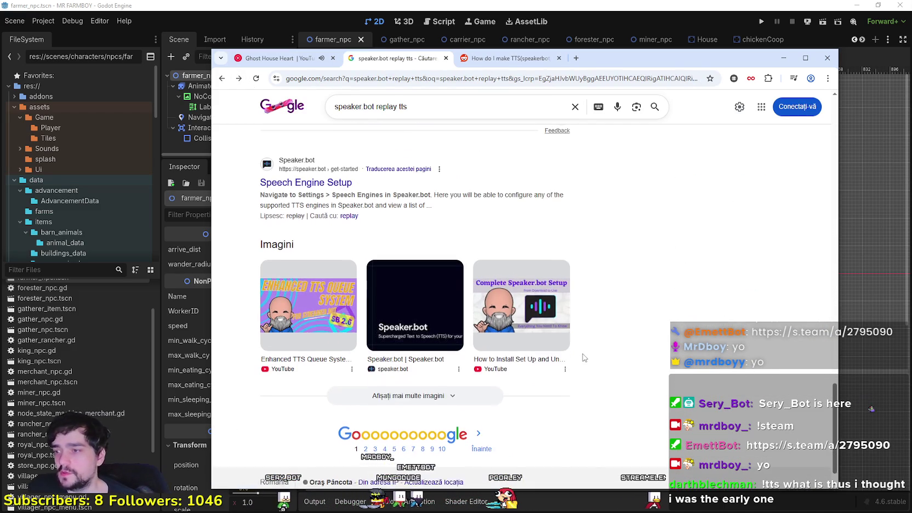
{"action": "left_click", "coordinate": [365, 420]}
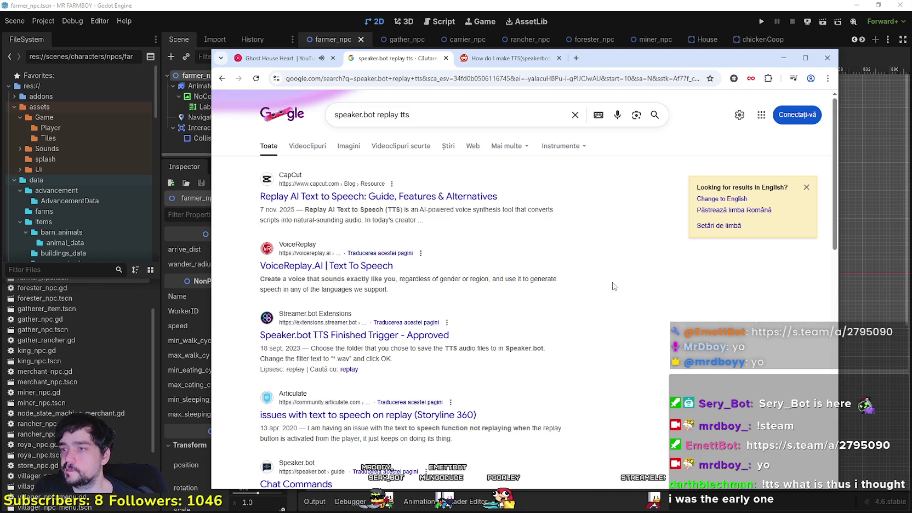
{"action": "scroll", "coordinate": [611, 284], "scroll_direction": "down", "scroll_amount": 2}
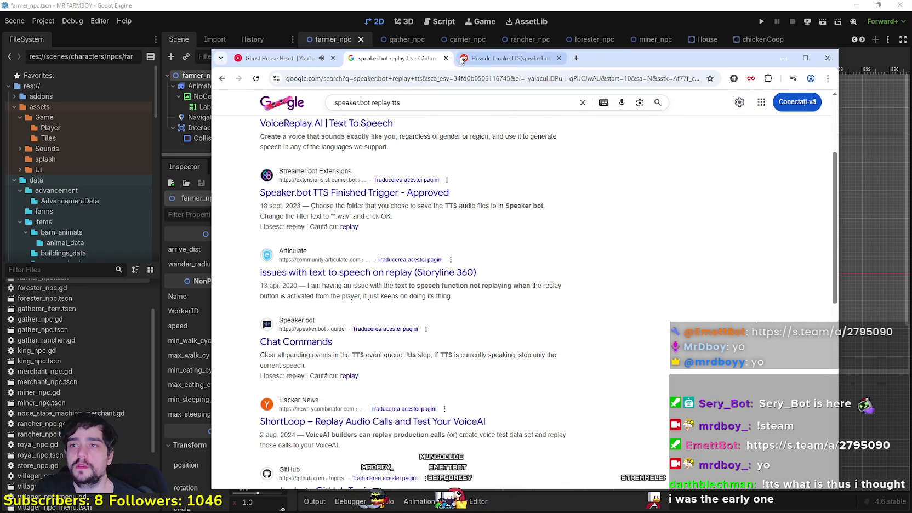
Step: Close the Google and Reddit tabs and minimize the browser to return to Godot
{"action": "left_click", "coordinate": [446, 59]}
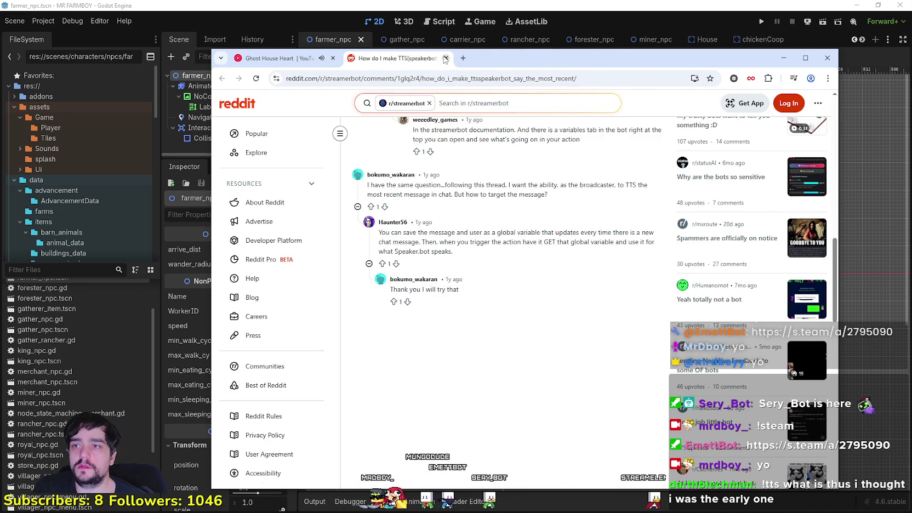
{"action": "left_click", "coordinate": [445, 58]}
{"action": "left_click", "coordinate": [784, 57]}
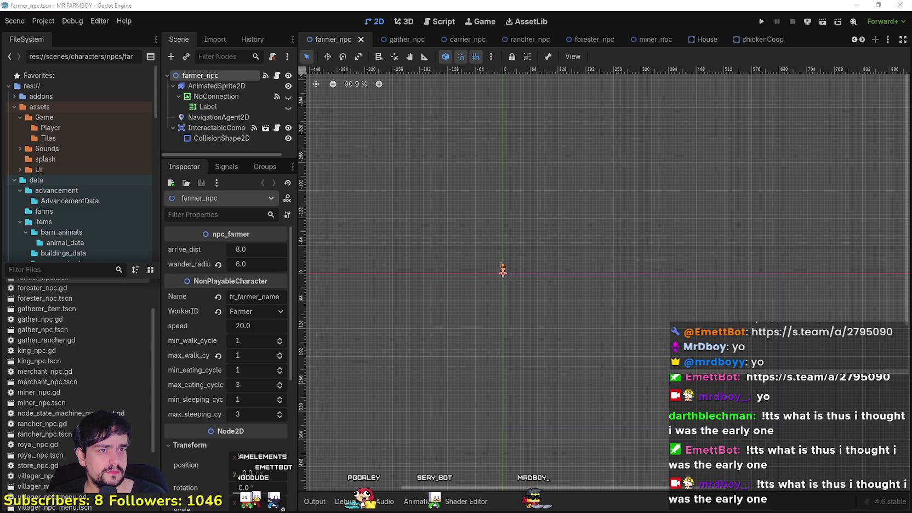
Step: Alt+Tab to bring Speaker.bot's Generic Speaker window over the Godot editor
{"action": "key", "text": "alt+Tab"}
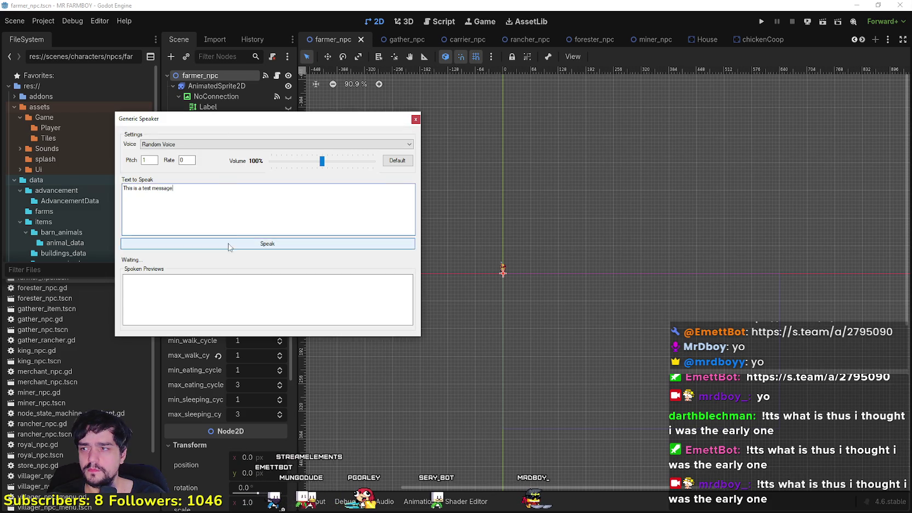
Step: Switch the Generic Speaker voice to tts.monster - brian (TTSMonster)
{"action": "left_click", "coordinate": [235, 244]}
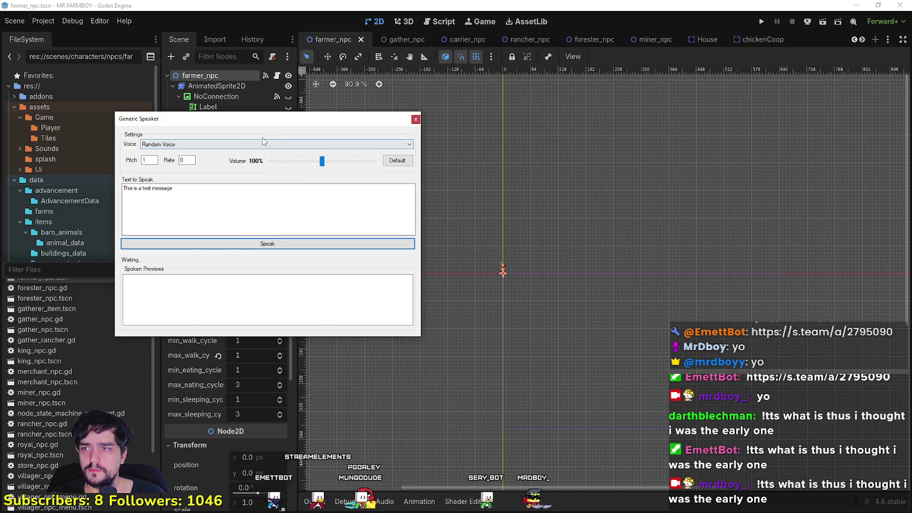
{"action": "left_click", "coordinate": [283, 145]}
{"action": "key", "text": "Escape"}
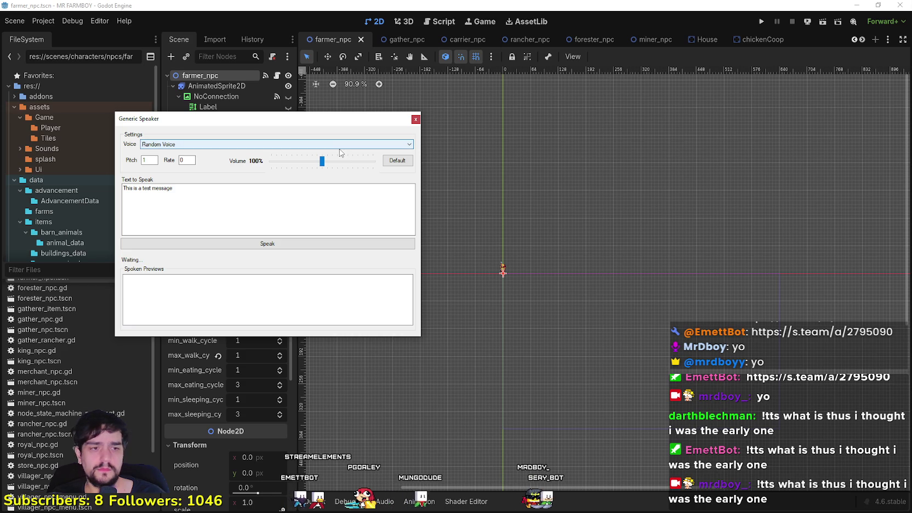
{"action": "left_click", "coordinate": [408, 144]}
{"action": "left_click_drag", "start_coordinate": [406, 166], "coordinate": [408, 324]}
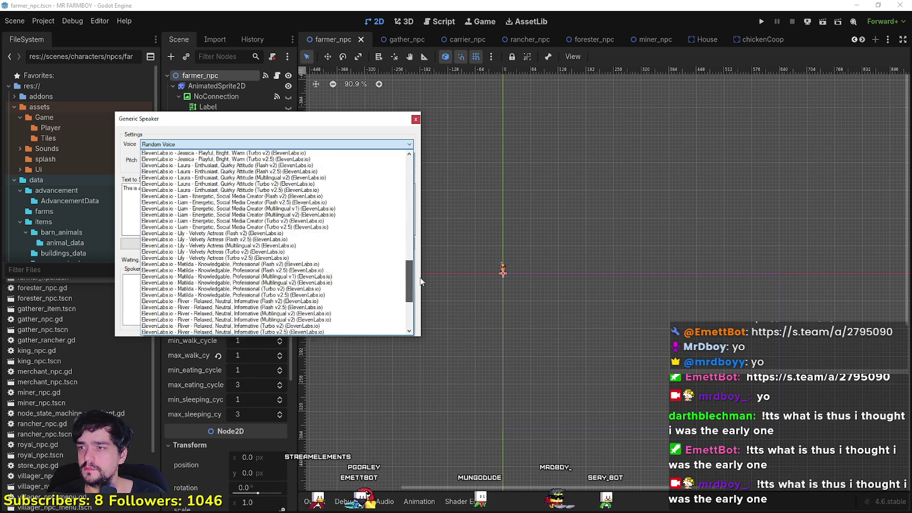
{"action": "left_click", "coordinate": [223, 331]}
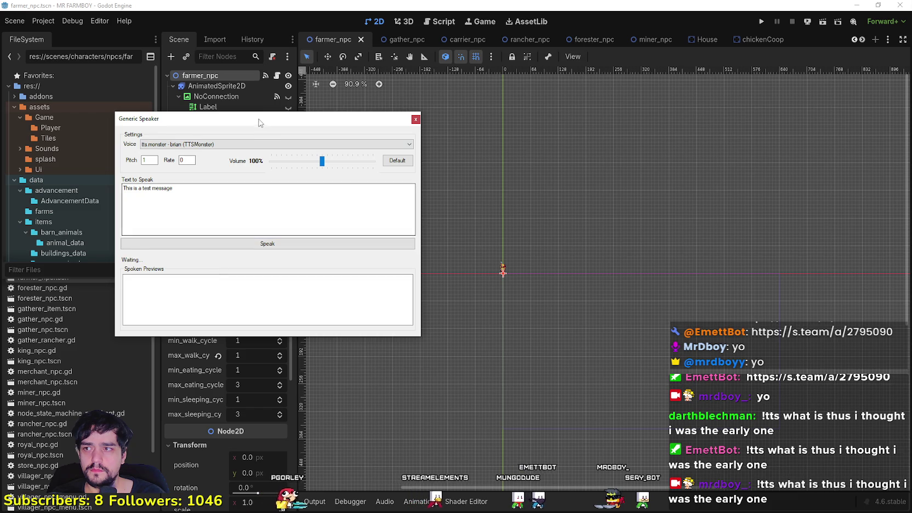
Step: Move the speaker window aside, speak the test message with brian, and close it
{"action": "left_click_drag", "start_coordinate": [229, 118], "coordinate": [460, 58]}
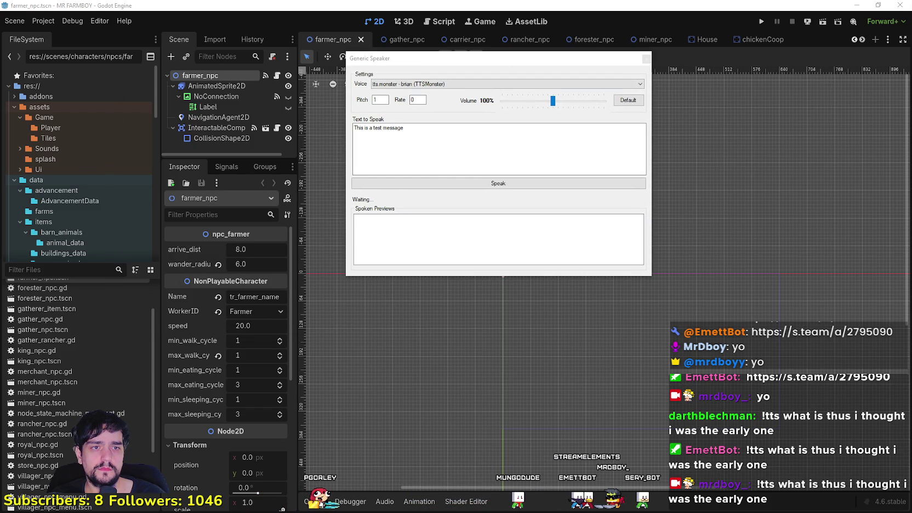
{"action": "left_click", "coordinate": [469, 100]}
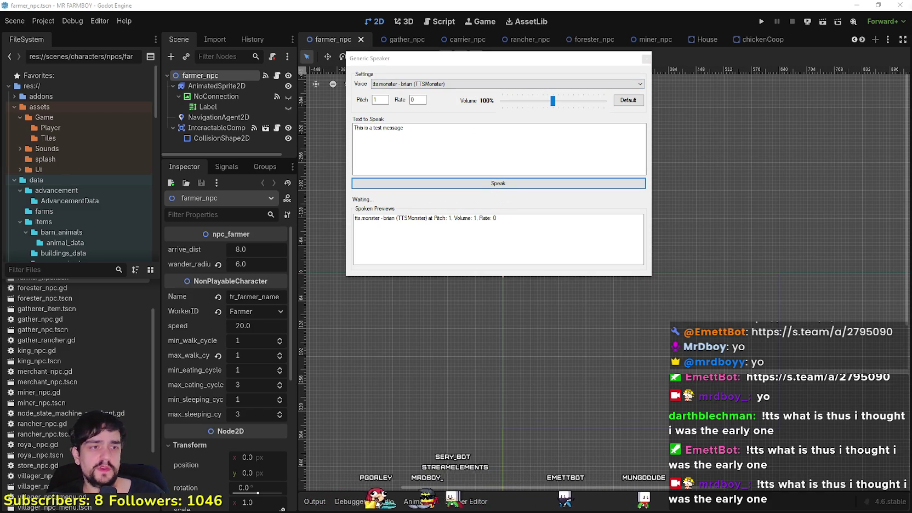
{"action": "left_click", "coordinate": [646, 59]}
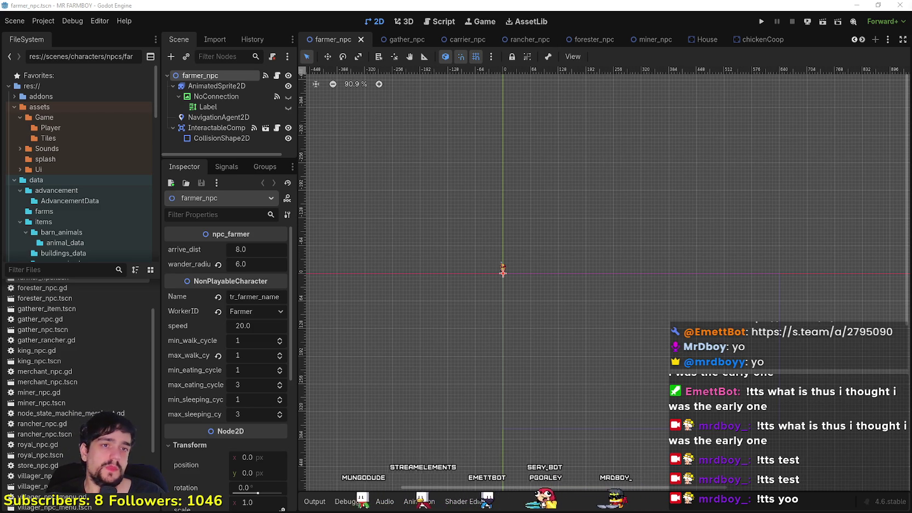
Step: Zoom the Godot 2D view to about 285% on the farmer sprite, then Alt+Tab to Steam
{"action": "scroll", "coordinate": [479, 258], "scroll_direction": "down", "scroll_amount": 1}
{"action": "scroll", "coordinate": [614, 325], "scroll_direction": "up", "scroll_amount": 7}
{"action": "scroll", "coordinate": [574, 299], "scroll_direction": "up", "scroll_amount": 6}
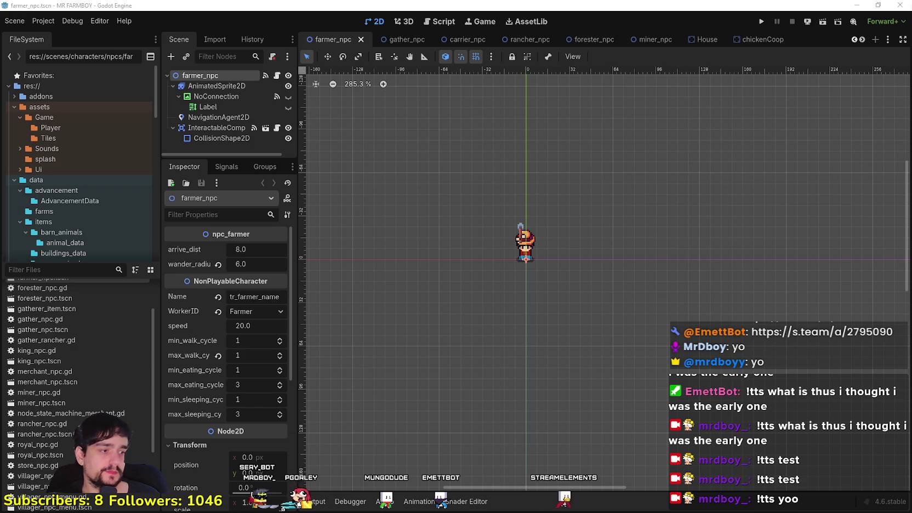
{"action": "key", "text": "alt+Tab"}
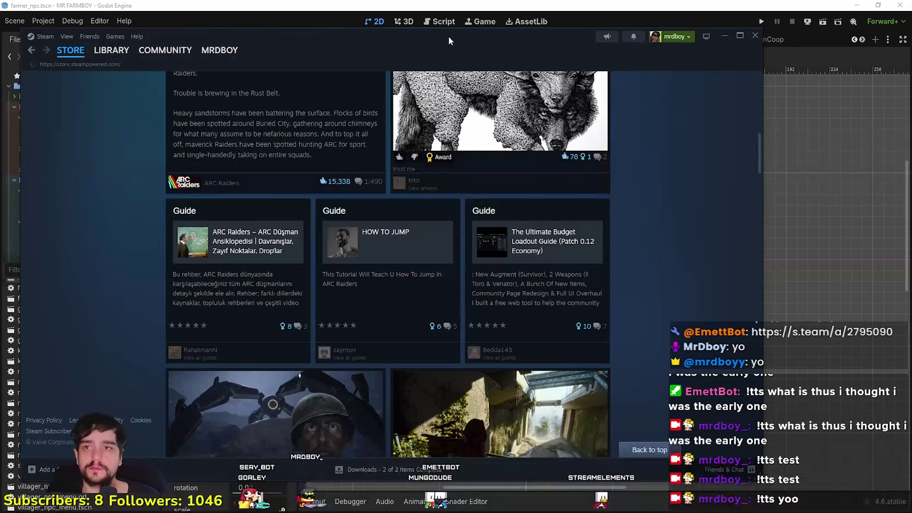
Step: Alt+Tab away from the Steam ARC Raiders store toward the Godot editor
{"action": "key", "text": "alt+Tab"}
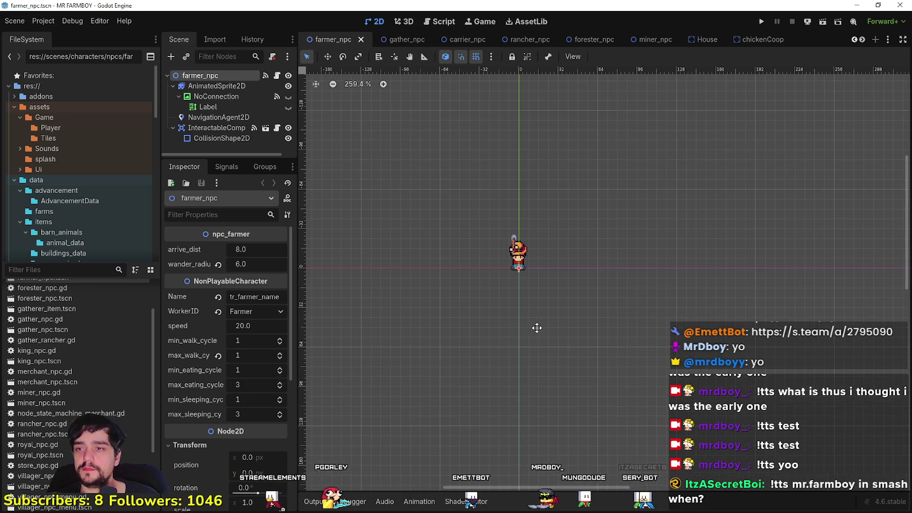
{"action": "scroll", "coordinate": [630, 296], "scroll_direction": "up", "scroll_amount": 1}
{"action": "scroll", "coordinate": [635, 304], "scroll_direction": "up", "scroll_amount": 2}
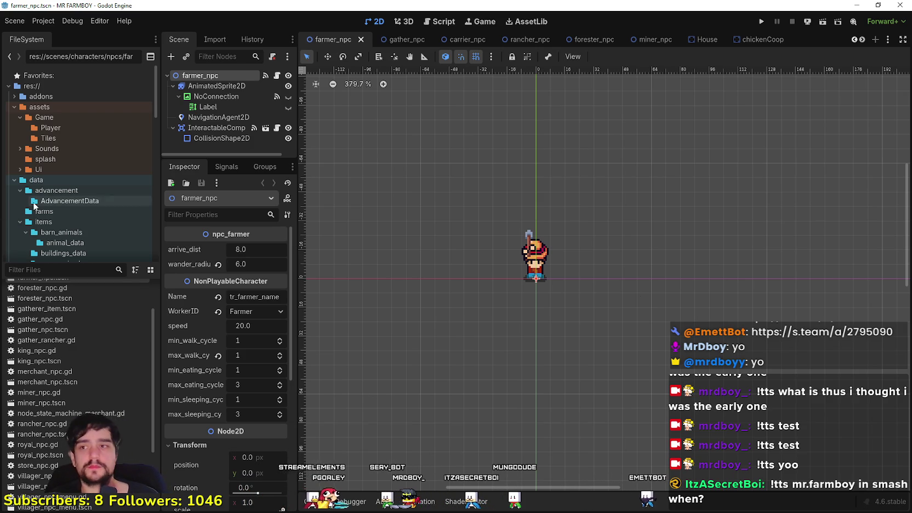
{"action": "scroll", "coordinate": [567, 237], "scroll_direction": "down", "scroll_amount": 2}
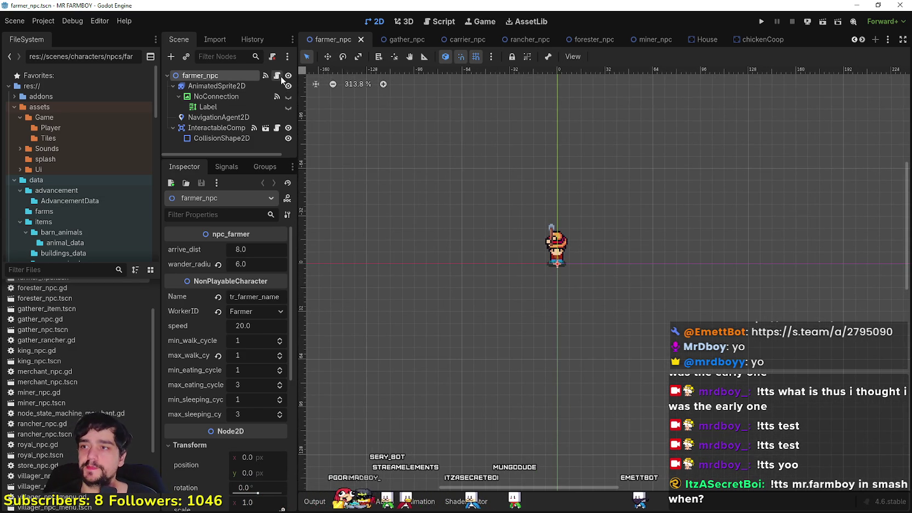
{"action": "key", "text": "ctrl+F3"}
{"action": "scroll", "coordinate": [609, 230], "scroll_direction": "down", "scroll_amount": 5}
{"action": "left_click", "coordinate": [609, 228]}
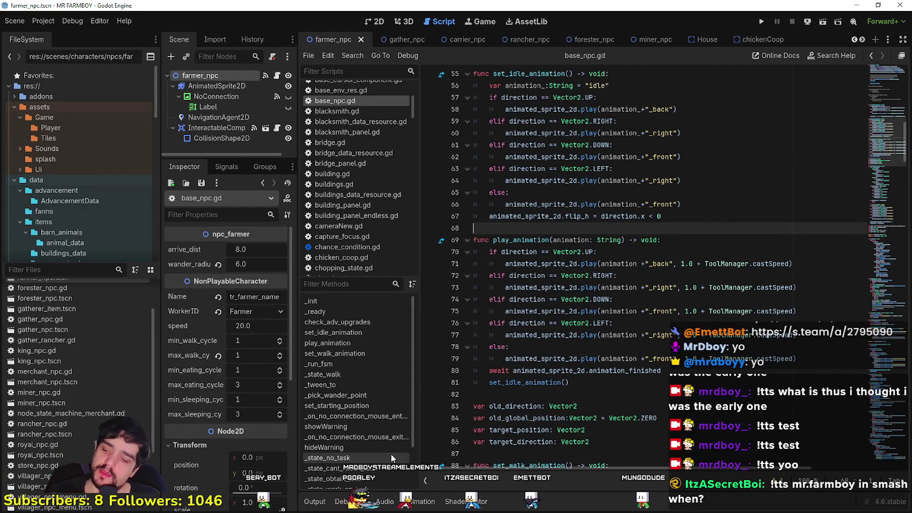
{"action": "left_click", "coordinate": [616, 393]}
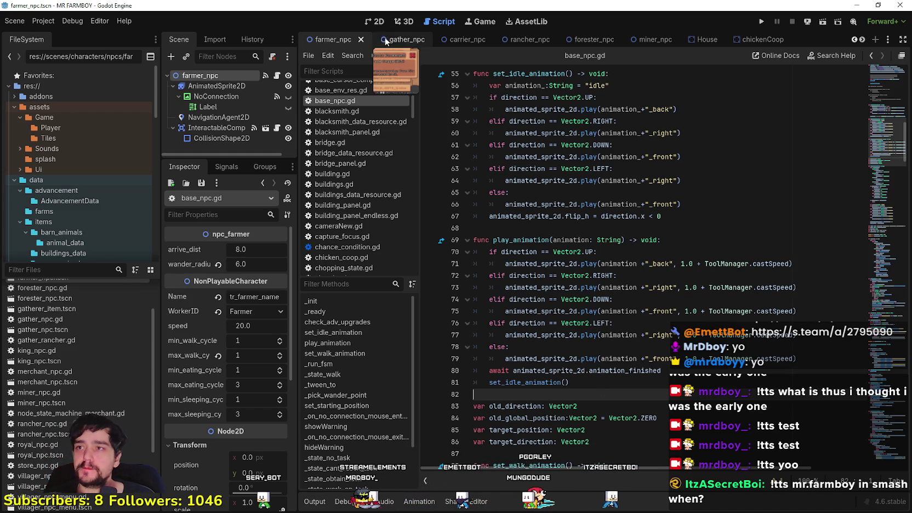
{"action": "left_click", "coordinate": [378, 21]}
{"action": "scroll", "coordinate": [559, 253], "scroll_direction": "up", "scroll_amount": 4}
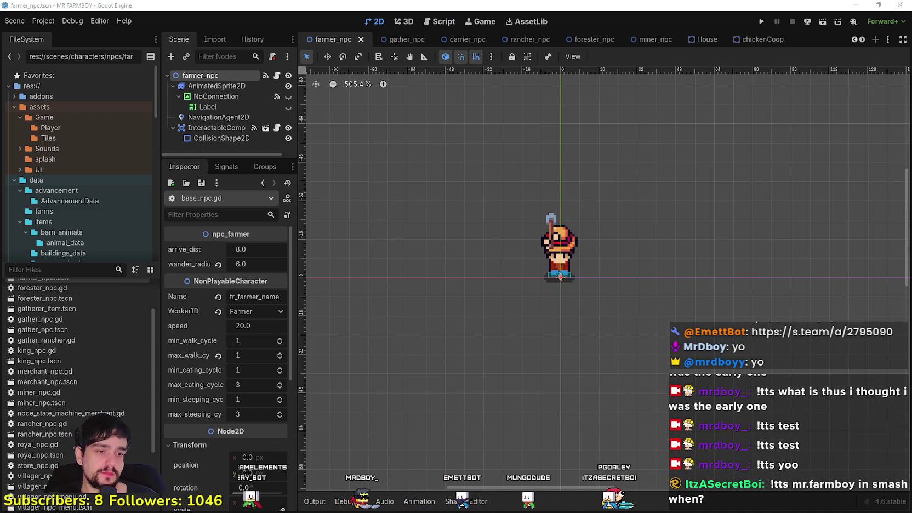
{"action": "key", "text": "alt+Tab"}
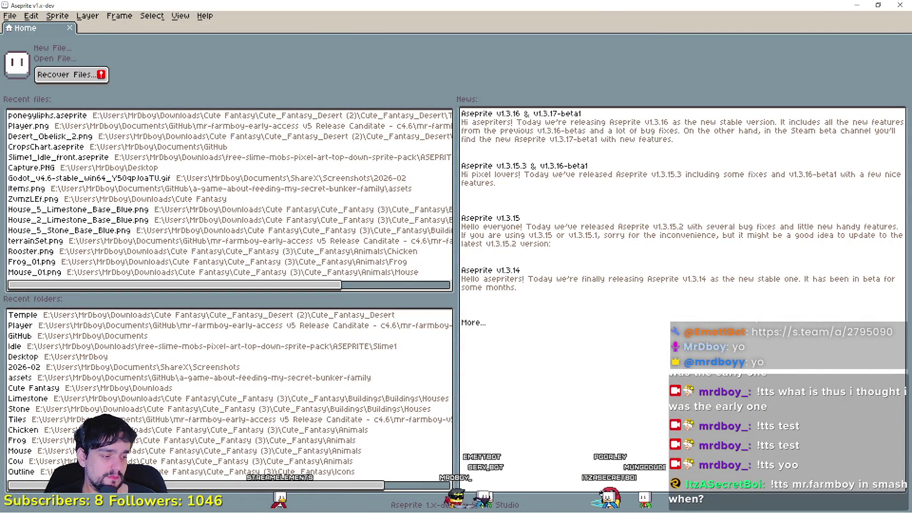
Step: Open poneygliphs.aseprite from Recent files and bring its lower upgrade panels into view
{"action": "left_click", "coordinate": [83, 116]}
{"action": "scroll", "coordinate": [520, 255], "scroll_direction": "up", "scroll_amount": 3}
{"action": "scroll", "coordinate": [507, 265], "scroll_direction": "down", "scroll_amount": 3}
{"action": "scroll", "coordinate": [438, 266], "scroll_direction": "up", "scroll_amount": 2}
{"action": "scroll", "coordinate": [524, 259], "scroll_direction": "up", "scroll_amount": 1}
{"action": "scroll", "coordinate": [399, 260], "scroll_direction": "down", "scroll_amount": 1}
{"action": "scroll", "coordinate": [399, 262], "scroll_direction": "up", "scroll_amount": 1}
{"action": "mouse_move", "coordinate": [393, 220]}
{"action": "left_mouse_down"}
{"action": "mouse_move", "coordinate": [435, 342]}
{"action": "mouse_move", "coordinate": [434, 167]}
{"action": "left_mouse_up"}
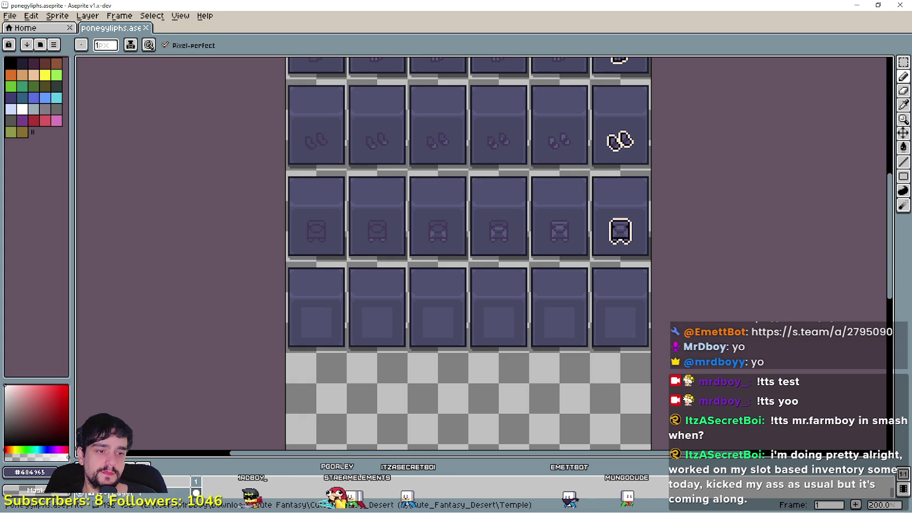
Step: Open Player.png via Open Recent, then move Aseprite aside and run the game in Godot
{"action": "left_click", "coordinate": [10, 15]}
{"action": "mouse_move", "coordinate": [37, 50]}
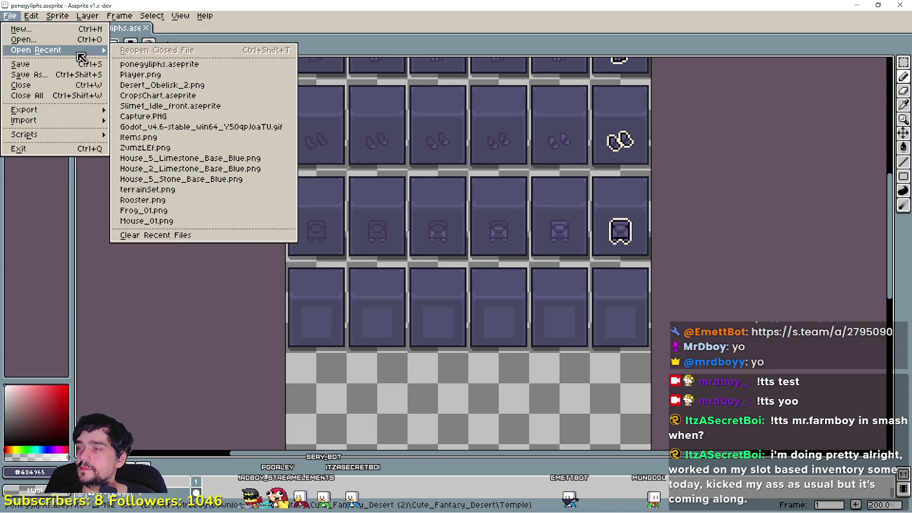
{"action": "left_click", "coordinate": [214, 74]}
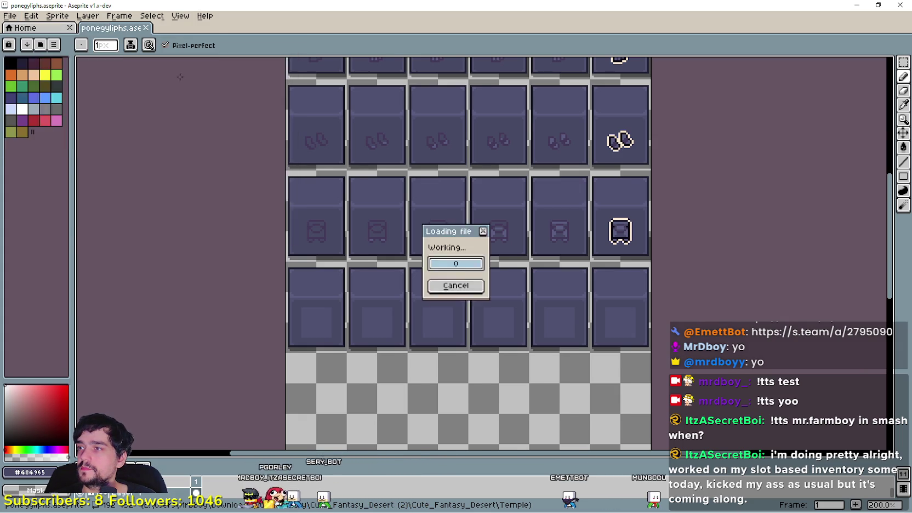
{"action": "scroll", "coordinate": [494, 279], "scroll_direction": "up", "scroll_amount": 1}
{"action": "scroll", "coordinate": [494, 278], "scroll_direction": "down", "scroll_amount": 2}
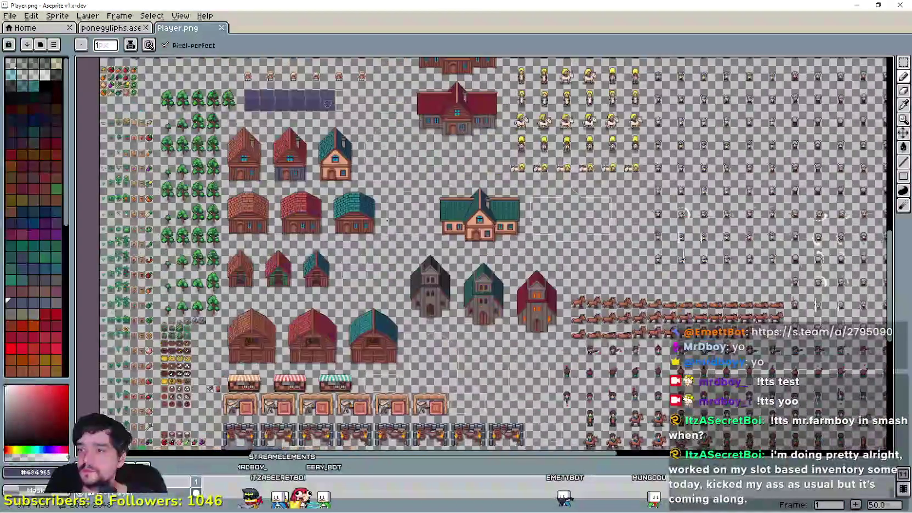
{"action": "scroll", "coordinate": [501, 315], "scroll_direction": "up", "scroll_amount": 1}
{"action": "scroll", "coordinate": [502, 315], "scroll_direction": "up", "scroll_amount": 1}
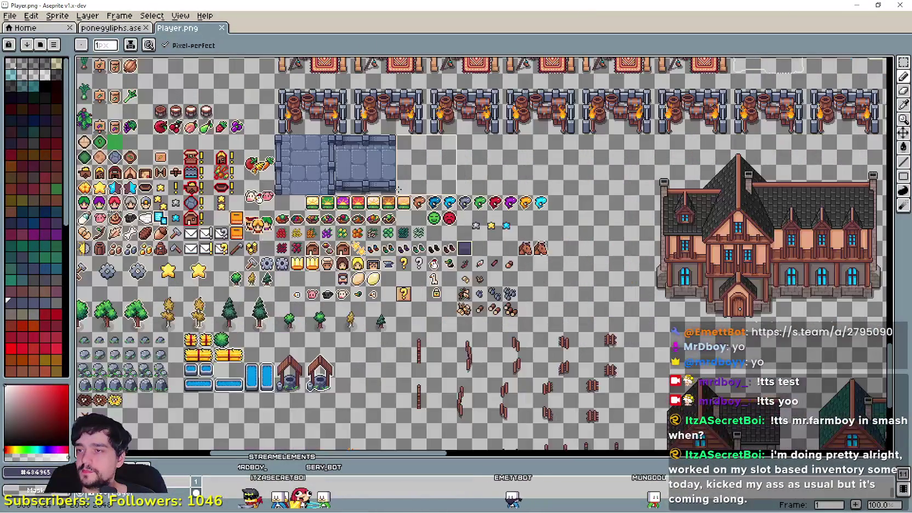
{"action": "left_click_drag", "start_coordinate": [472, 6], "coordinate": [471, 198]}
{"action": "left_click", "coordinate": [761, 22]}
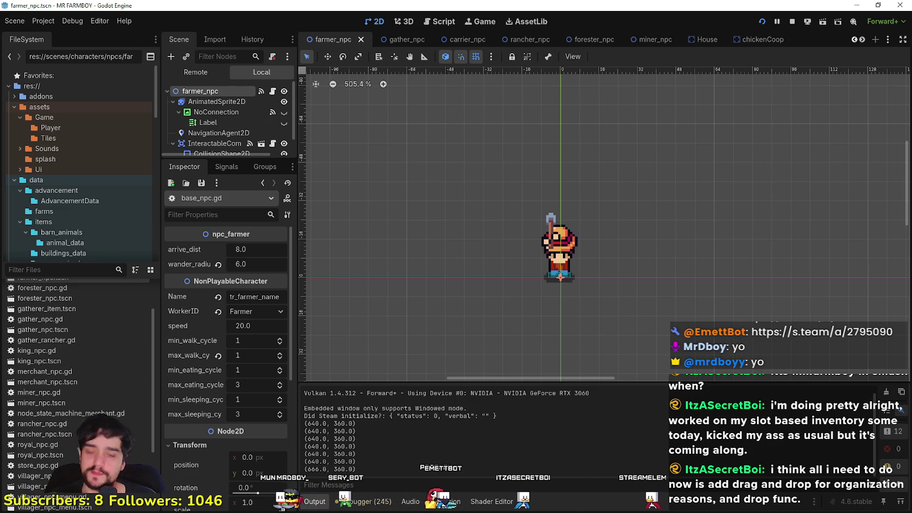
Step: Launch the game with F5, open the save list and delete Save 5
{"action": "key", "text": "F5"}
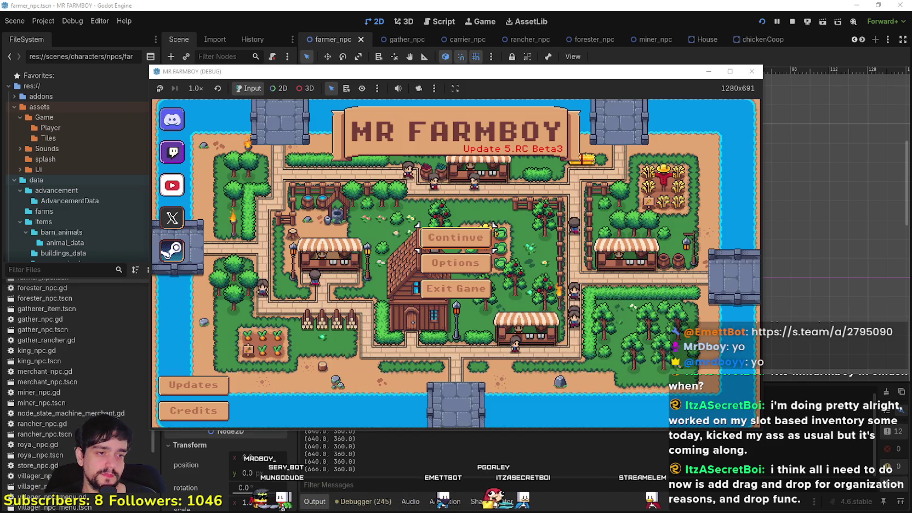
{"action": "left_click", "coordinate": [433, 234]}
{"action": "scroll", "coordinate": [471, 287], "scroll_direction": "down", "scroll_amount": 2}
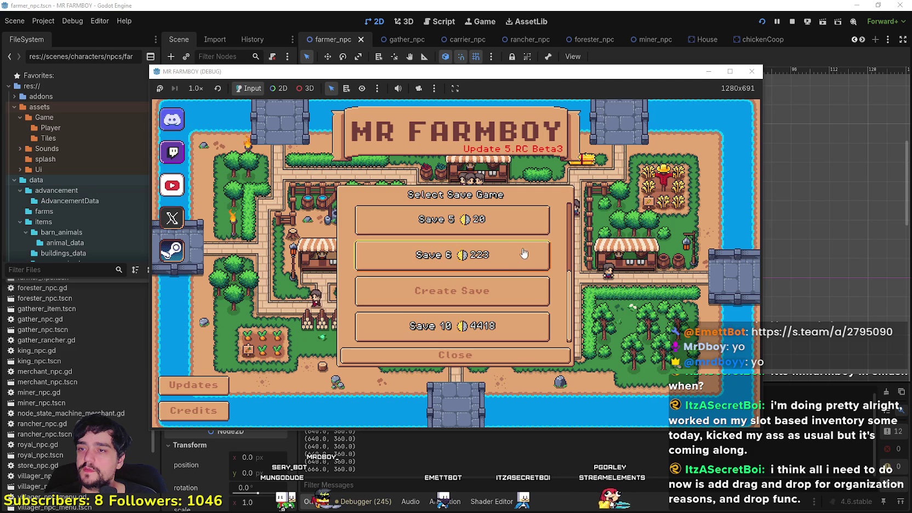
{"action": "left_click", "coordinate": [493, 219]}
{"action": "scroll", "coordinate": [497, 290], "scroll_direction": "up", "scroll_amount": 1}
{"action": "left_click", "coordinate": [489, 262]}
{"action": "left_click", "coordinate": [415, 285]}
Step: Delete Save 4 and Save 3, confirming each deletion
{"action": "left_click", "coordinate": [506, 309]}
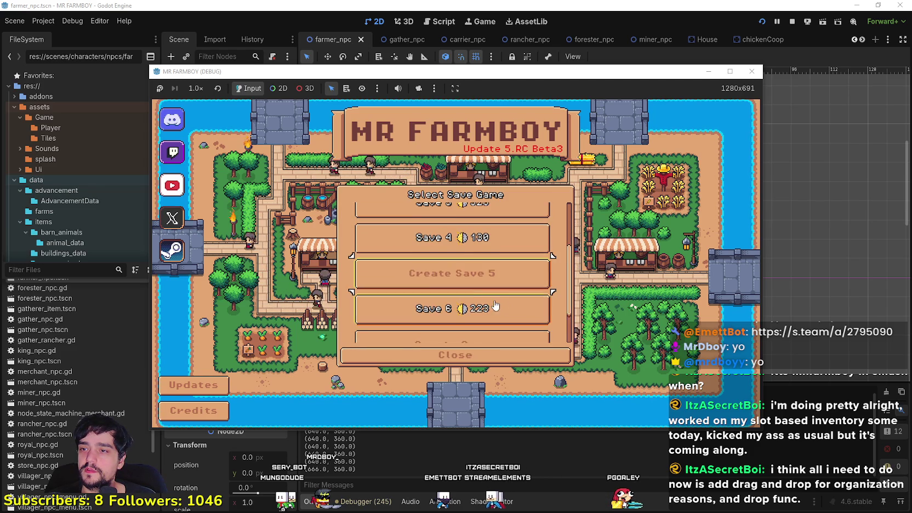
{"action": "left_click", "coordinate": [485, 314]}
{"action": "left_click", "coordinate": [415, 285]}
{"action": "left_click", "coordinate": [458, 268]}
{"action": "left_click", "coordinate": [490, 279]}
{"action": "left_click", "coordinate": [415, 285]}
Step: Create a new game in the empty Save 3 slot, then close the game window
{"action": "left_click", "coordinate": [458, 277]}
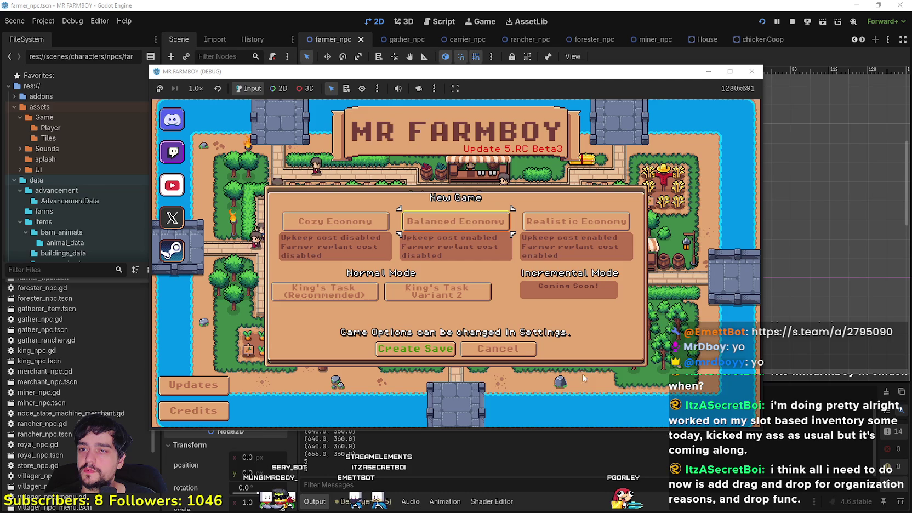
{"action": "left_click_drag", "start_coordinate": [338, 74], "coordinate": [603, 73]}
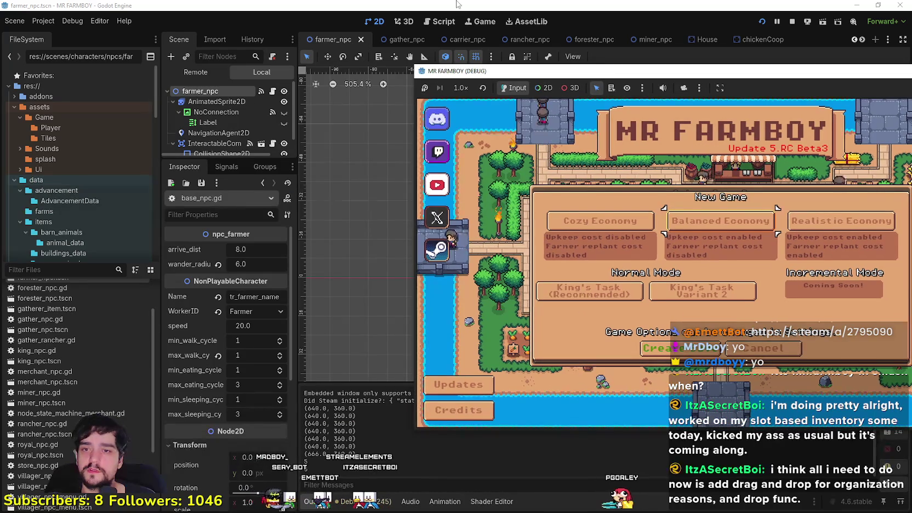
{"action": "key", "text": "F8"}
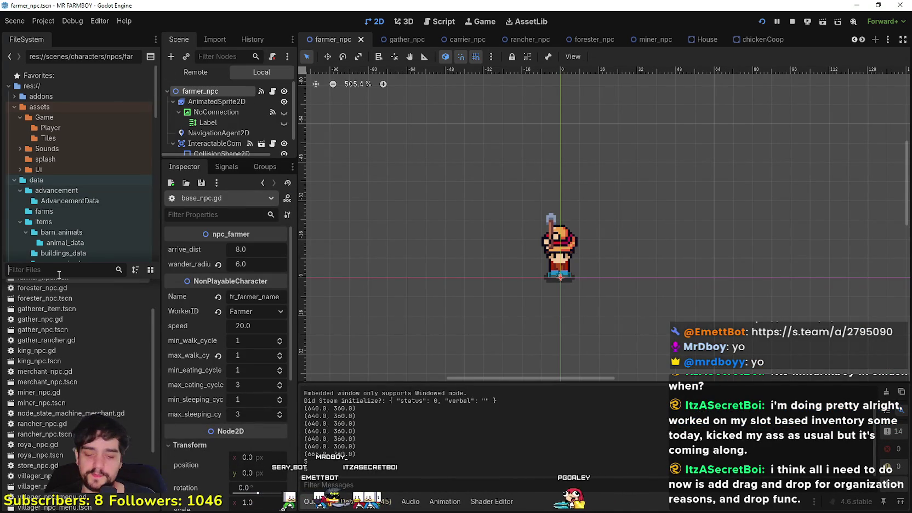
Step: Filter files by 'main', open main_menu.tscn and enlarge the scene tree
{"action": "type", "text": "main"}
{"action": "double_click", "coordinate": [43, 340]}
{"action": "scroll", "coordinate": [565, 203], "scroll_direction": "up", "scroll_amount": 4}
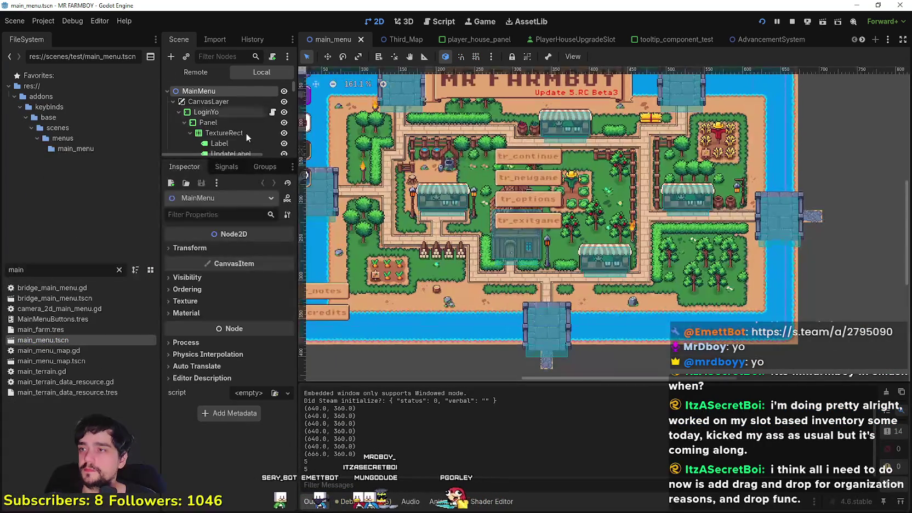
{"action": "left_click_drag", "start_coordinate": [244, 160], "coordinate": [242, 293]}
{"action": "scroll", "coordinate": [237, 244], "scroll_direction": "down", "scroll_amount": 3}
{"action": "scroll", "coordinate": [233, 230], "scroll_direction": "down", "scroll_amount": 3}
{"action": "scroll", "coordinate": [228, 214], "scroll_direction": "down", "scroll_amount": 3}
{"action": "scroll", "coordinate": [225, 211], "scroll_direction": "down", "scroll_amount": 3}
{"action": "scroll", "coordinate": [252, 241], "scroll_direction": "down", "scroll_amount": 3}
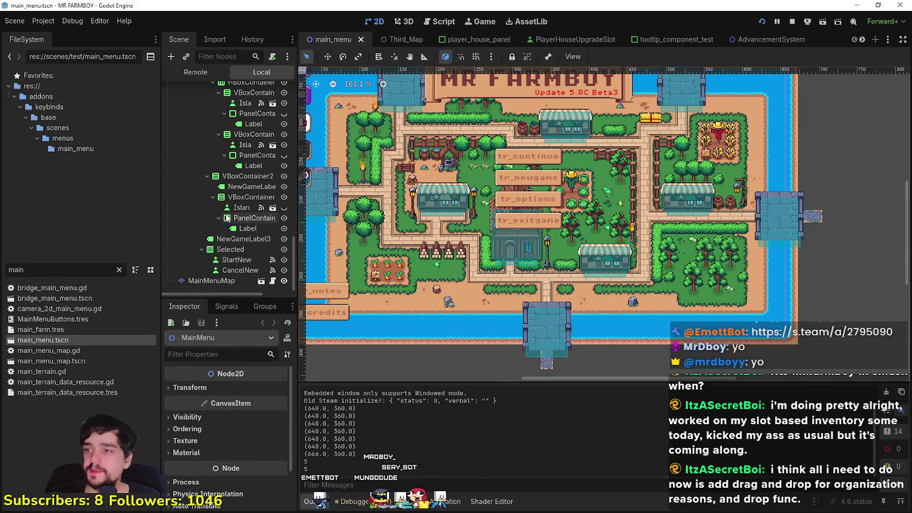
Step: Make Island_Select3 visible and hide PanelContainer2 under VBoxContainer3
{"action": "left_click_drag", "start_coordinate": [298, 248], "coordinate": [349, 241]}
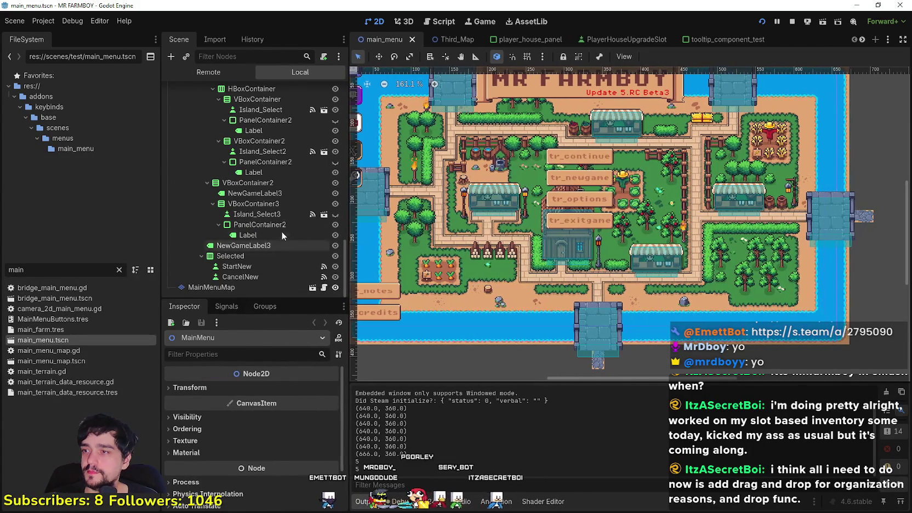
{"action": "left_click", "coordinate": [335, 214]}
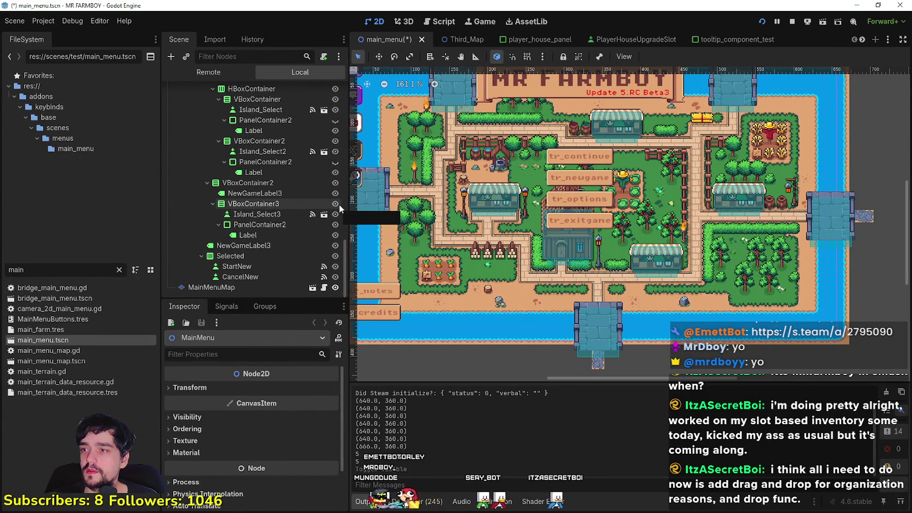
{"action": "left_click", "coordinate": [335, 225]}
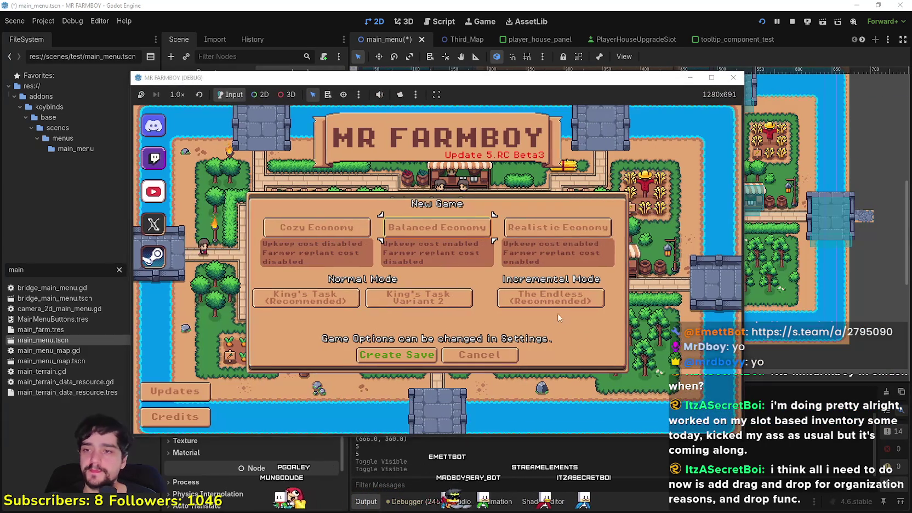
Step: Choose Balanced Economy and The Endless mode, maximize the game window, and create the save
{"action": "left_click", "coordinate": [437, 228]}
{"action": "left_click", "coordinate": [550, 298]}
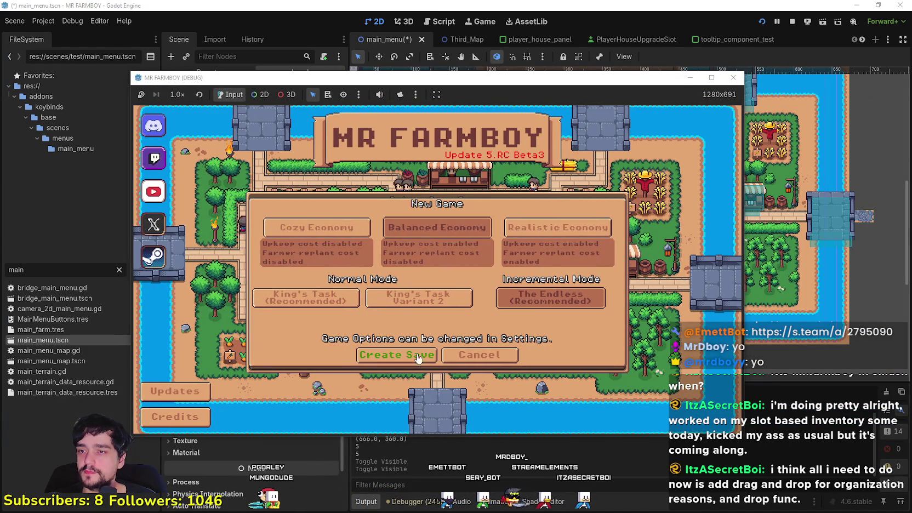
{"action": "left_click", "coordinate": [711, 77]}
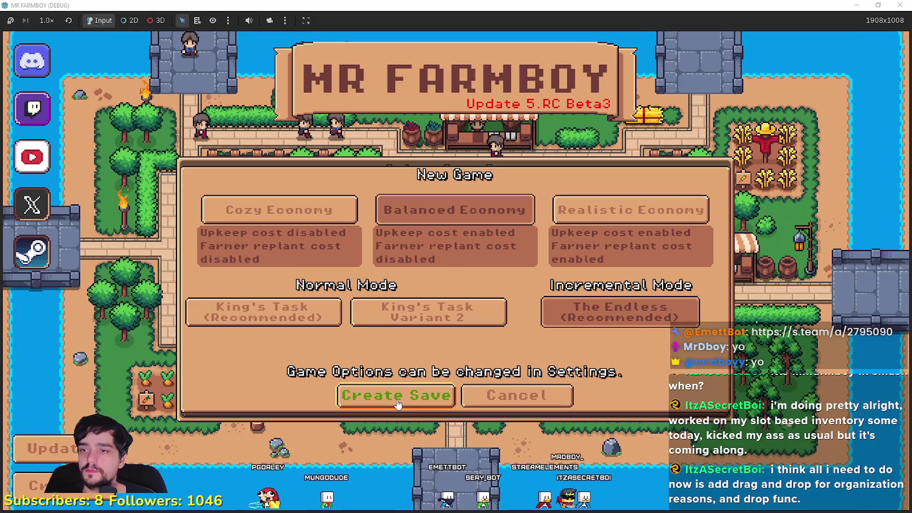
{"action": "left_click", "coordinate": [429, 396]}
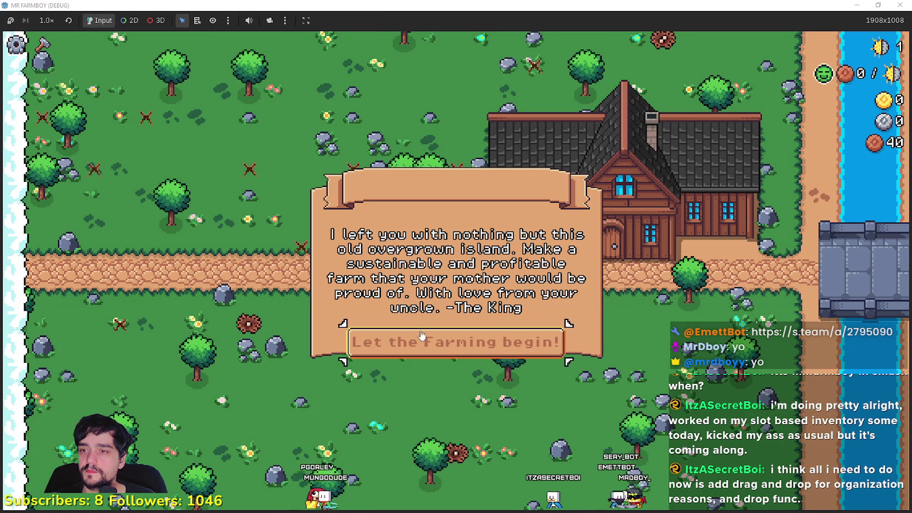
Step: Dismiss the intro letter and walk around the farmhouse picking up sticks and items
{"action": "left_click", "coordinate": [494, 336]}
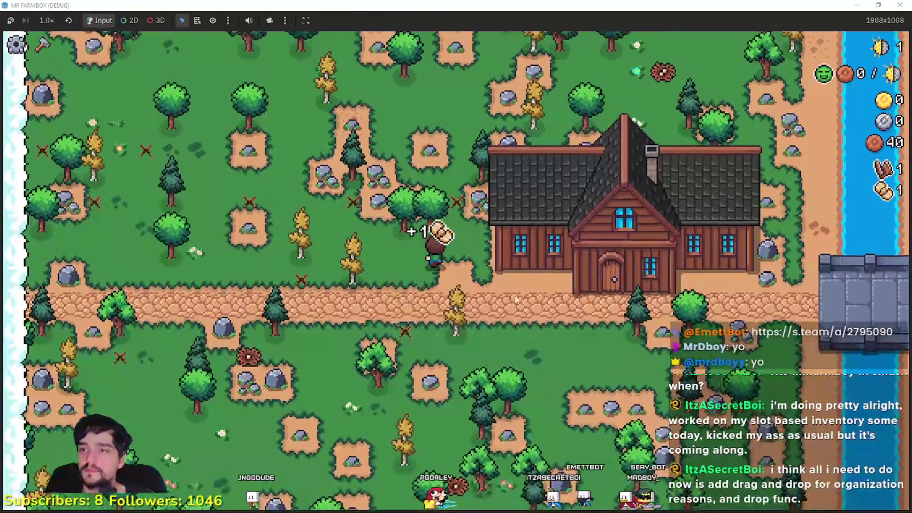
{"action": "key", "text": "w"}
{"action": "key", "text": "a"}
{"action": "key", "text": "d"}
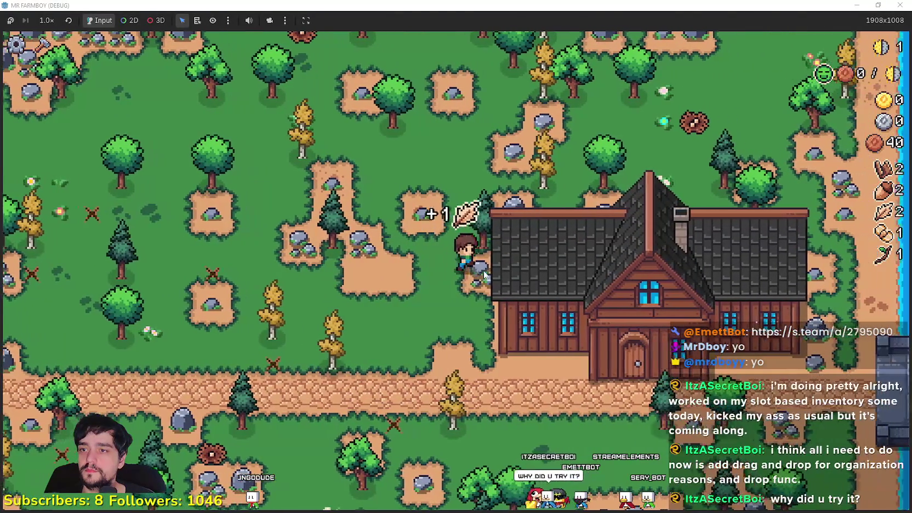
{"action": "key", "text": "w"}
{"action": "key", "text": "a"}
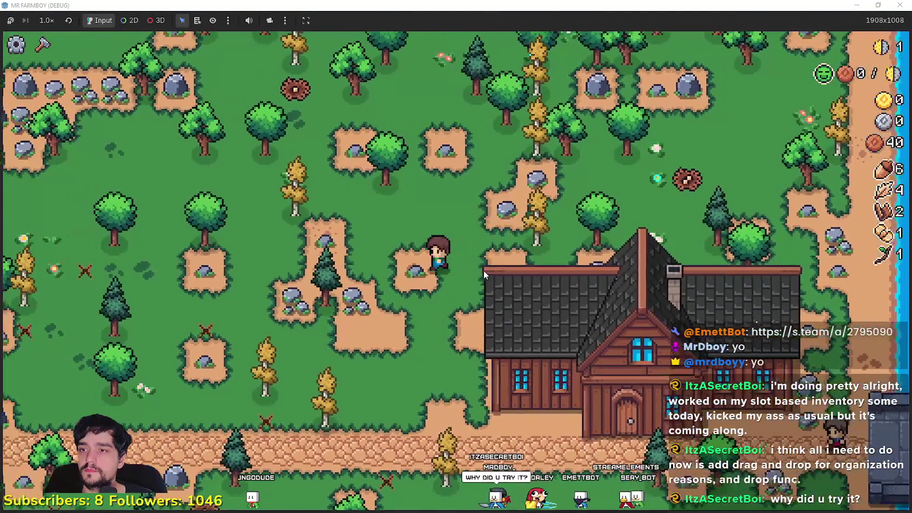
{"action": "key", "text": "a"}
{"action": "key", "text": "s"}
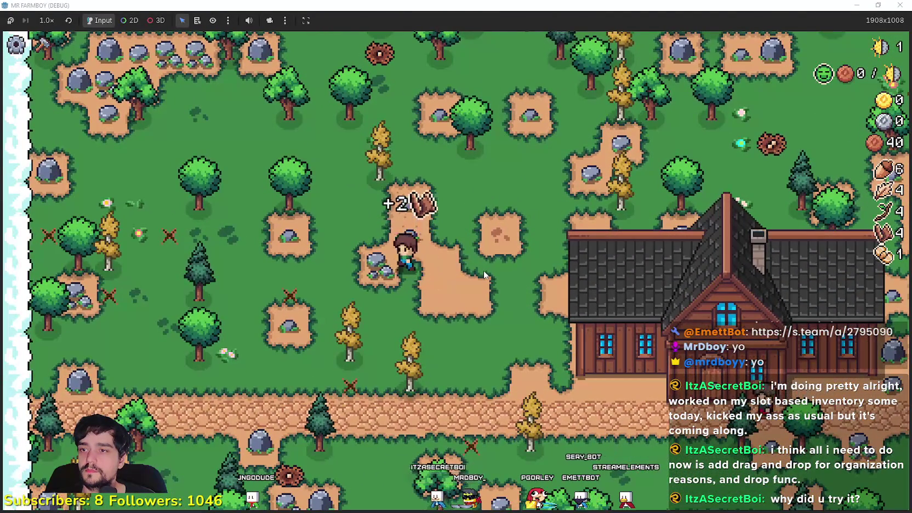
{"action": "key", "text": "s"}
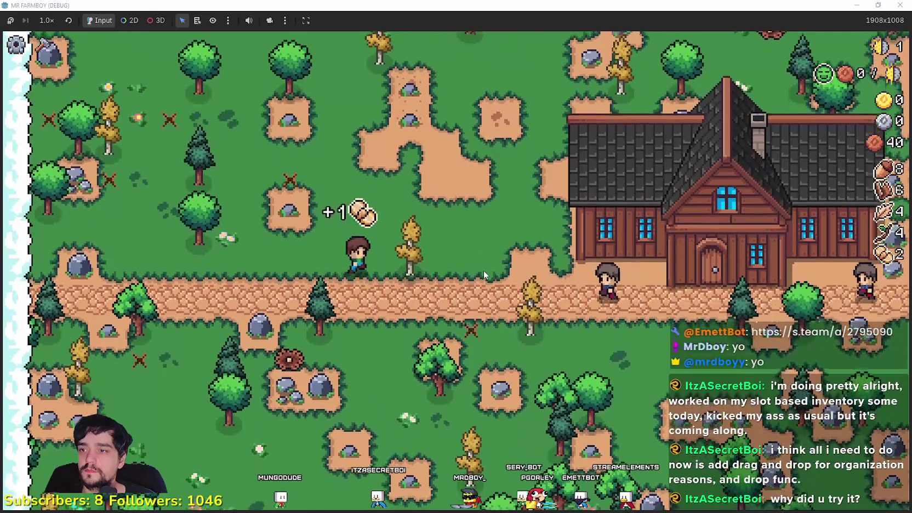
Step: Collect acorns, chop the small pine beside the house, and gather wood to the north
{"action": "key", "text": "w"}
{"action": "key", "text": "a"}
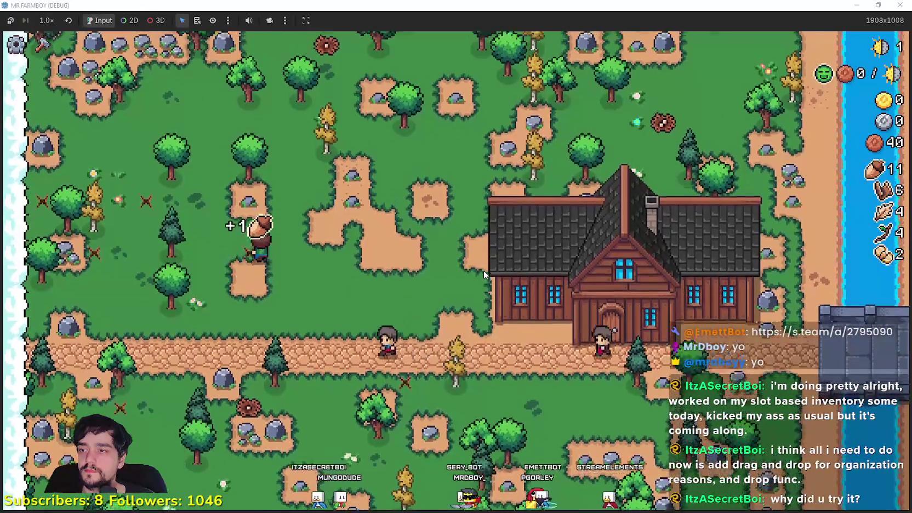
{"action": "key", "text": "s"}
{"action": "key", "text": "d"}
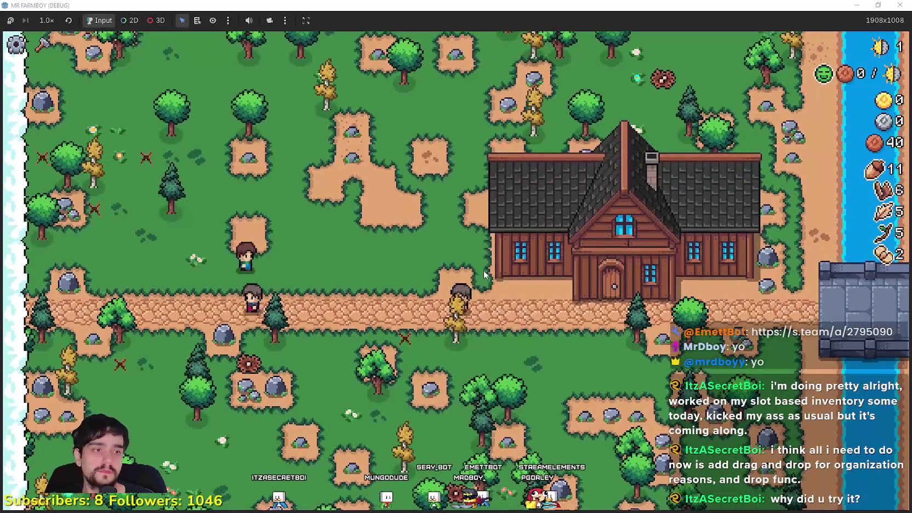
{"action": "key", "text": "s"}
{"action": "key", "text": "d"}
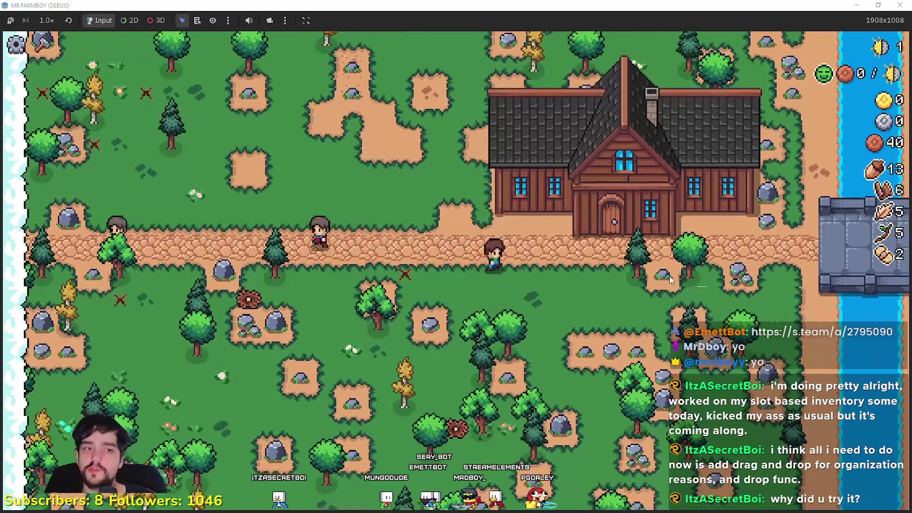
{"action": "key", "text": "d"}
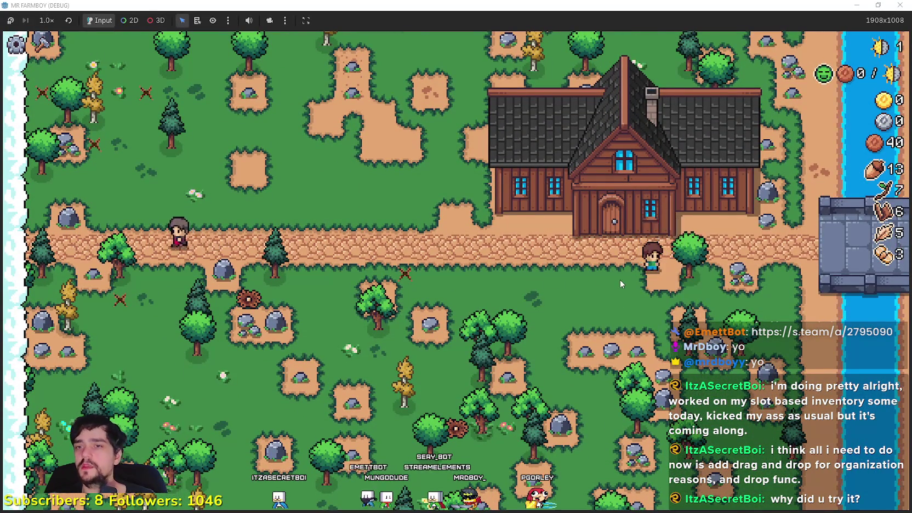
{"action": "key", "text": "d"}
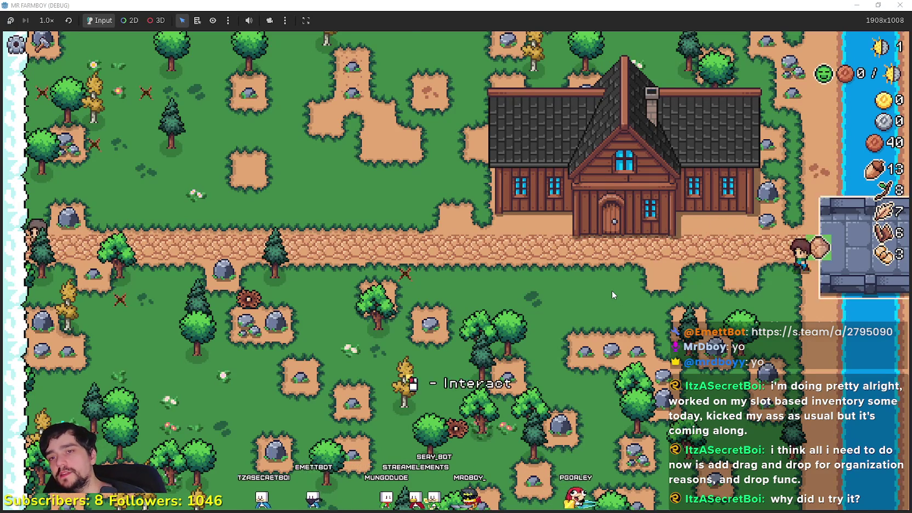
{"action": "key", "text": "w"}
{"action": "key", "text": "w"}
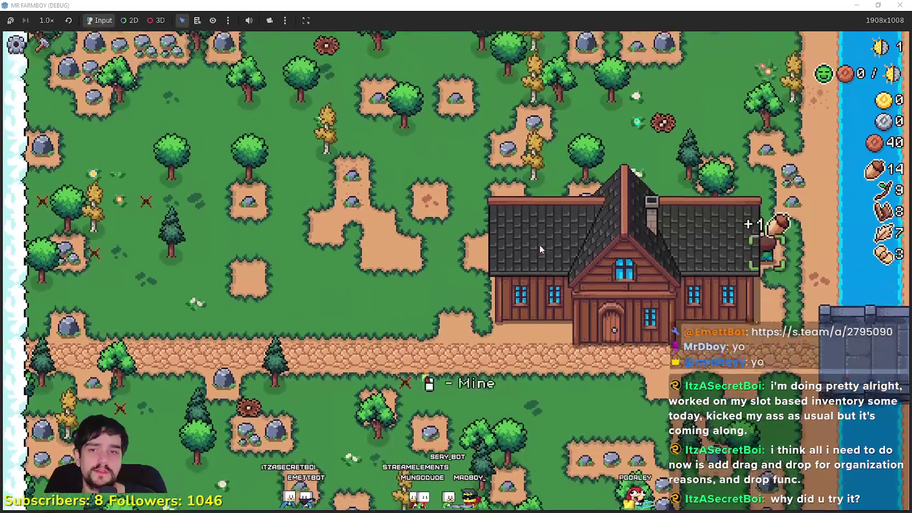
{"action": "key", "text": "w"}
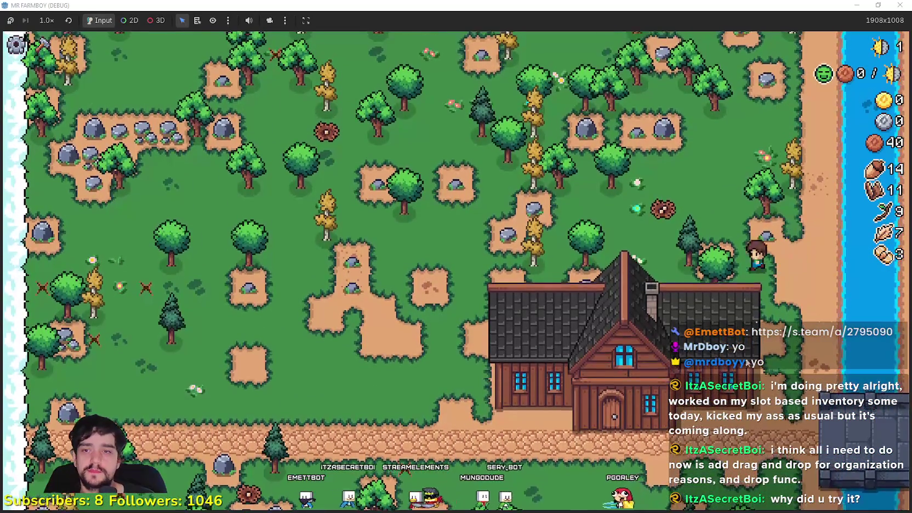
{"action": "key", "text": "w"}
Step: Chop trees behind the house and along the path, pick up seeds, and briefly check Aseprite
{"action": "key", "text": "a"}
{"action": "key", "text": "a"}
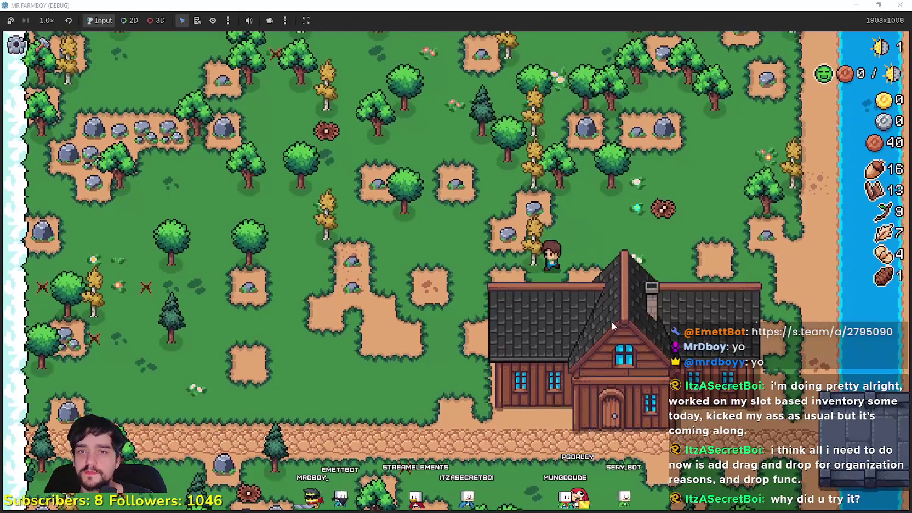
{"action": "key", "text": "a"}
{"action": "key", "text": "s"}
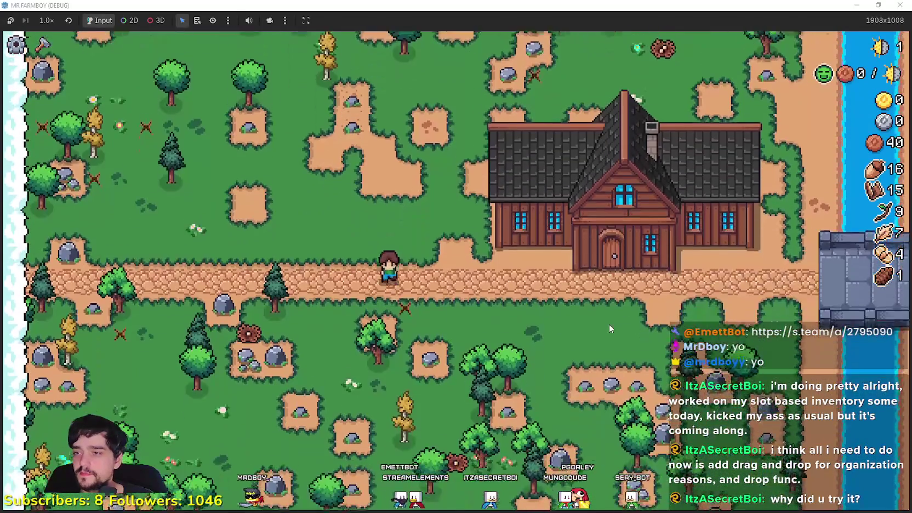
{"action": "key", "text": "a"}
{"action": "scroll", "coordinate": [437, 323], "scroll_direction": "up", "scroll_amount": 2}
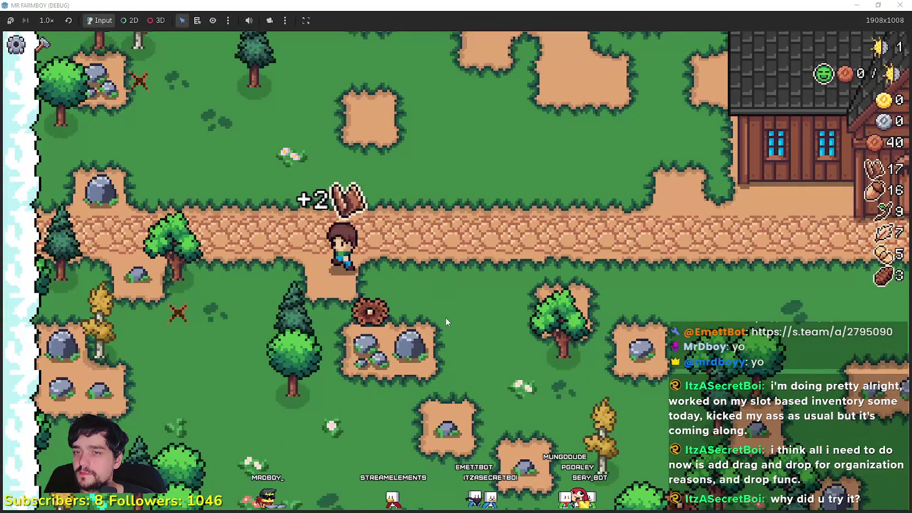
{"action": "scroll", "coordinate": [446, 322], "scroll_direction": "down", "scroll_amount": 2}
{"action": "key", "text": "a"}
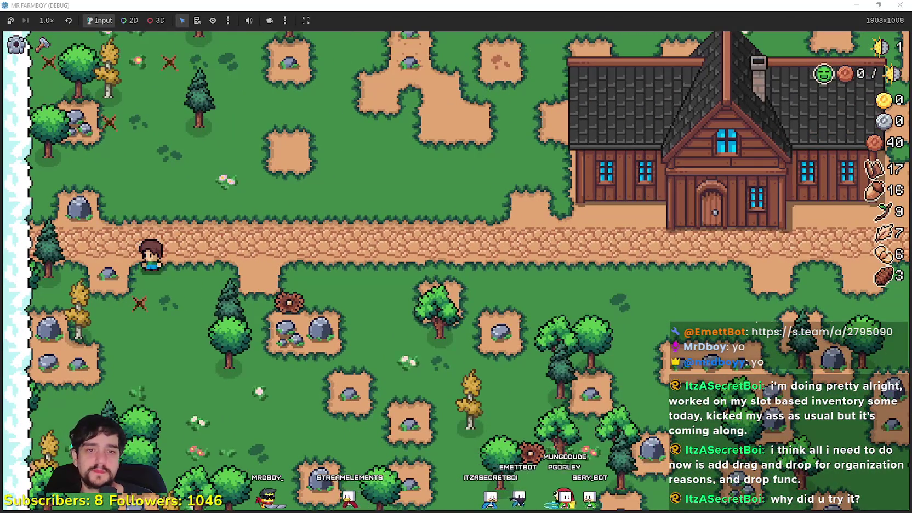
{"action": "key", "text": "alt+Tab"}
{"action": "left_click", "coordinate": [887, 200]}
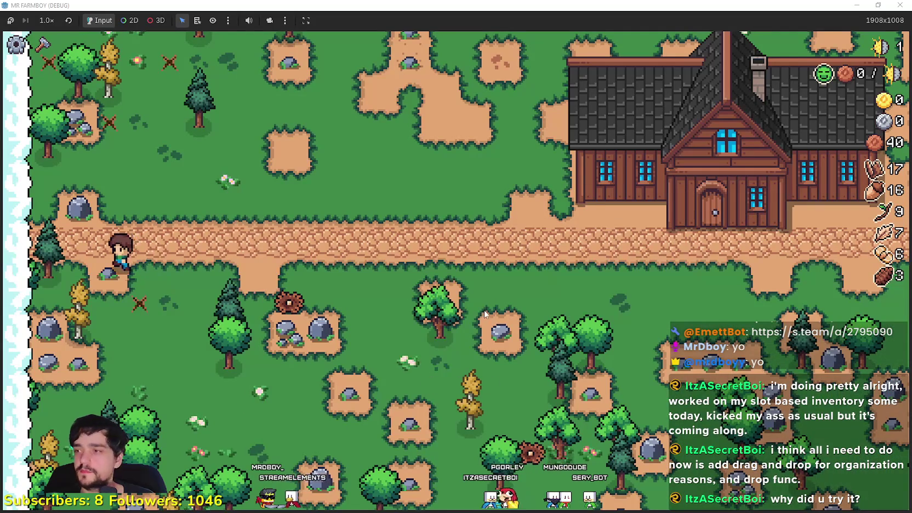
Step: At the house, unlock the Farm Tile, Wheat and Market advancements
{"action": "key", "text": "d"}
{"action": "key", "text": "c"}
{"action": "key", "text": "d"}
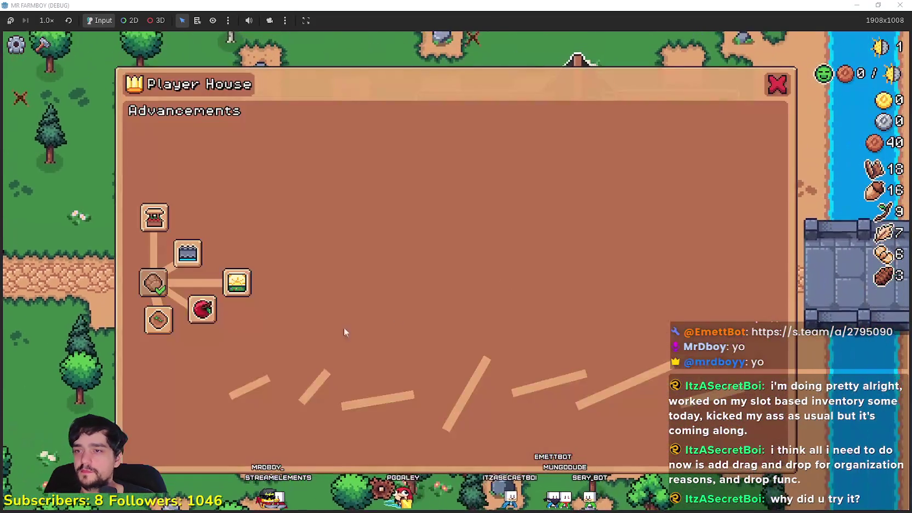
{"action": "left_click", "coordinate": [158, 320]}
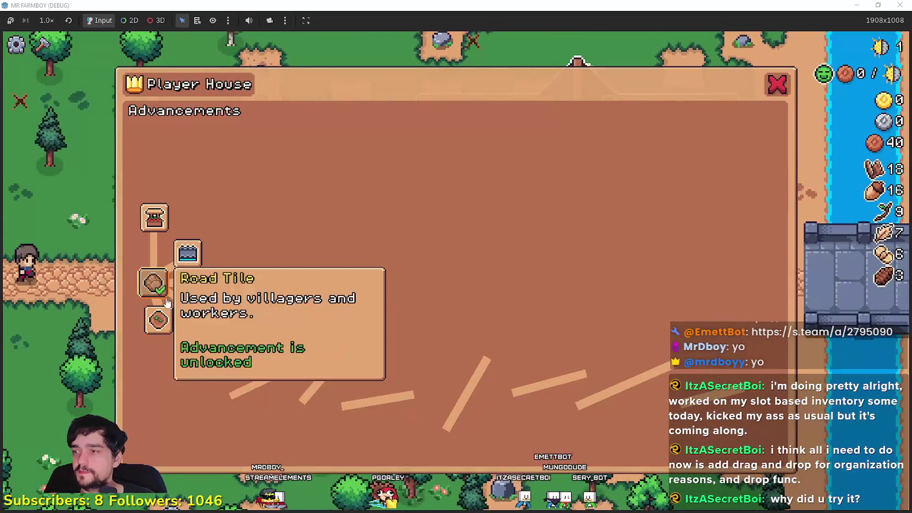
{"action": "left_click", "coordinate": [175, 353]}
{"action": "left_click", "coordinate": [154, 216]}
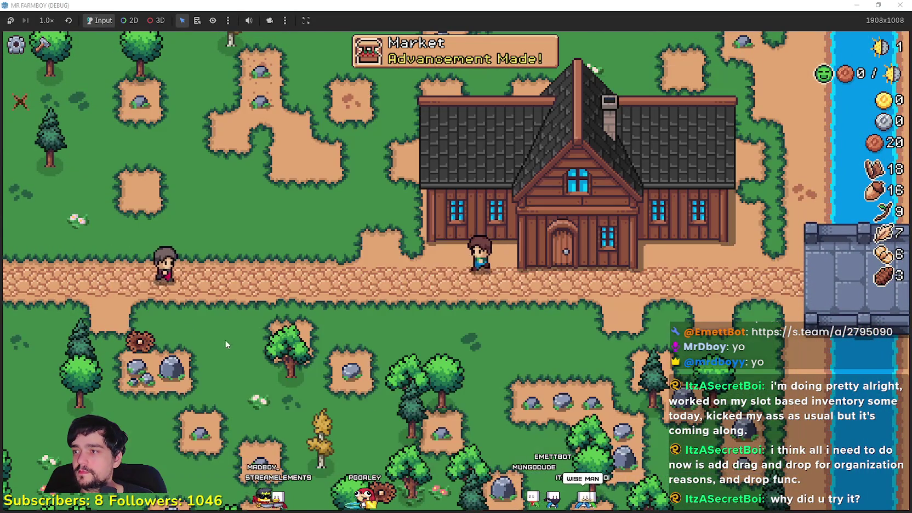
Step: Place the Market beside the path, put two item stacks up for sale, and exit the game
{"action": "key", "text": "c"}
{"action": "left_click", "coordinate": [34, 353]}
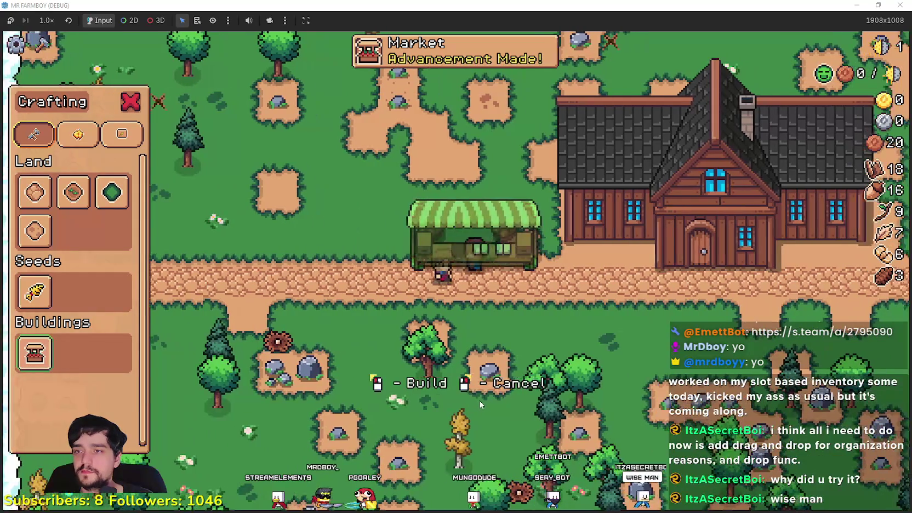
{"action": "left_click", "coordinate": [479, 399]}
{"action": "key", "text": "e"}
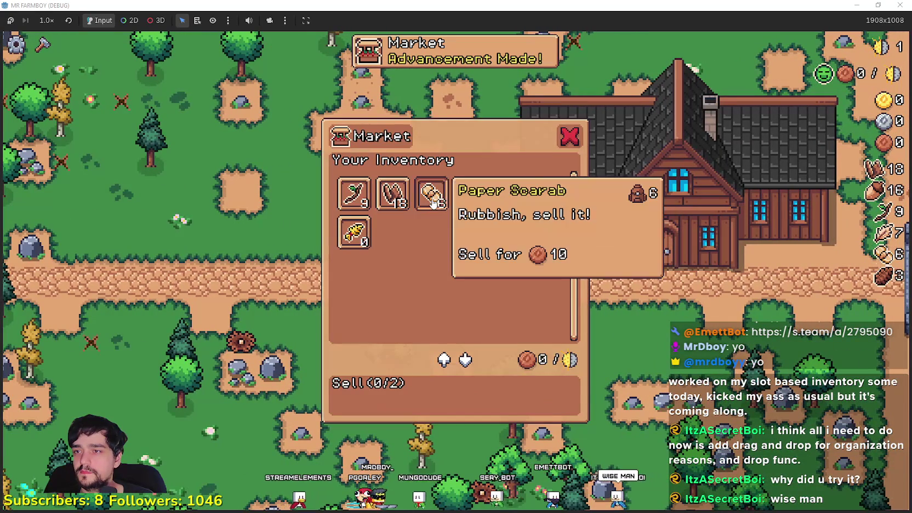
{"action": "left_click", "coordinate": [431, 193]}
{"action": "left_click", "coordinate": [393, 193]}
{"action": "key", "text": "e"}
{"action": "key", "text": "F8"}
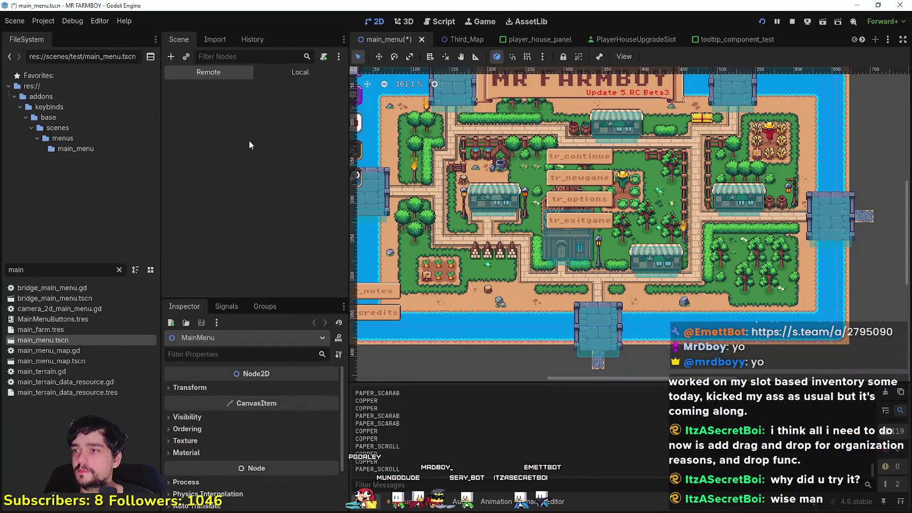
{"action": "left_click", "coordinate": [219, 133]}
{"action": "left_click", "coordinate": [237, 154]}
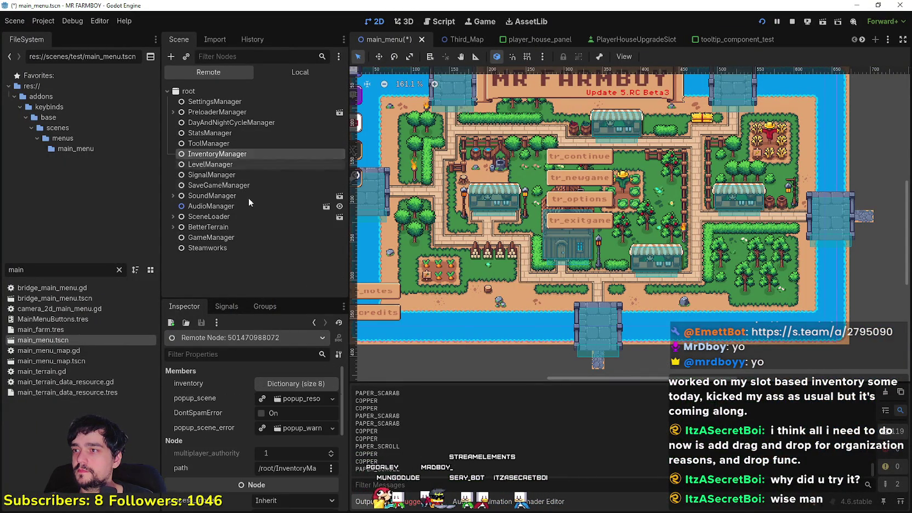
{"action": "scroll", "coordinate": [258, 471], "scroll_direction": "down", "scroll_amount": 1}
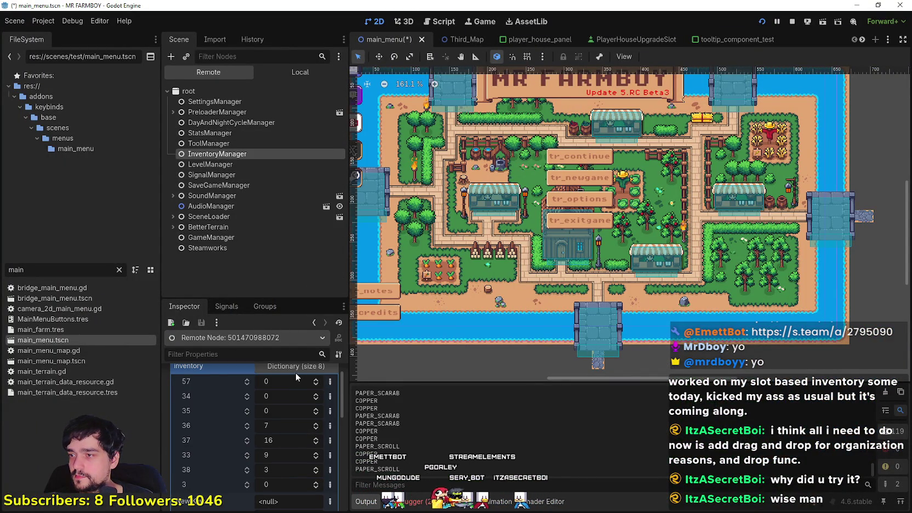
{"action": "left_click", "coordinate": [285, 380]}
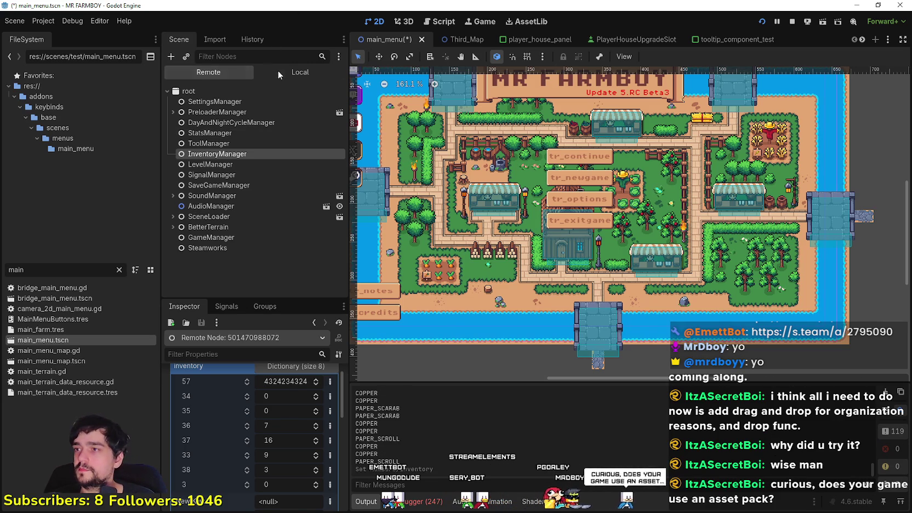
{"action": "left_click", "coordinate": [296, 72]}
{"action": "left_click", "coordinate": [249, 141]}
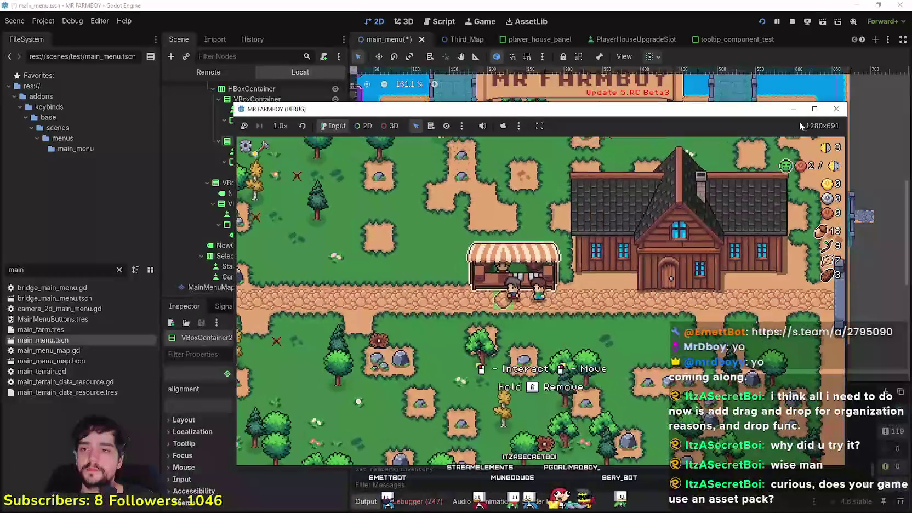
Step: Walk around the rock patch collecting feathers, an egg and twigs
{"action": "key", "text": "super+Up"}
{"action": "key", "text": "a"}
{"action": "key", "text": "s"}
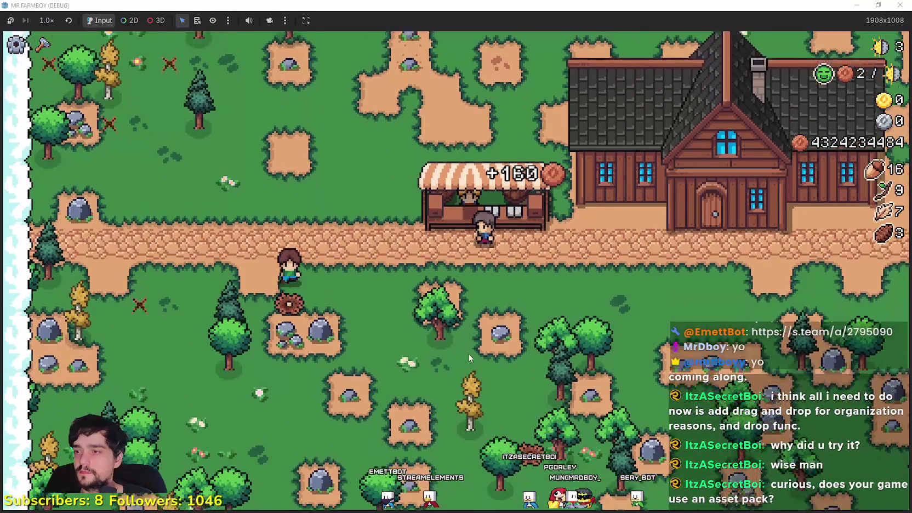
{"action": "key", "text": "d"}
{"action": "key", "text": "a"}
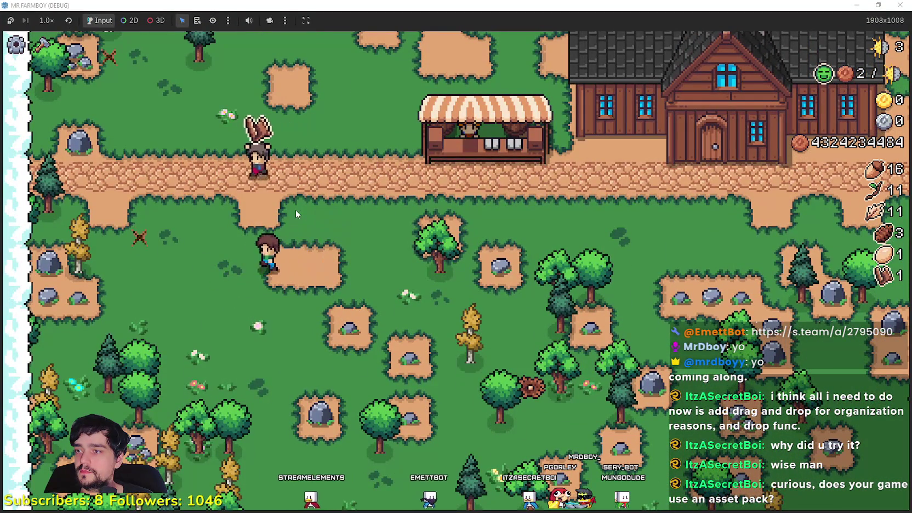
{"action": "scroll", "coordinate": [292, 210], "scroll_direction": "up", "scroll_amount": 2}
{"action": "key", "text": "a"}
{"action": "key", "text": "s"}
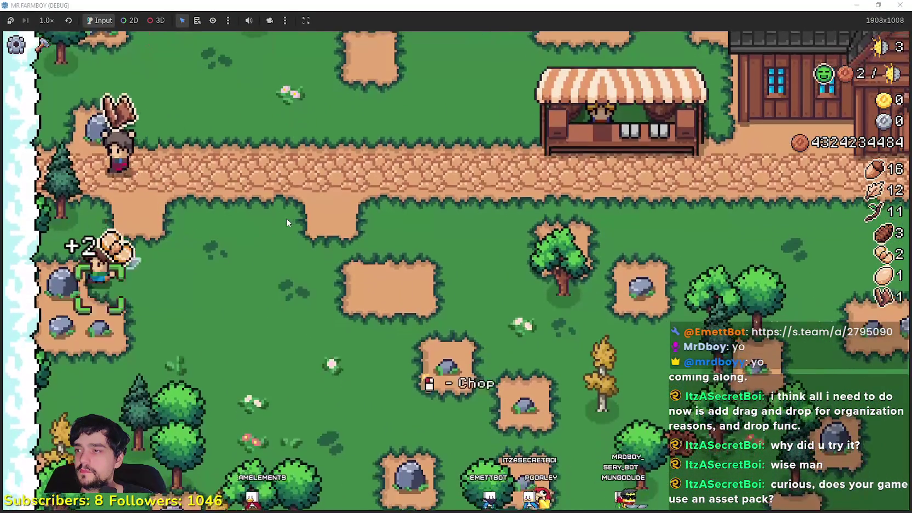
{"action": "key", "text": "w"}
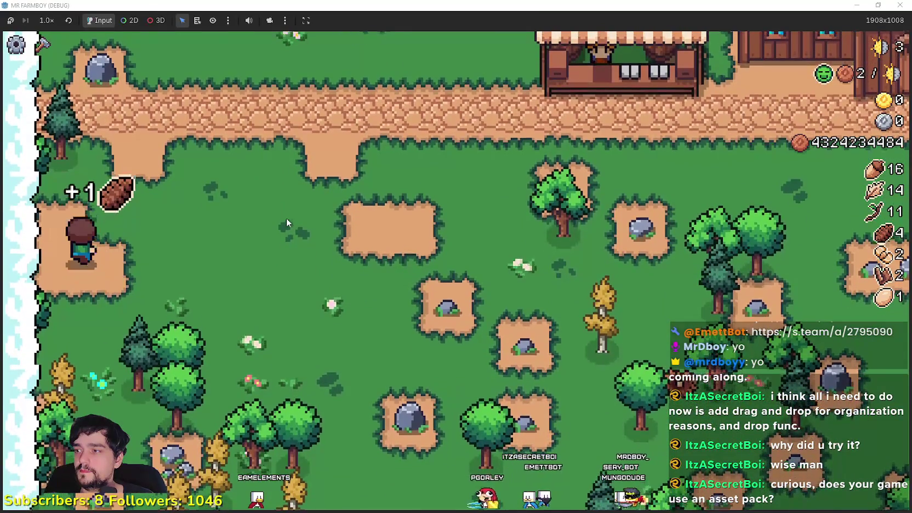
{"action": "key", "text": "a"}
Step: Gather resources to the north and chop several trees for wood
{"action": "key", "text": "w"}
{"action": "key", "text": "d"}
{"action": "key", "text": "w"}
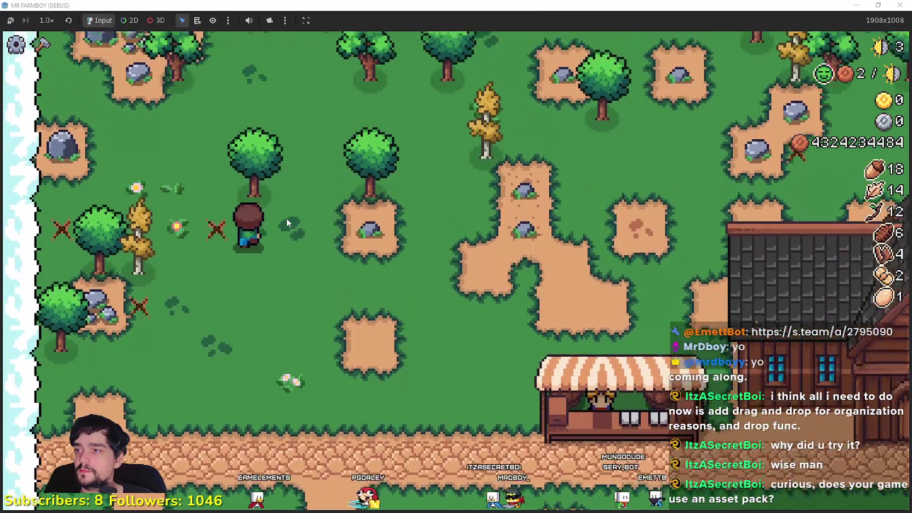
{"action": "key", "text": "s"}
{"action": "key", "text": "d"}
{"action": "key", "text": "d"}
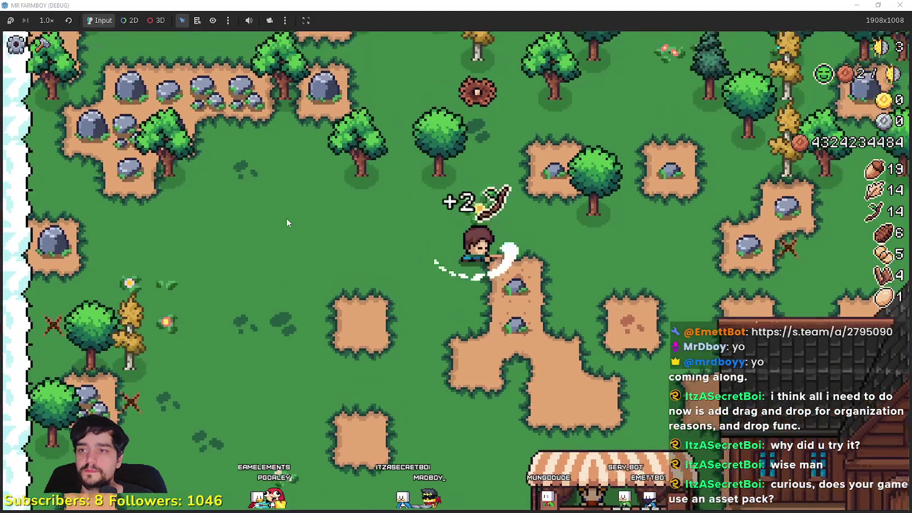
{"action": "key", "text": "s"}
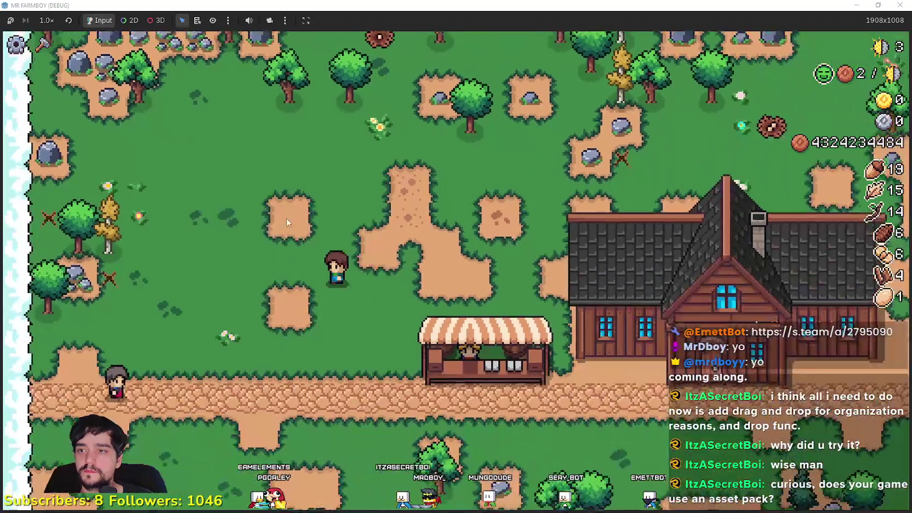
{"action": "key", "text": "s"}
{"action": "key", "text": "w"}
Step: Choose the Road Tile and lay extra tiles while walking to extend the dirt field
{"action": "key", "text": "c"}
{"action": "key", "text": "a"}
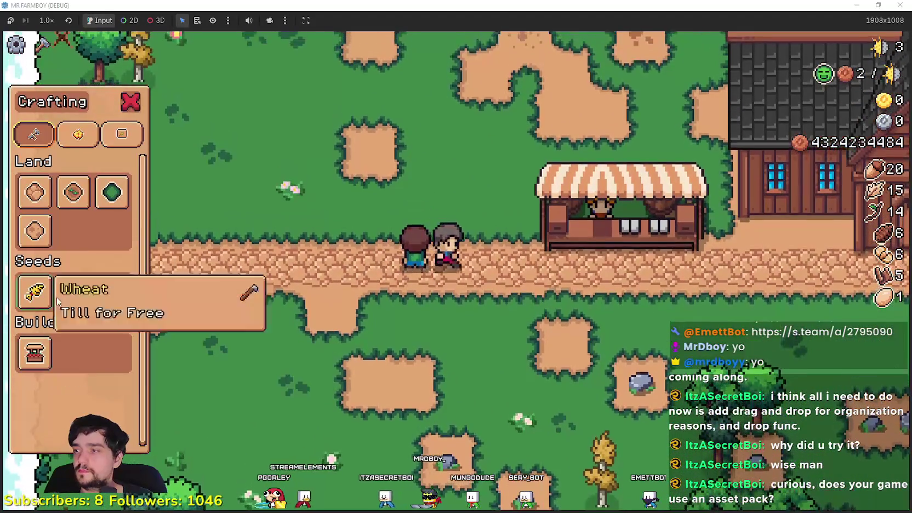
{"action": "key", "text": "s"}
{"action": "left_click", "coordinate": [73, 192]}
{"action": "key", "text": "w"}
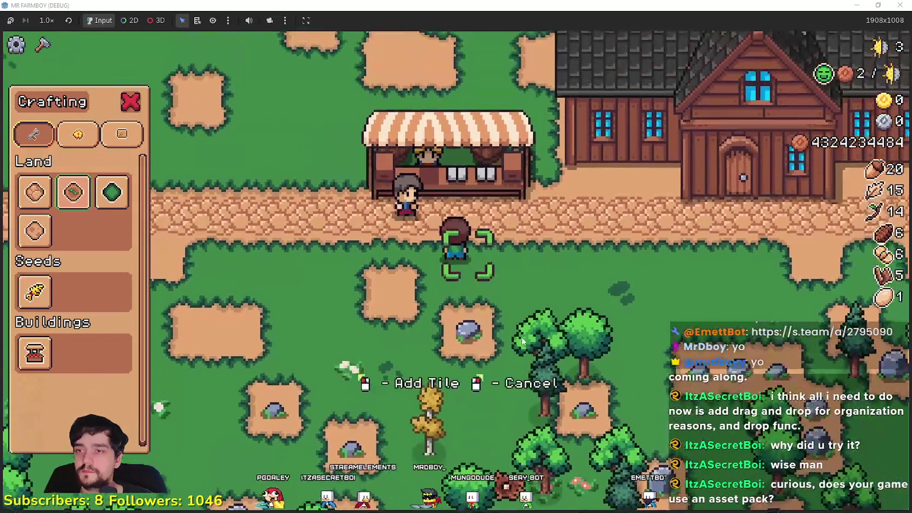
{"action": "key", "text": "a"}
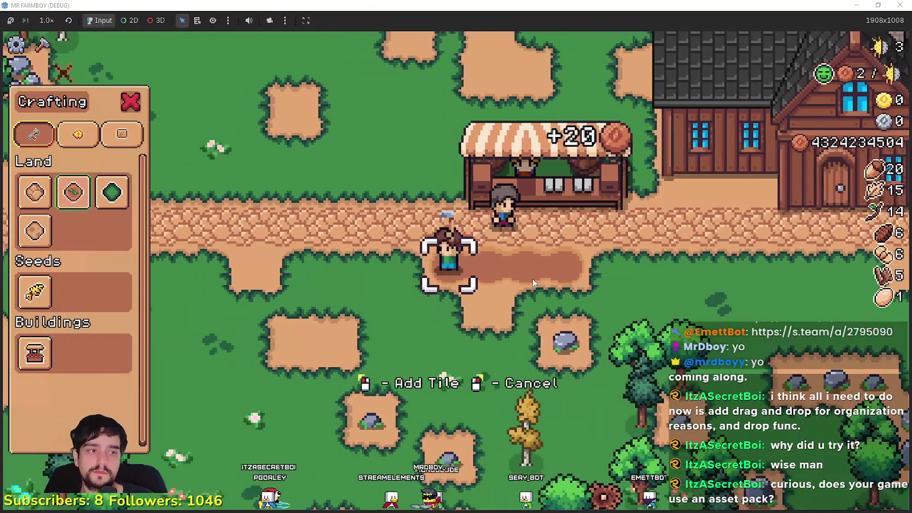
{"action": "key", "text": "d"}
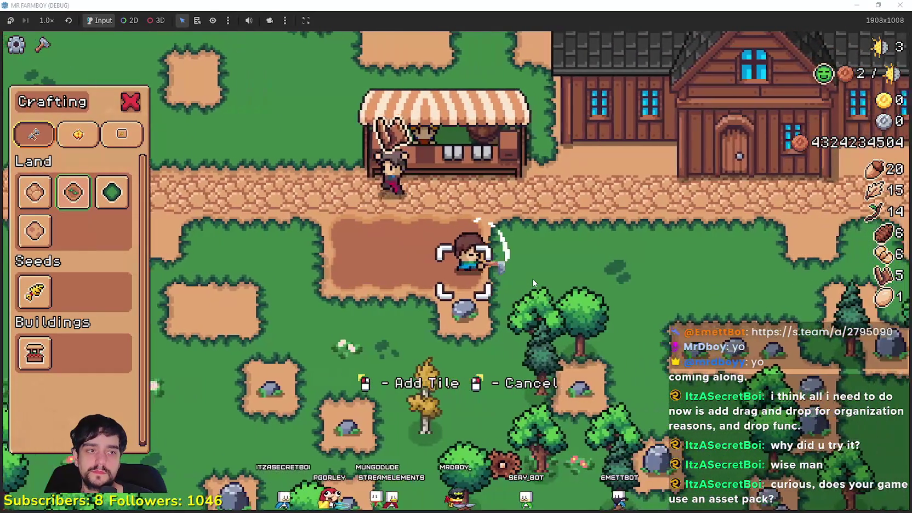
{"action": "key", "text": "s"}
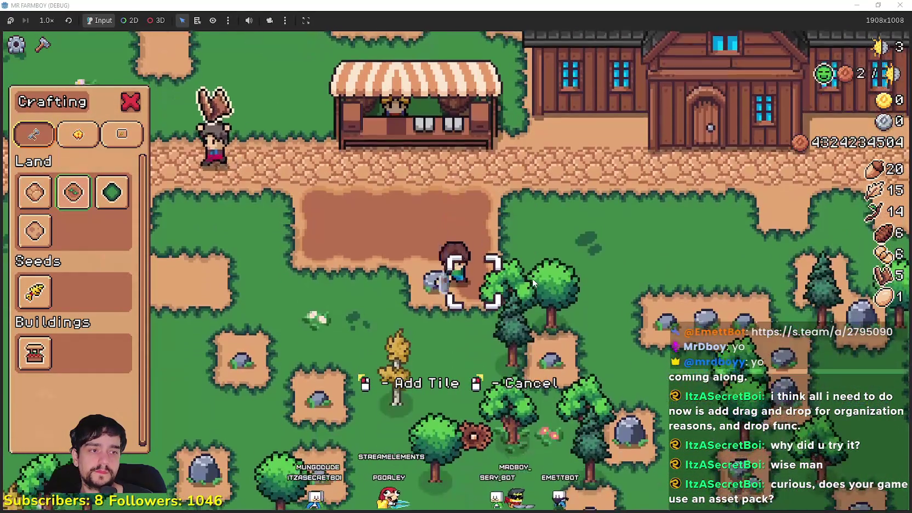
{"action": "key", "text": "a"}
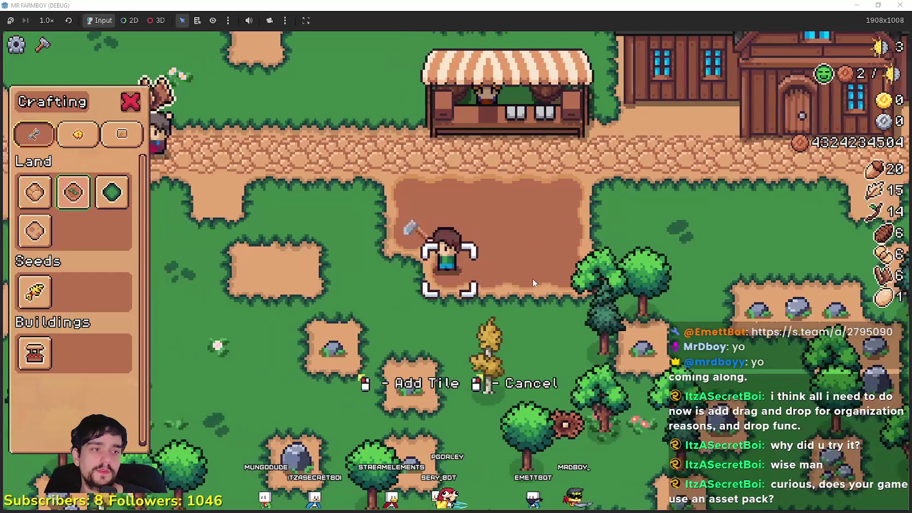
Step: Walk to the top of the dirt field and plant wheat on the first tiles
{"action": "key", "text": "s"}
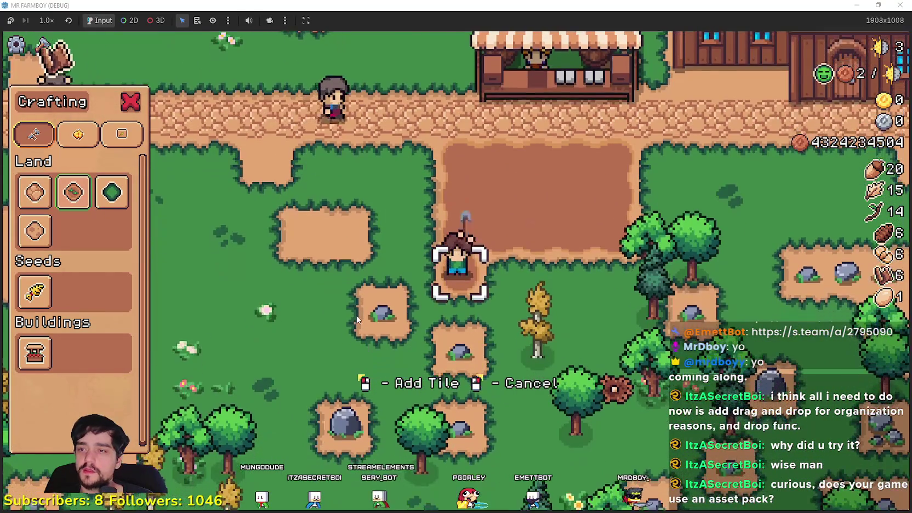
{"action": "key", "text": "d"}
{"action": "key", "text": "d"}
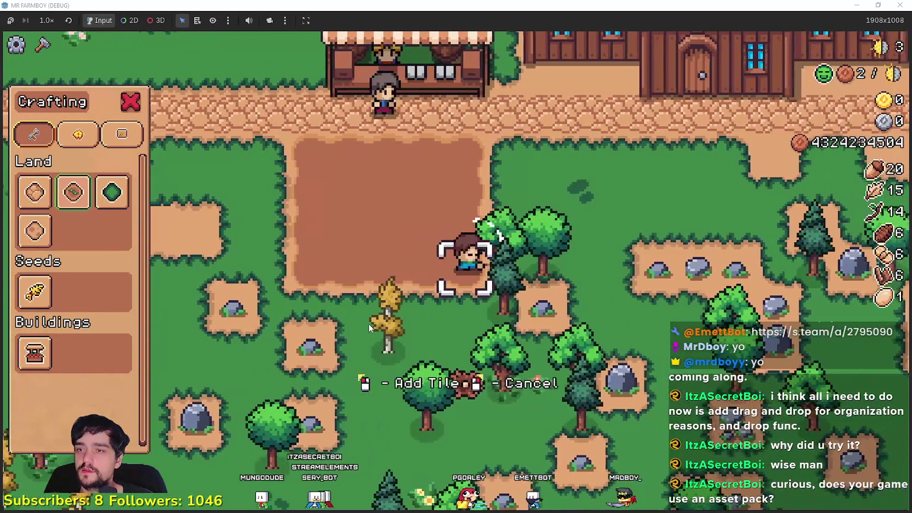
{"action": "key", "text": "s"}
{"action": "key", "text": "a"}
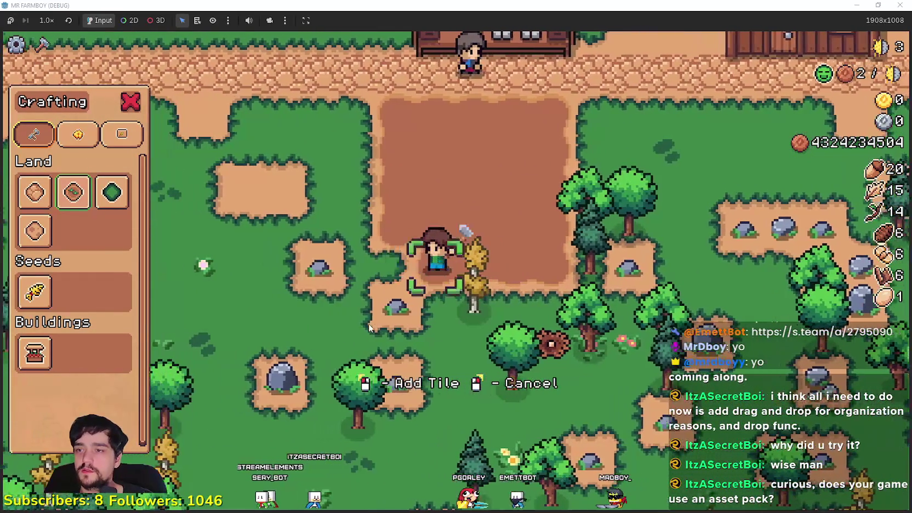
{"action": "key", "text": "w"}
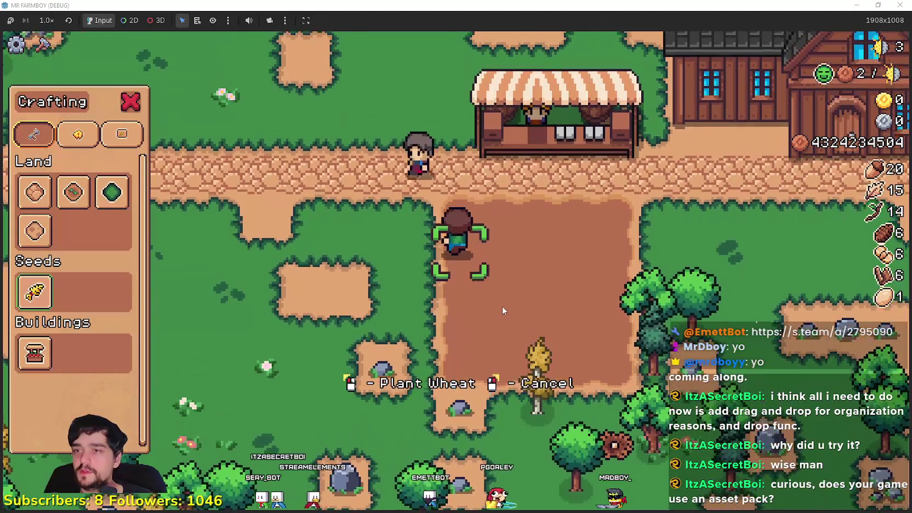
{"action": "left_click", "coordinate": [502, 306]}
{"action": "key", "text": "w"}
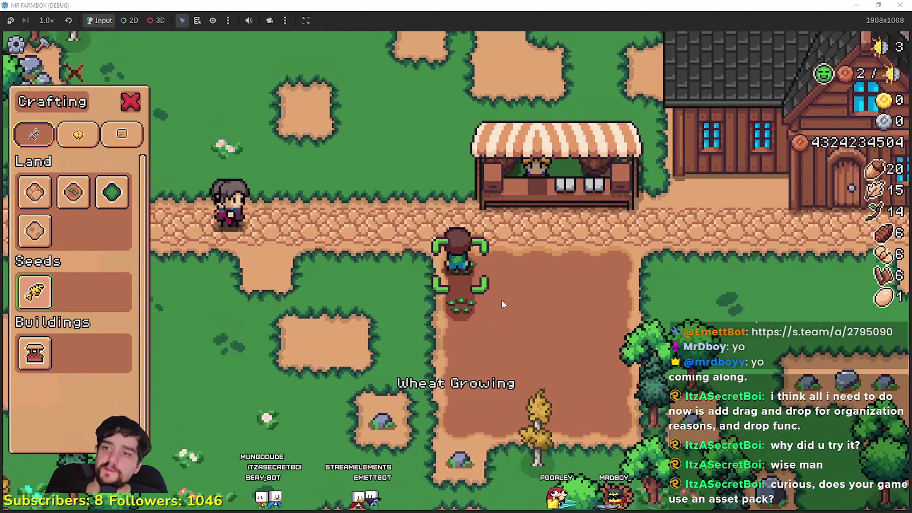
{"action": "left_click", "coordinate": [501, 300]}
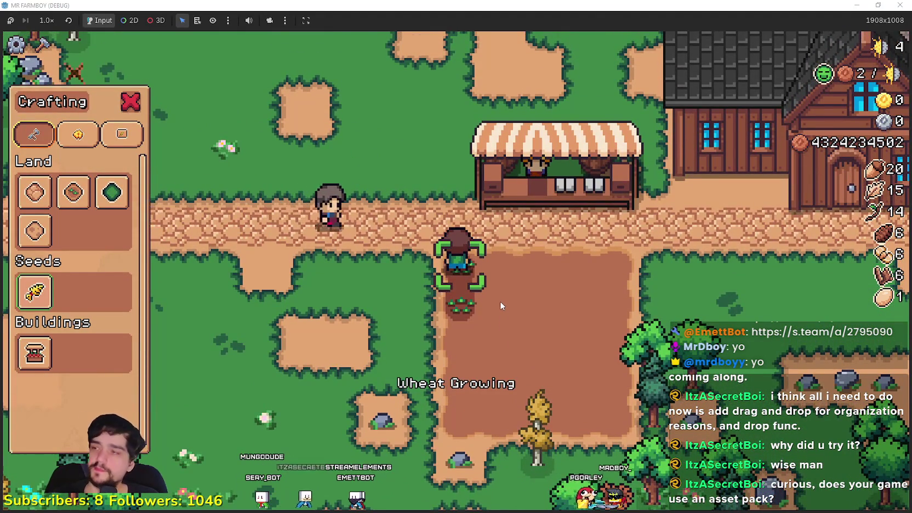
{"action": "key", "text": "d"}
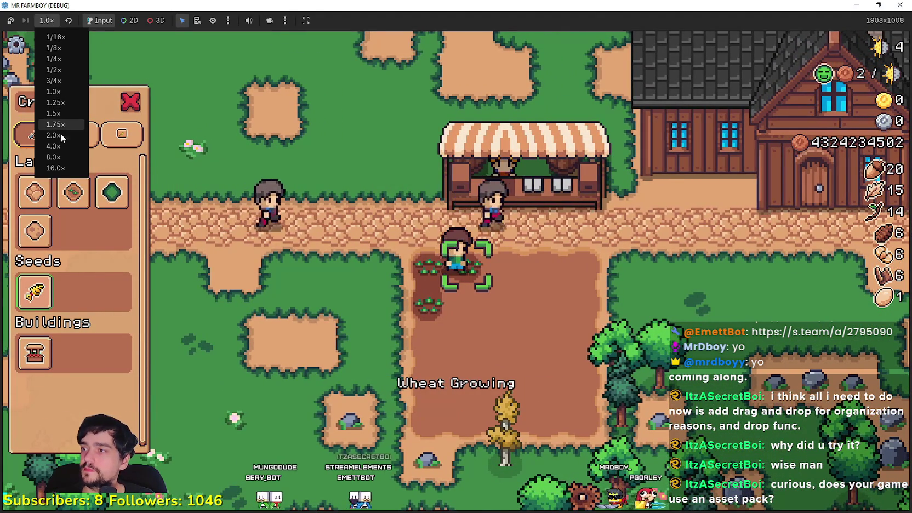
{"action": "key", "text": "d"}
Step: Set game speed to 2.0× and plant wheat along the top and second rows
{"action": "left_click", "coordinate": [538, 302]}
{"action": "left_click", "coordinate": [539, 301]}
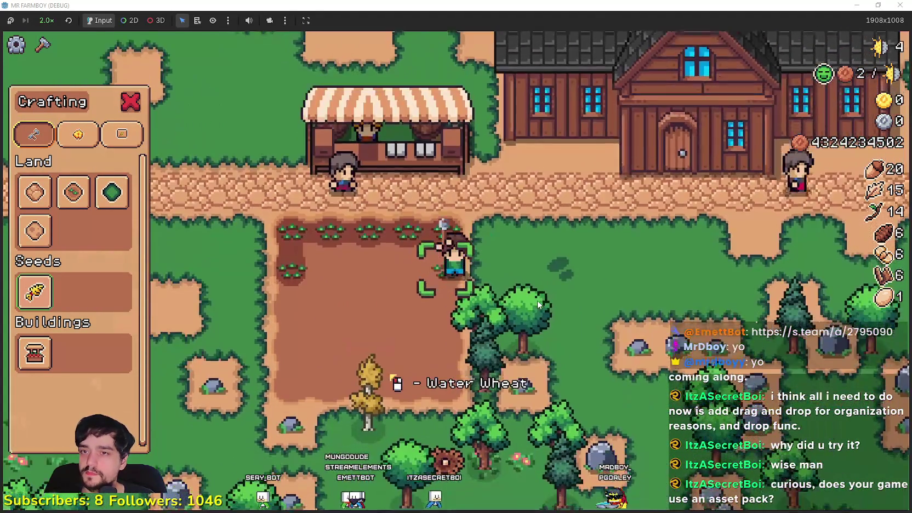
{"action": "key", "text": "s"}
{"action": "left_click", "coordinate": [537, 301]}
{"action": "key", "text": "a"}
{"action": "left_click", "coordinate": [537, 301]}
{"action": "left_click", "coordinate": [537, 301]}
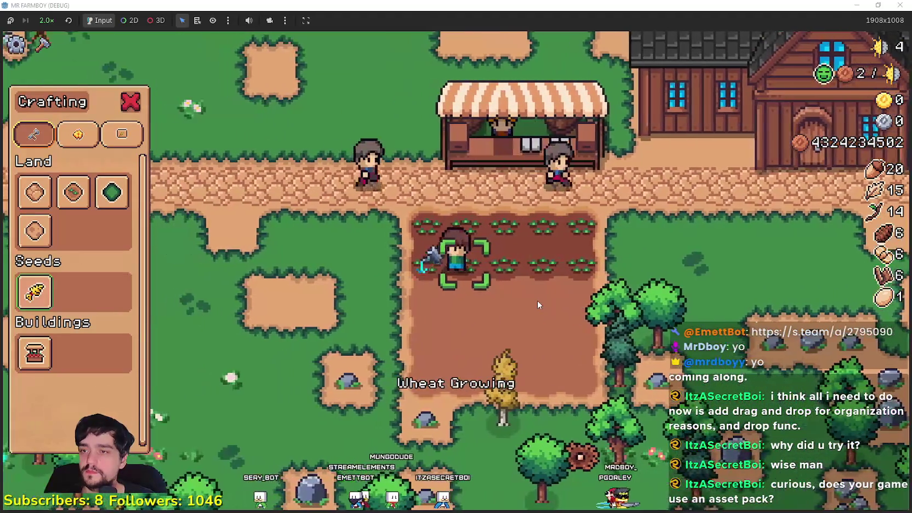
{"action": "left_click", "coordinate": [538, 301]}
Step: Plant wheat along the third row and water the growing wheat
{"action": "left_click", "coordinate": [537, 301]}
{"action": "key", "text": "d"}
{"action": "left_click", "coordinate": [537, 301]}
{"action": "left_click", "coordinate": [538, 300]}
{"action": "left_click", "coordinate": [538, 301]}
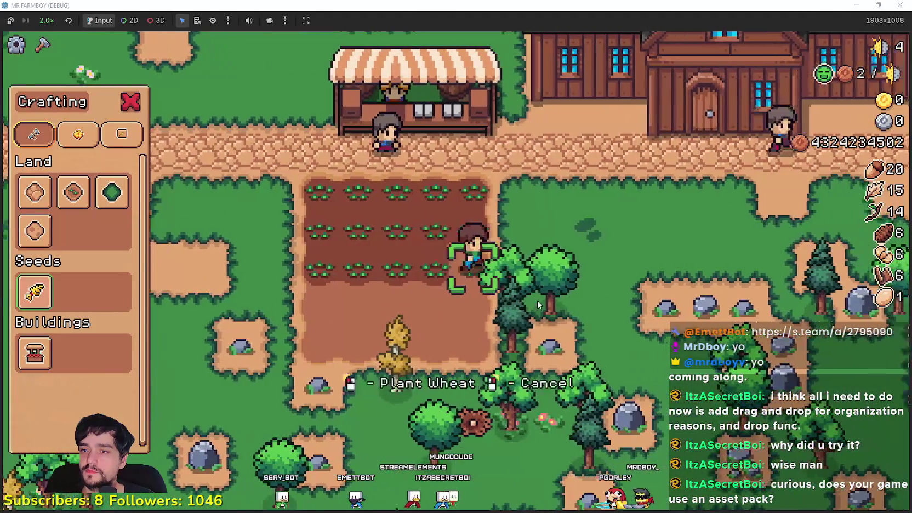
{"action": "key", "text": "s"}
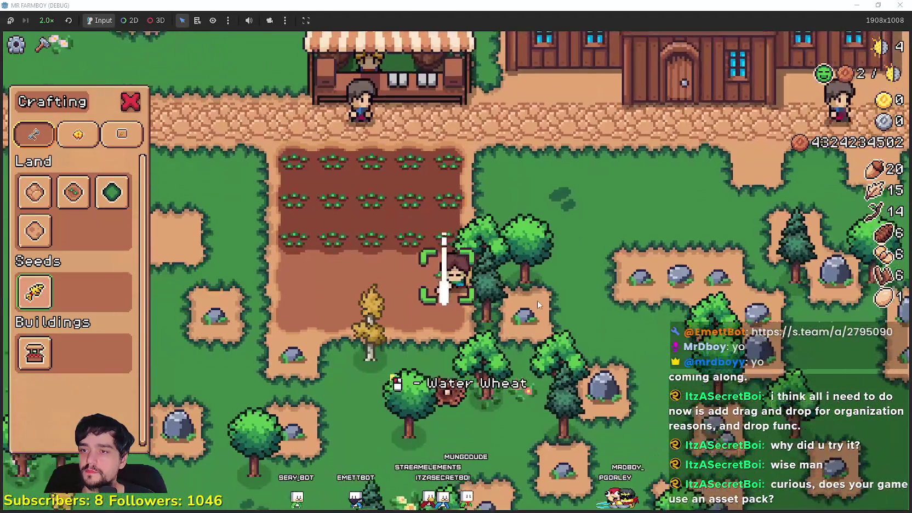
{"action": "key", "text": "a"}
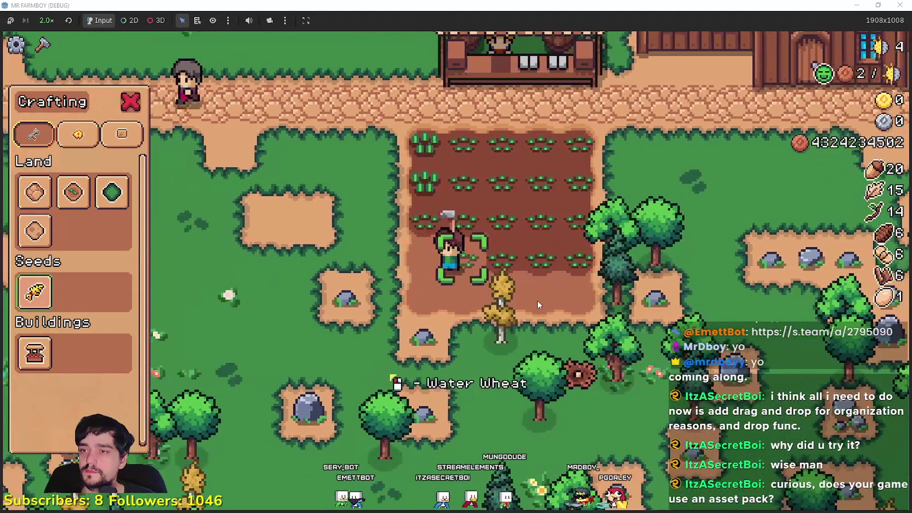
{"action": "left_click", "coordinate": [537, 301]}
Step: Walk off the wheat field to the Player House and open its advancements
{"action": "key", "text": "s"}
{"action": "key", "text": "d"}
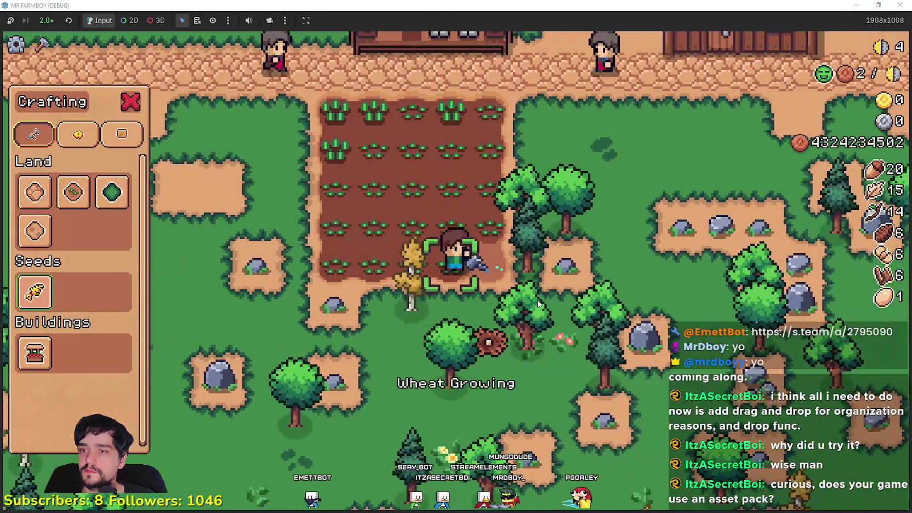
{"action": "key", "text": "a"}
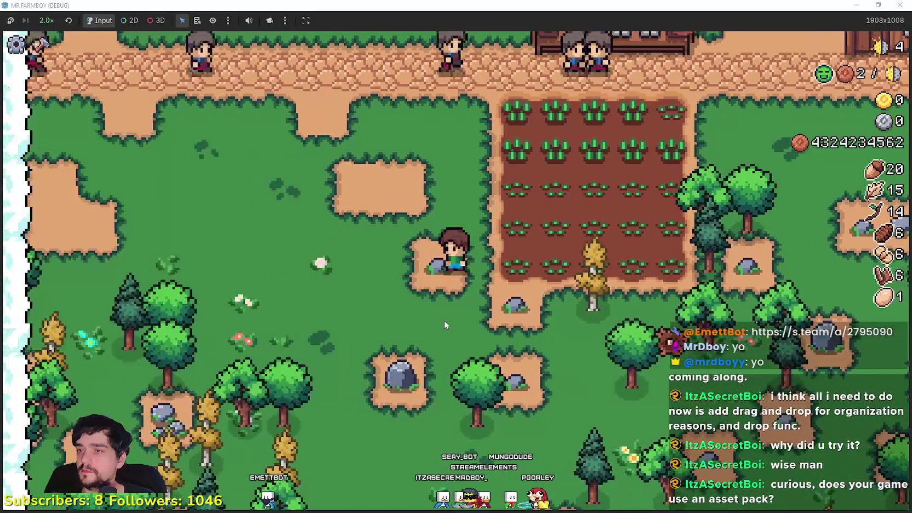
{"action": "key", "text": "w"}
{"action": "key", "text": "w"}
{"action": "key", "text": "d"}
{"action": "key", "text": "e"}
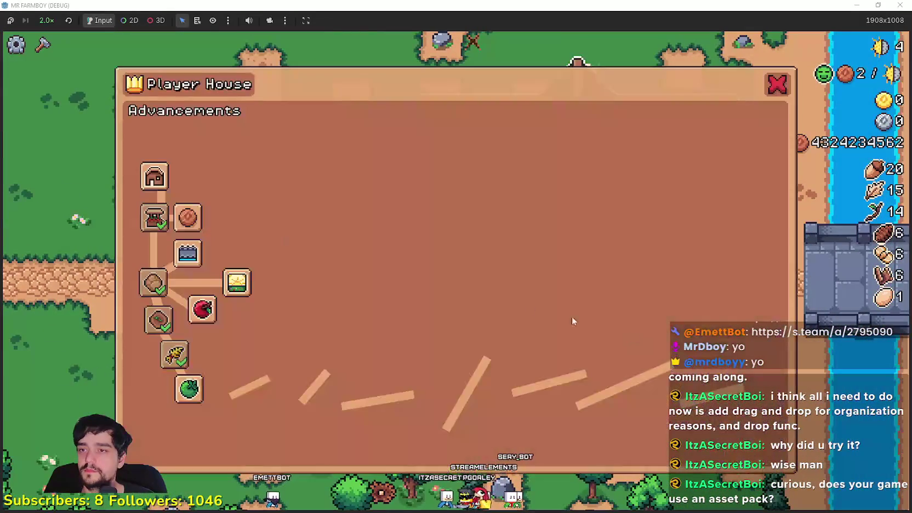
Step: Buy Warehouse, Green Tomato, Carrot, Strawberry, Gatherers and Carriers, then close the window
{"action": "left_click", "coordinate": [204, 140]}
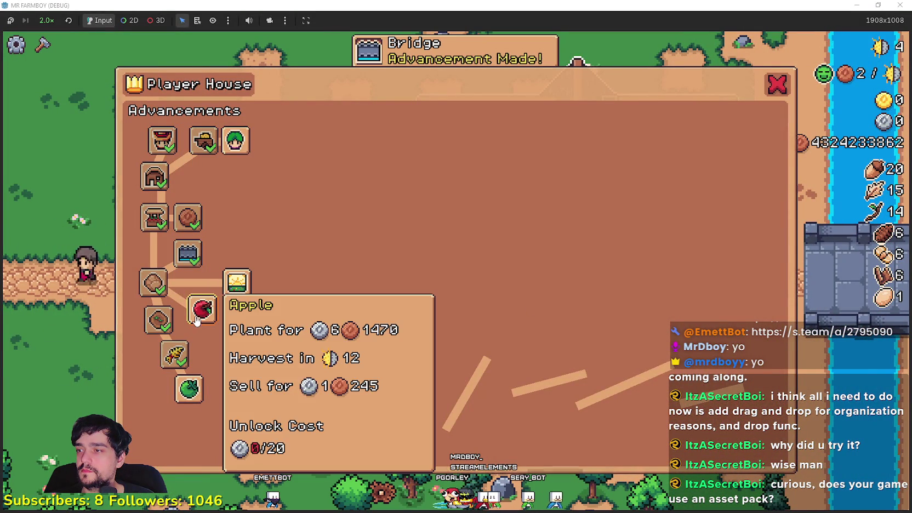
{"action": "left_click", "coordinate": [192, 394]}
{"action": "left_click", "coordinate": [167, 429]}
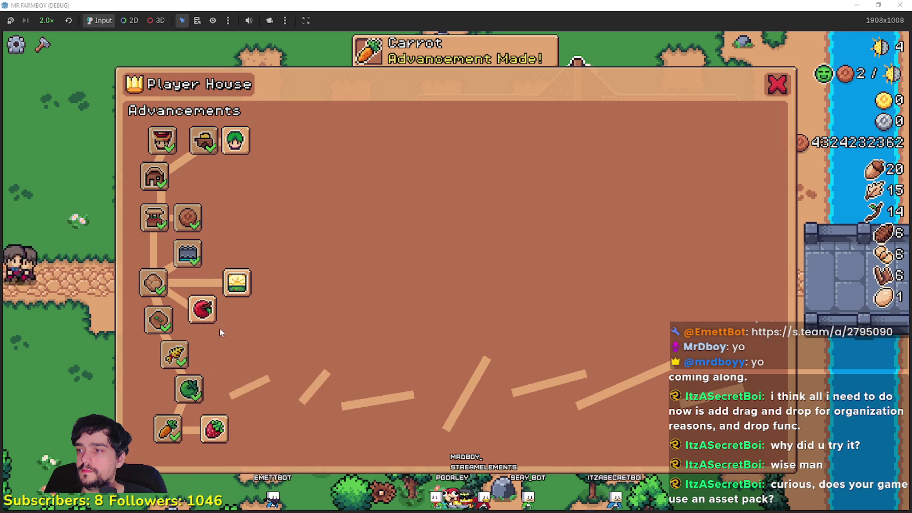
{"action": "left_click", "coordinate": [214, 429]}
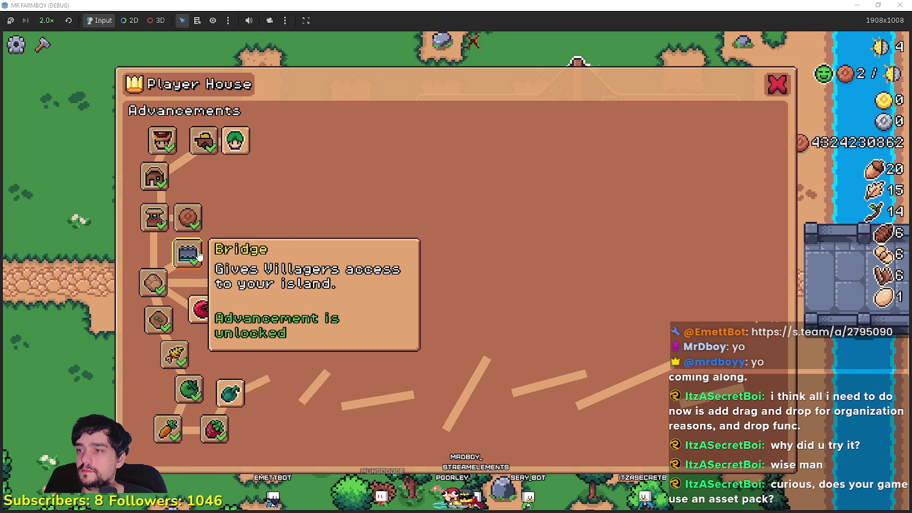
{"action": "left_click", "coordinate": [236, 141]}
{"action": "left_click", "coordinate": [266, 142]}
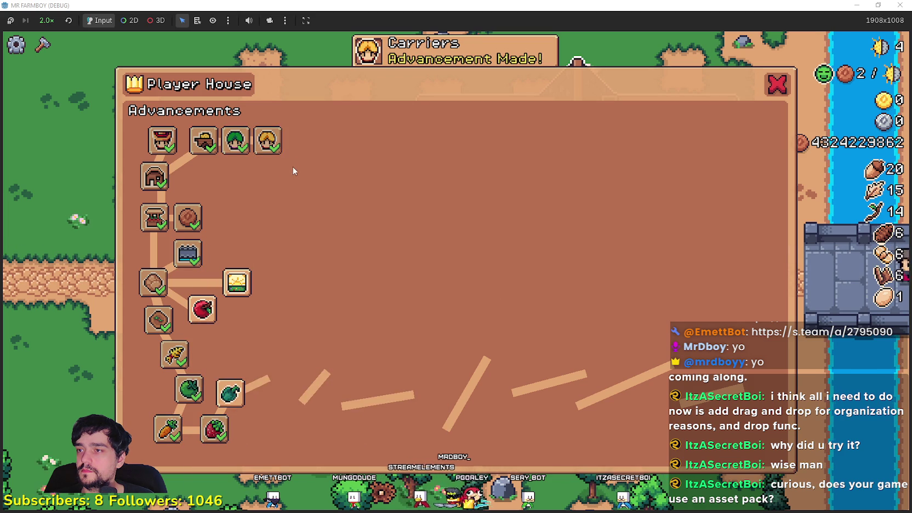
{"action": "key", "text": "Escape"}
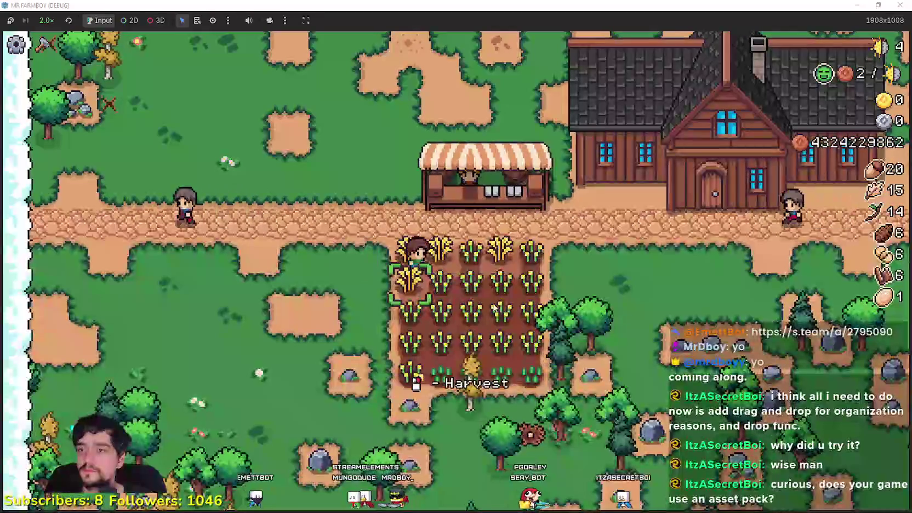
Step: Build a Warehouse left of the market from the Crafting menu
{"action": "key", "text": "c"}
{"action": "left_click", "coordinate": [73, 391]}
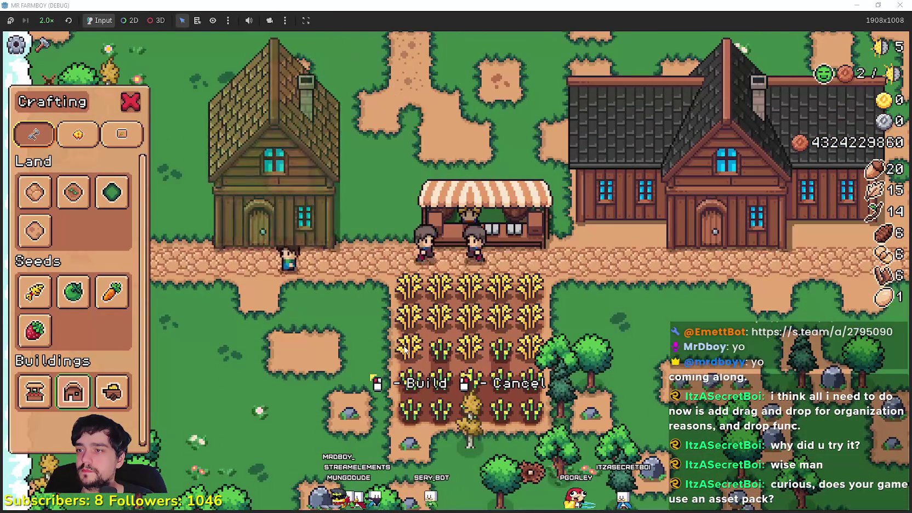
{"action": "right_click", "coordinate": [137, 356]}
{"action": "left_click", "coordinate": [113, 392]}
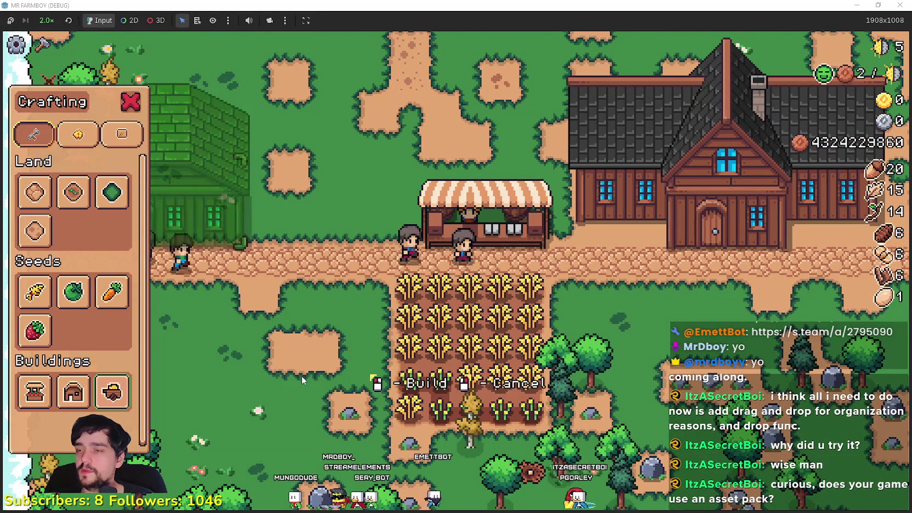
{"action": "left_click", "coordinate": [325, 366]}
{"action": "key", "text": "2"}
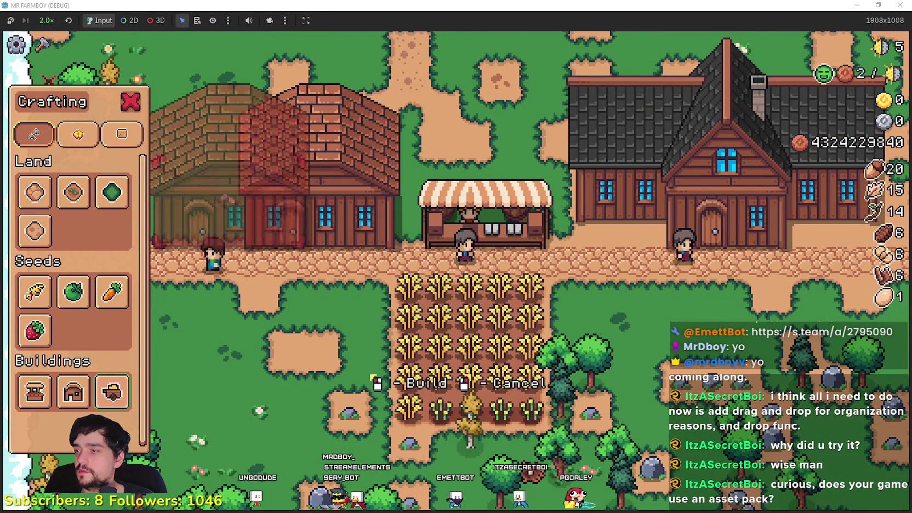
{"action": "key", "text": "Escape"}
Step: Place a House left of the warehouse and open the warehouse's inventory
{"action": "key", "text": "a"}
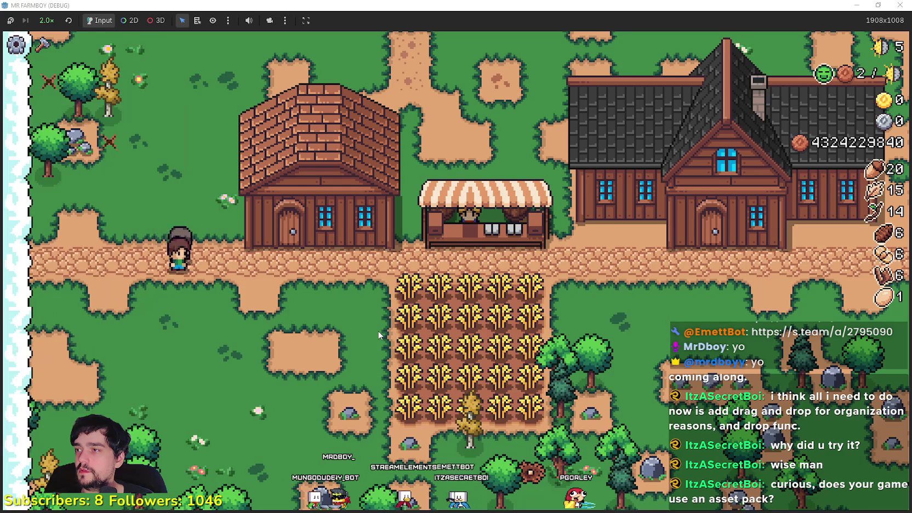
{"action": "key", "text": "w"}
{"action": "key", "text": "s"}
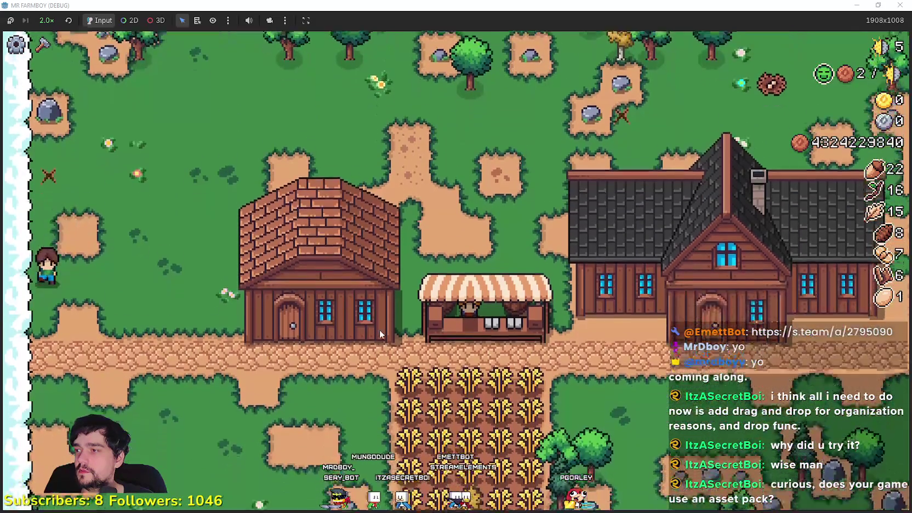
{"action": "key", "text": "w"}
{"action": "key", "text": "c"}
{"action": "key", "text": "s"}
{"action": "left_click", "coordinate": [83, 393]}
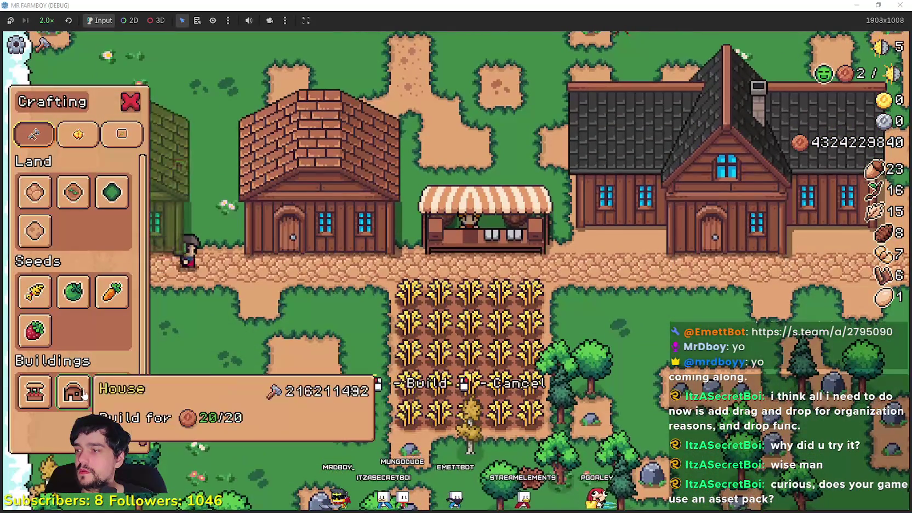
{"action": "left_click", "coordinate": [340, 366]}
{"action": "left_click", "coordinate": [420, 347]}
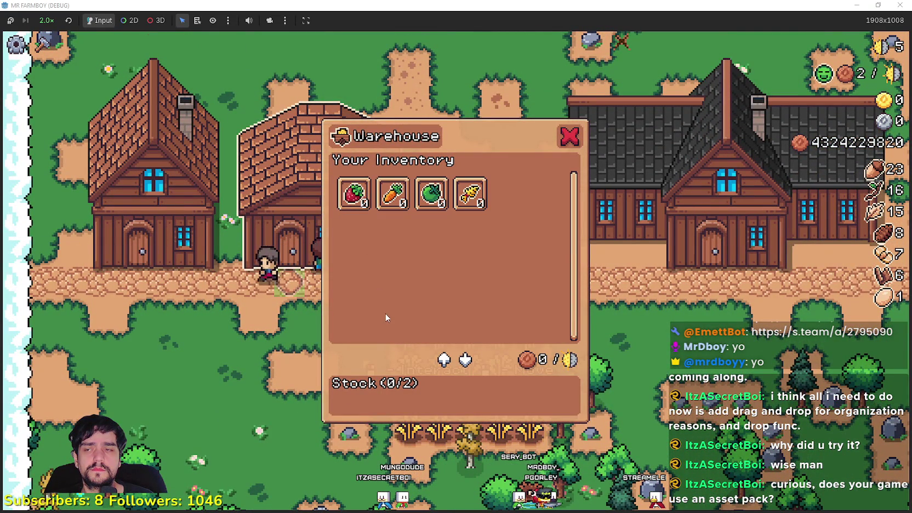
{"action": "mouse_move", "coordinate": [353, 195]}
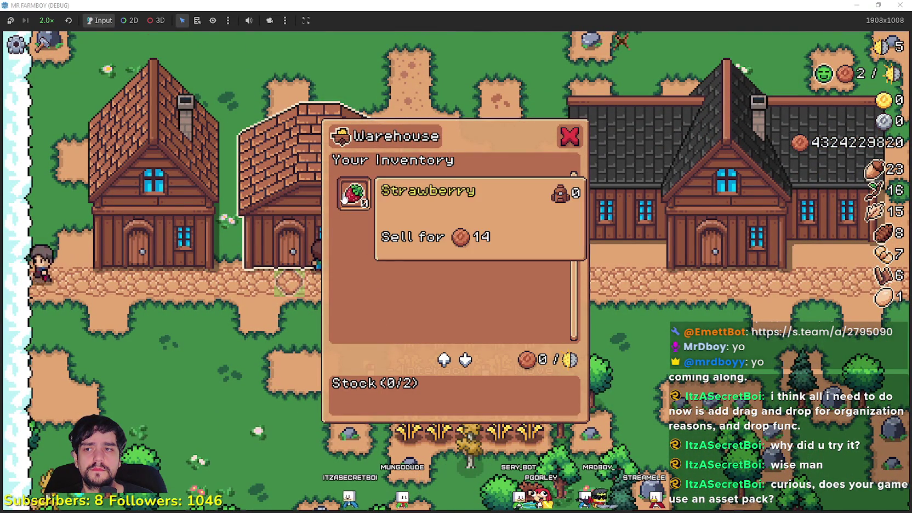
Step: Add wheat to the warehouse stock and hire another gatherer in the House
{"action": "left_click", "coordinate": [470, 193]}
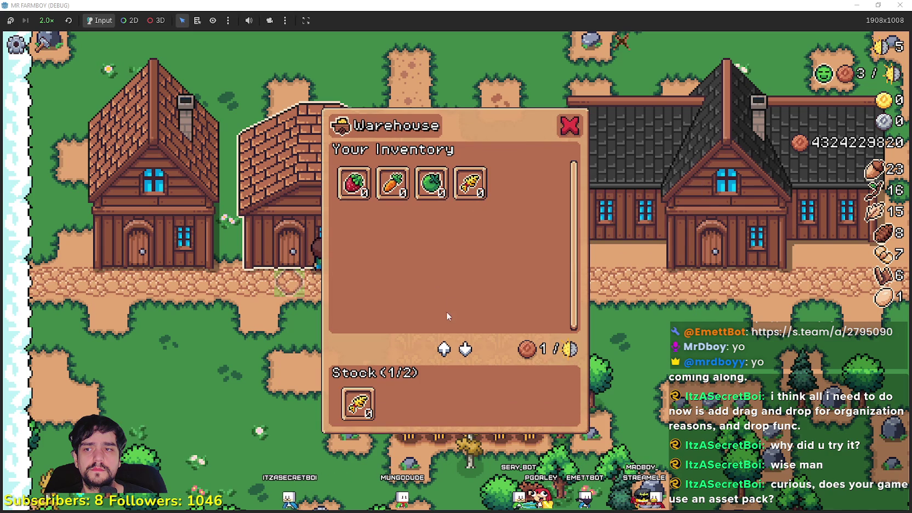
{"action": "key", "text": "a"}
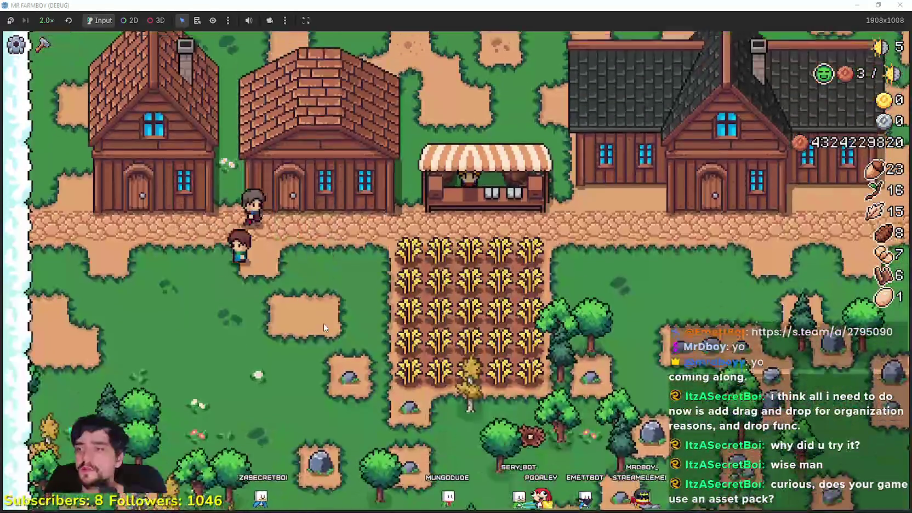
{"action": "key", "text": "d"}
{"action": "key", "text": "a"}
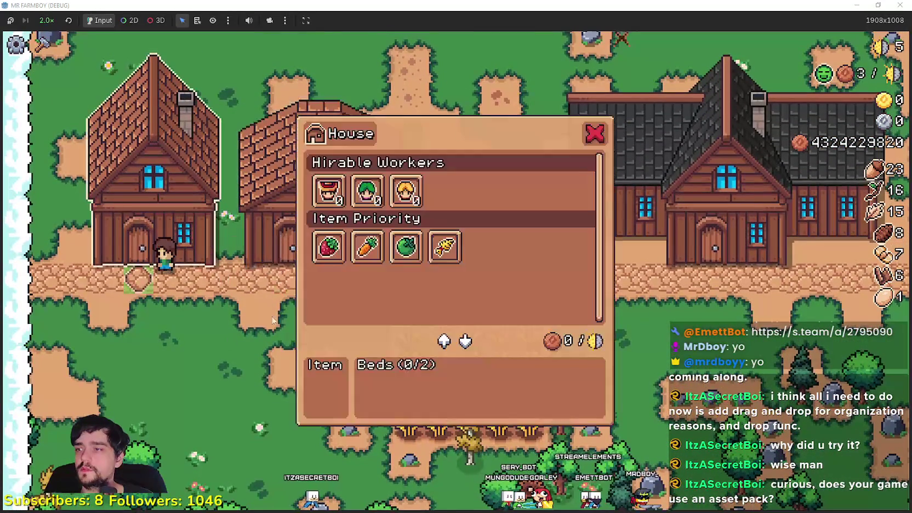
{"action": "left_click", "coordinate": [338, 197]}
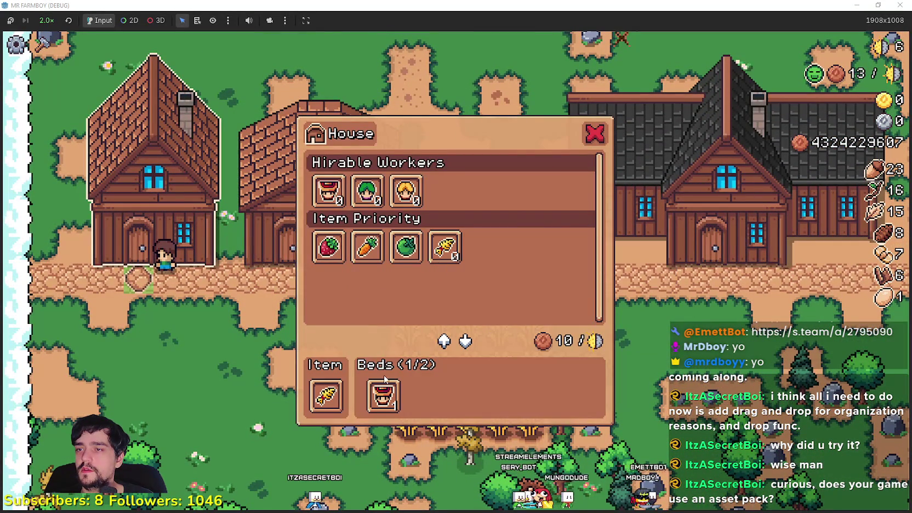
{"action": "left_click", "coordinate": [367, 191]}
{"action": "key", "text": "d"}
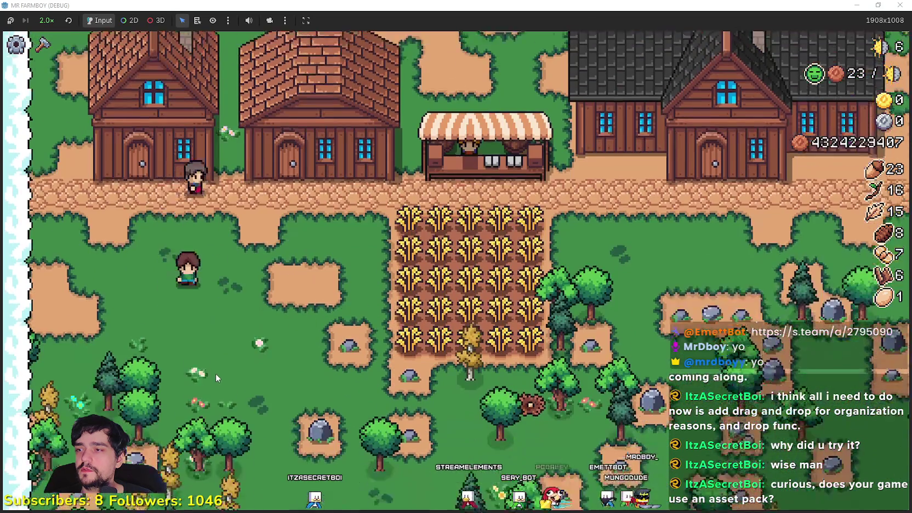
Step: Walk around below the crop field harvesting wheat, then select the Farm Tile
{"action": "key", "text": "s"}
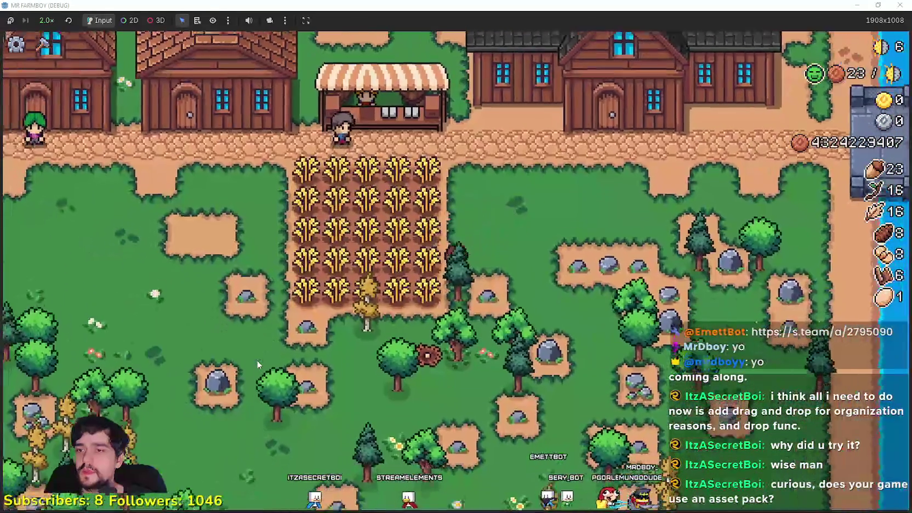
{"action": "key", "text": "a"}
{"action": "key", "text": "w"}
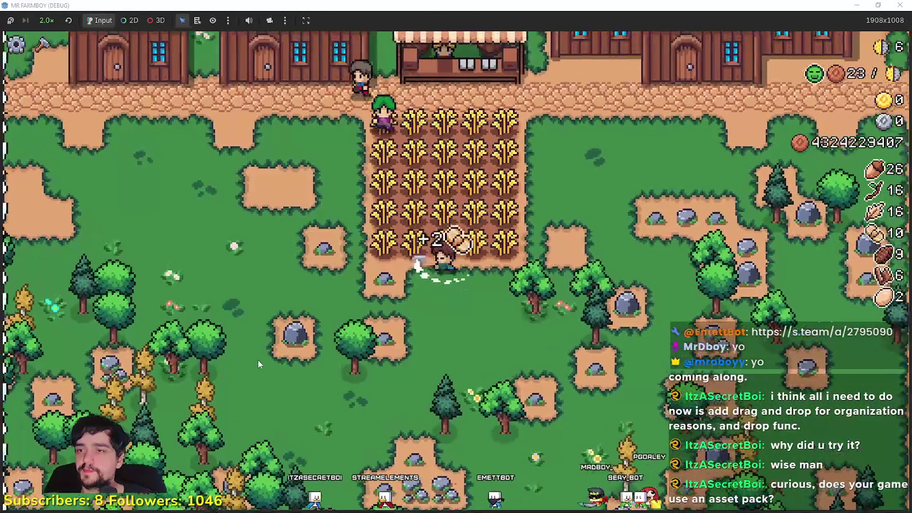
{"action": "key", "text": "a"}
{"action": "key", "text": "s"}
{"action": "key", "text": "d"}
{"action": "key", "text": "a"}
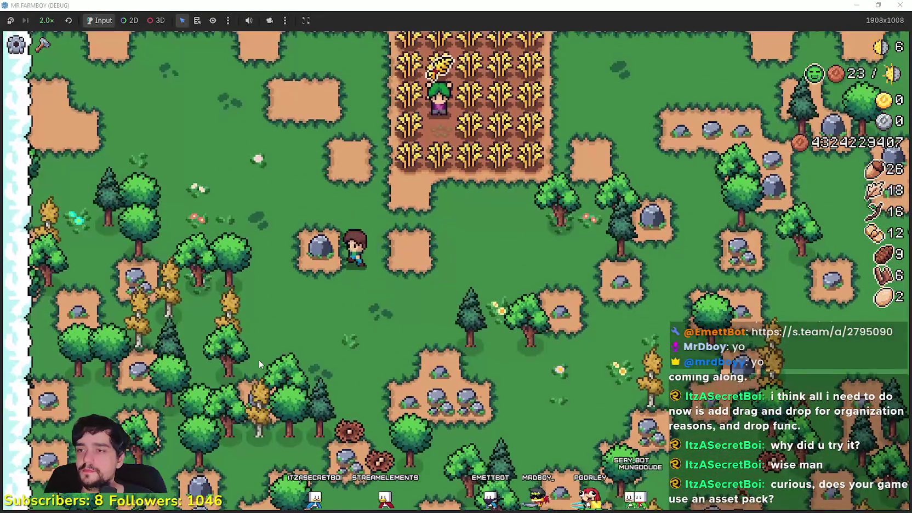
{"action": "key", "text": "c"}
{"action": "left_click", "coordinate": [76, 195]}
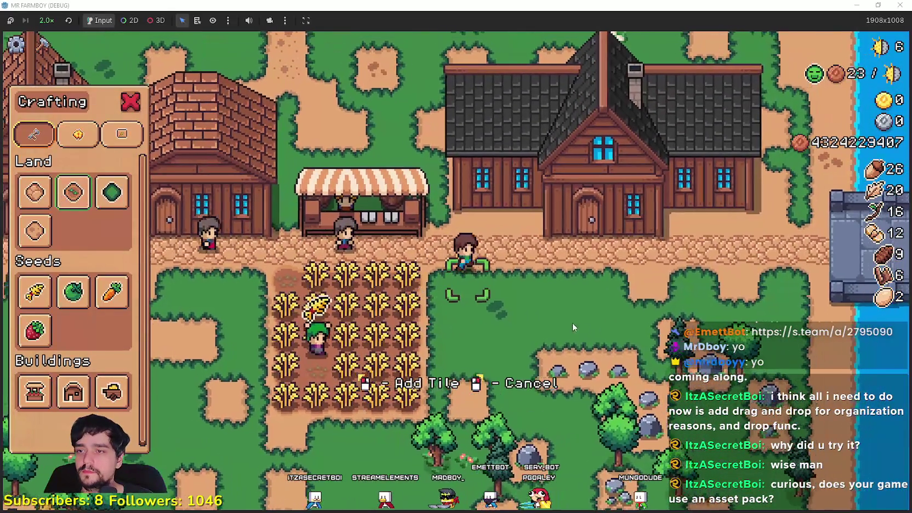
Step: Cancel the farm tile and unlock Island Expansion I, Wheat Hay, Green Pepper and White Corn
{"action": "key", "text": "Escape"}
{"action": "left_click", "coordinate": [551, 317]}
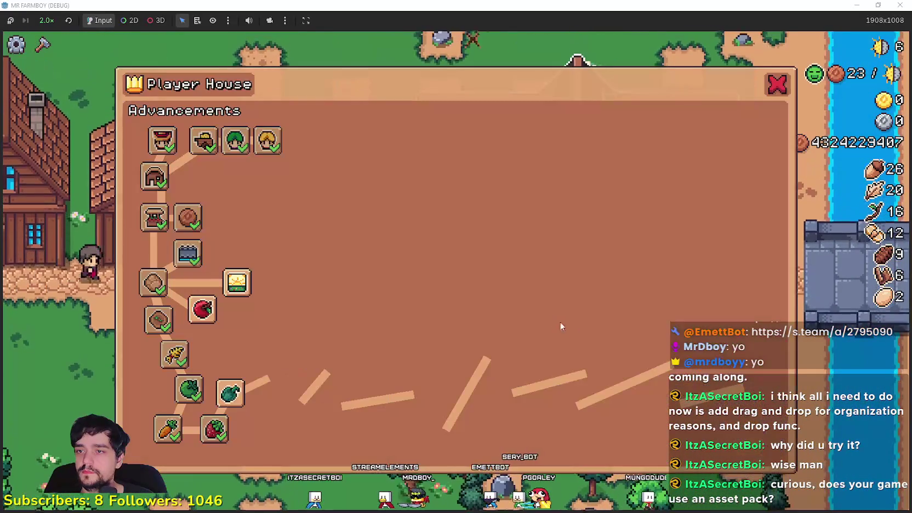
{"action": "left_click", "coordinate": [237, 282]}
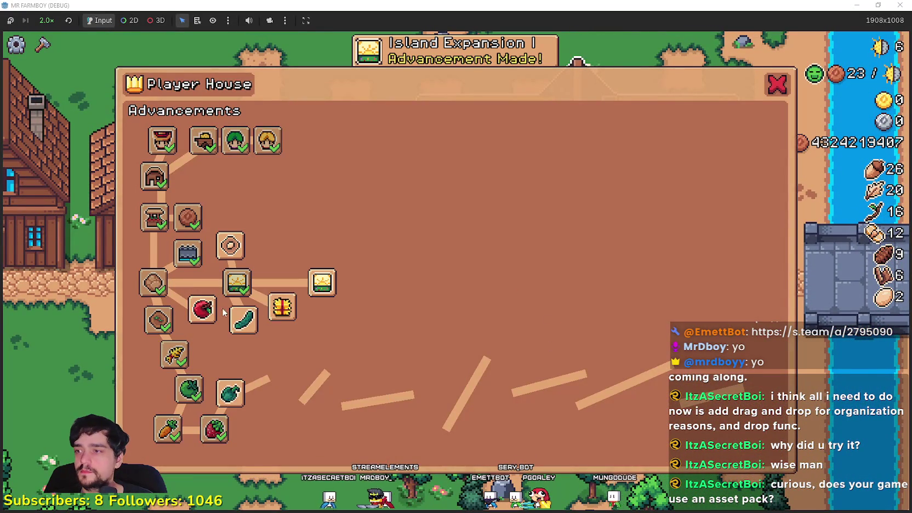
{"action": "mouse_move", "coordinate": [281, 306]}
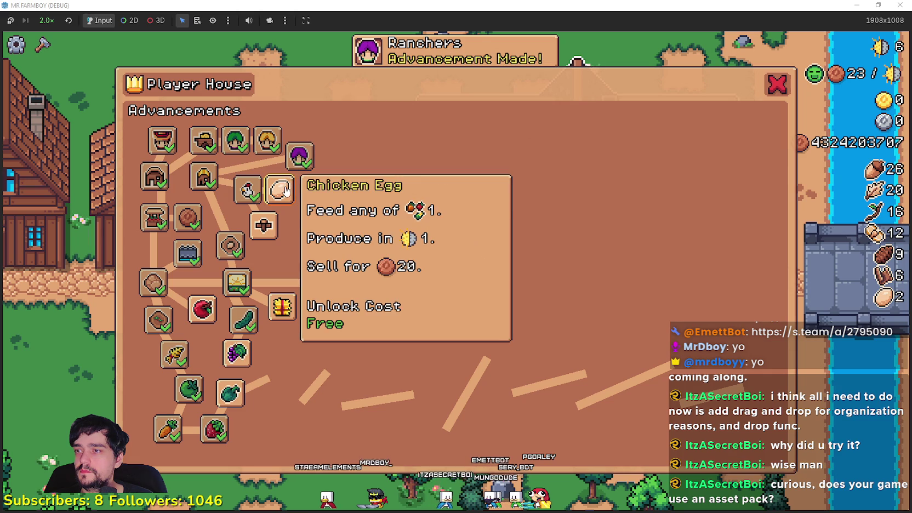
{"action": "left_click", "coordinate": [282, 308]}
{"action": "left_click", "coordinate": [230, 393]}
{"action": "left_click", "coordinate": [282, 373]}
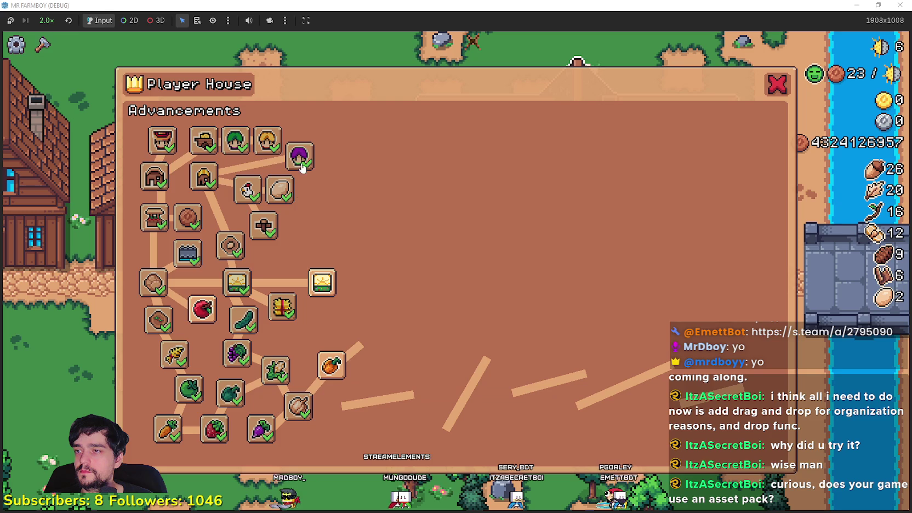
{"action": "key", "text": "Escape"}
{"action": "scroll", "coordinate": [405, 337], "scroll_direction": "down", "scroll_amount": 2}
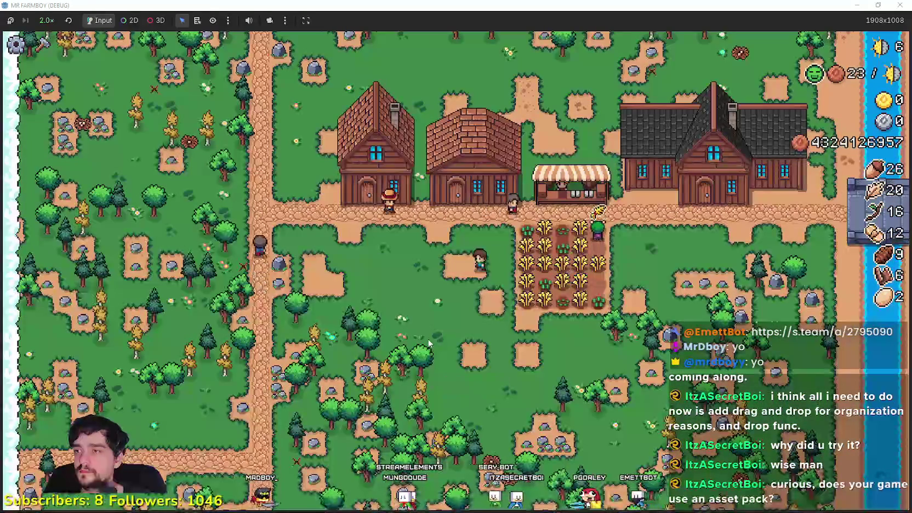
Step: Walk north and view the Worker Speed Poneglyph upgrades
{"action": "key", "text": "w"}
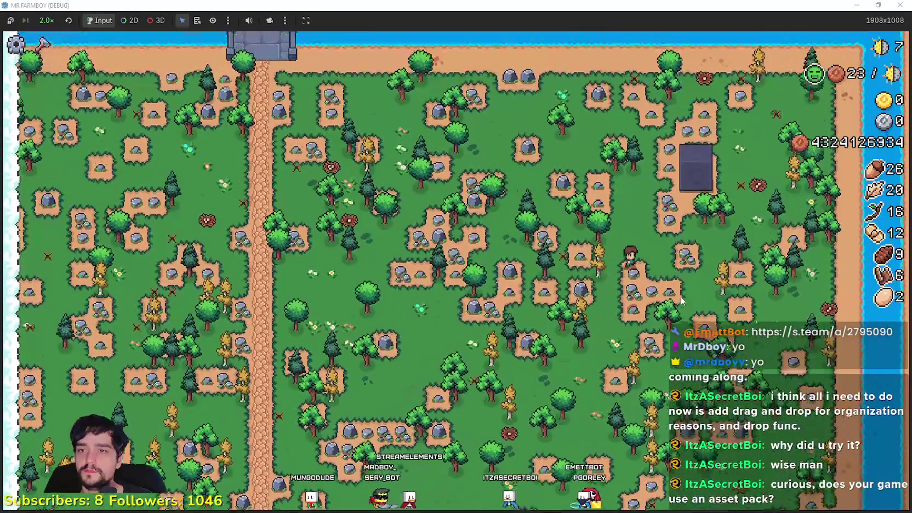
{"action": "scroll", "coordinate": [681, 299], "scroll_direction": "up", "scroll_amount": 2}
{"action": "key", "text": "w"}
{"action": "key", "text": "e"}
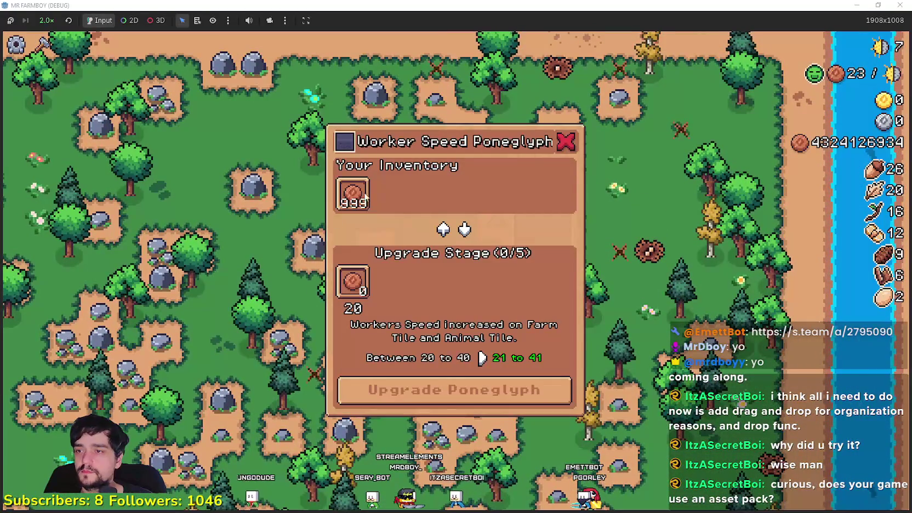
{"action": "key", "text": "Escape"}
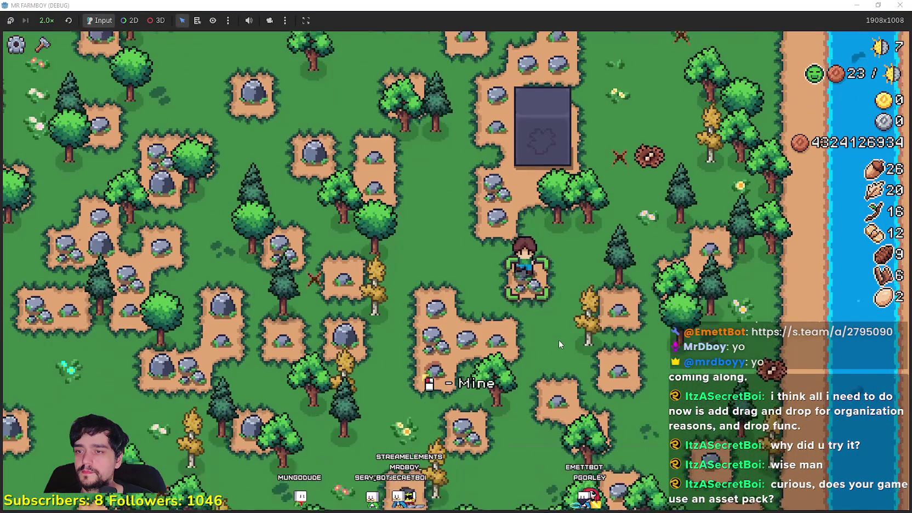
Step: Walk south through the village and view the Worker Rest Poneglyph upgrades
{"action": "key", "text": "s"}
{"action": "key", "text": "a"}
{"action": "key", "text": "s"}
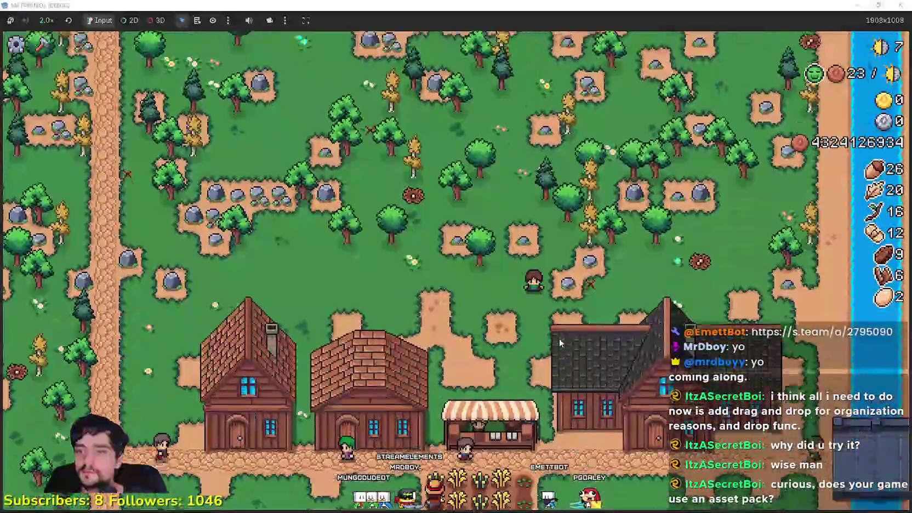
{"action": "key", "text": "s"}
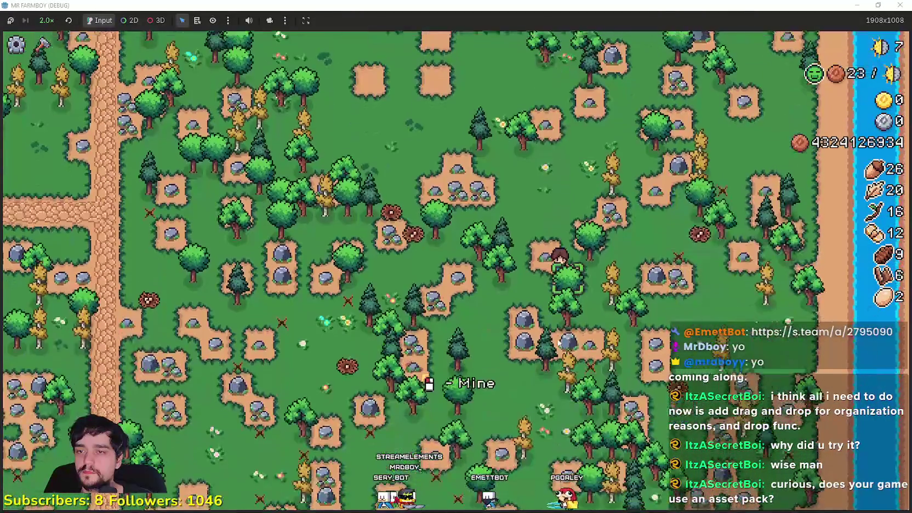
{"action": "key", "text": "s"}
{"action": "key", "text": "a"}
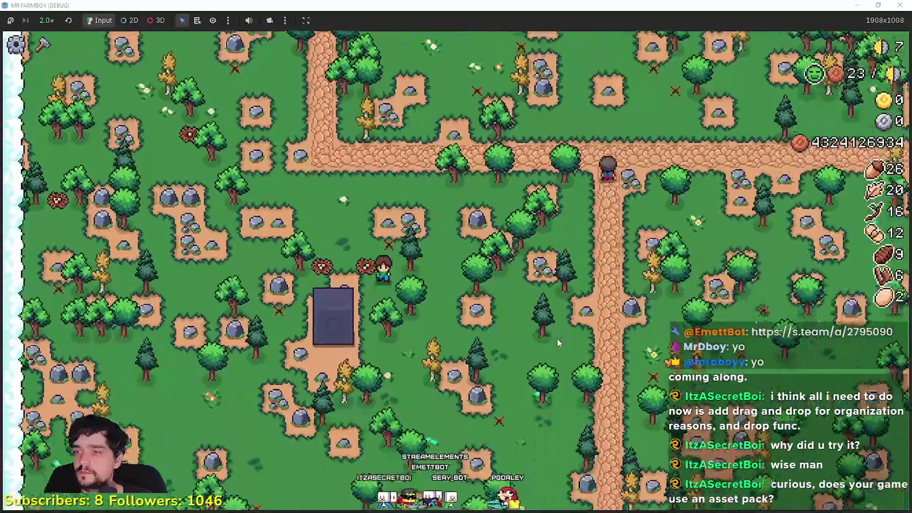
{"action": "key", "text": "e"}
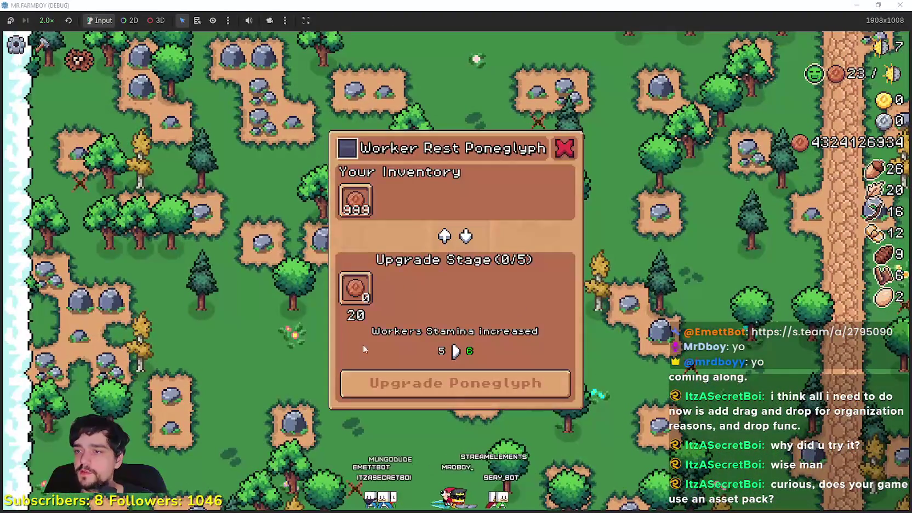
{"action": "key", "text": "w"}
Step: Walk back north to the Player House and open its advancements
{"action": "key", "text": "d"}
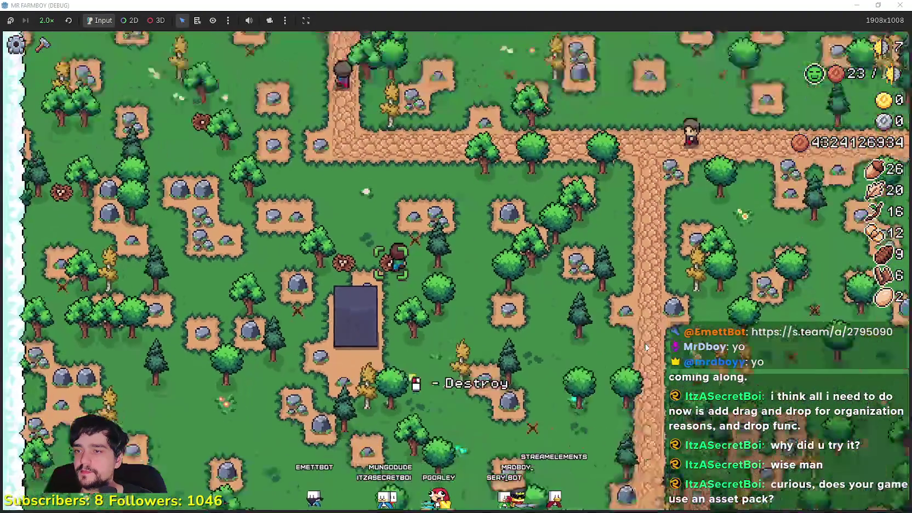
{"action": "key", "text": "w"}
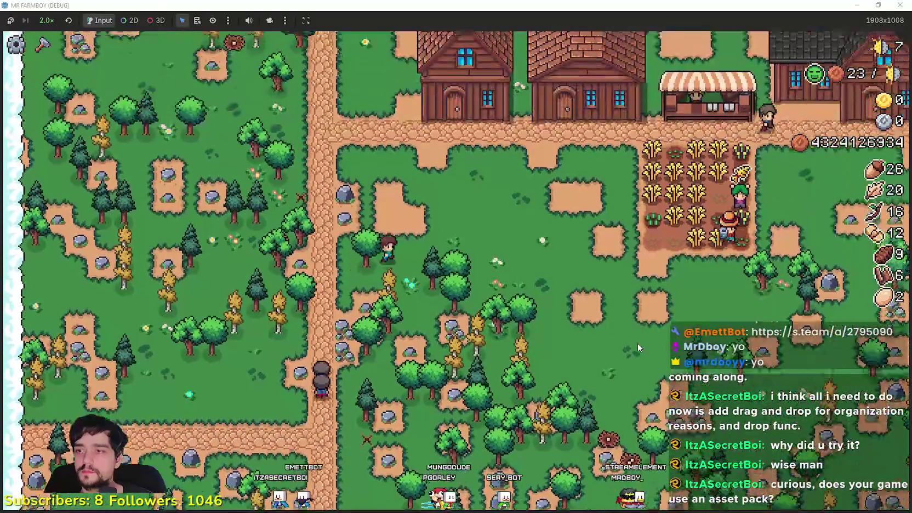
{"action": "key", "text": "d"}
{"action": "key", "text": "w"}
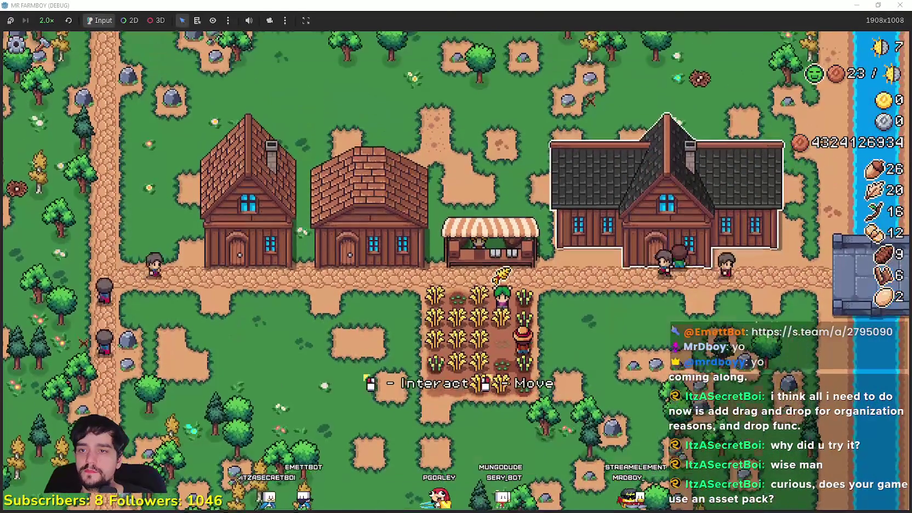
{"action": "key", "text": "e"}
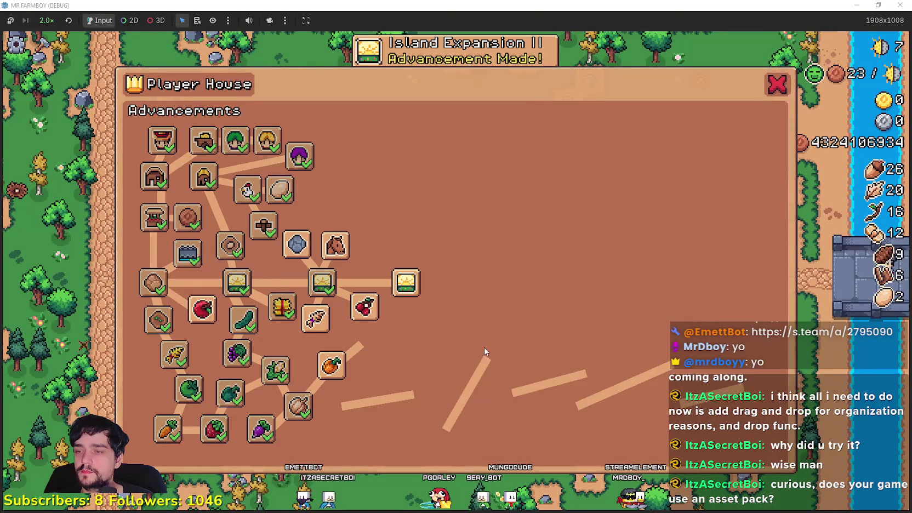
{"action": "mouse_move", "coordinate": [587, 282]}
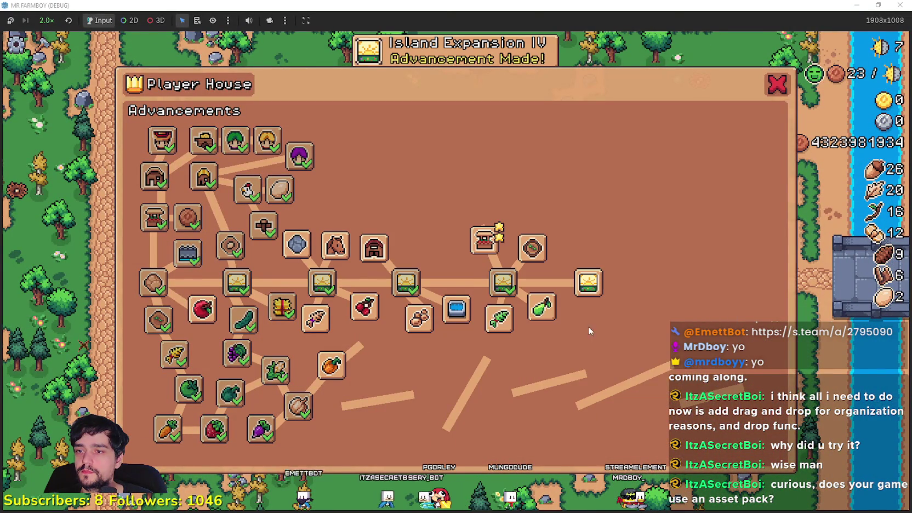
Step: Unlock the next Island Expansion, survey the island, and open the Crops Yield Poneglyph
{"action": "left_click", "coordinate": [653, 314]}
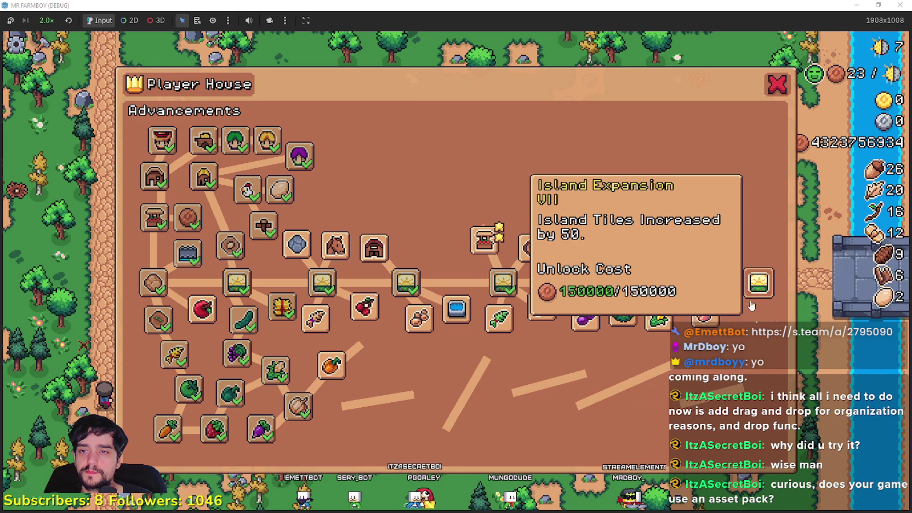
{"action": "left_click", "coordinate": [776, 84]}
{"action": "scroll", "coordinate": [490, 279], "scroll_direction": "down", "scroll_amount": 5}
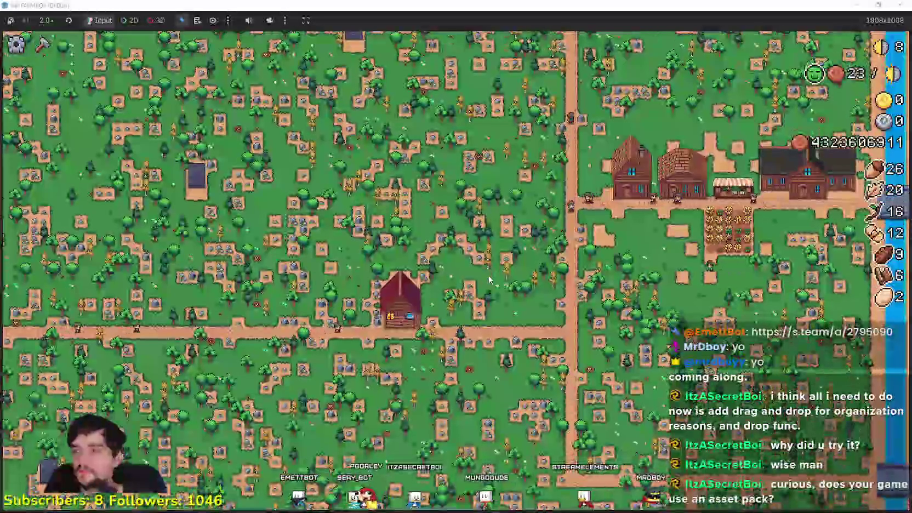
{"action": "key", "text": "w"}
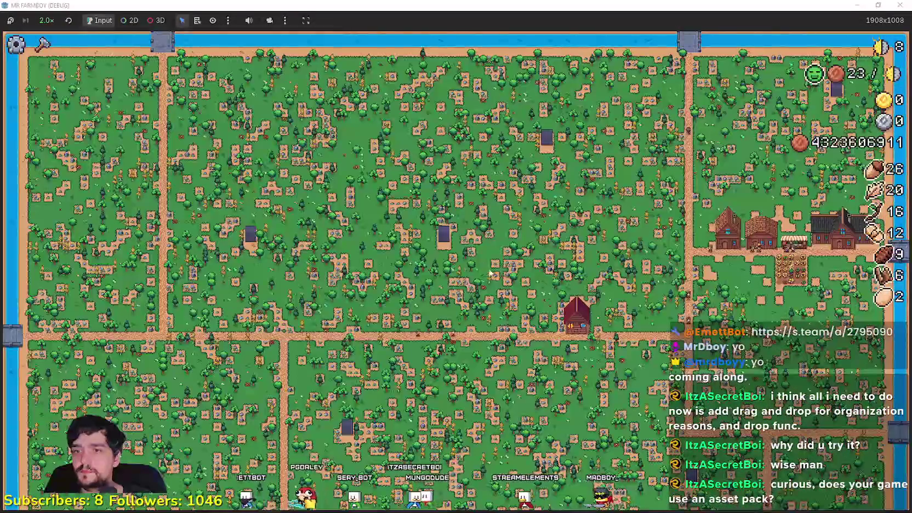
{"action": "scroll", "coordinate": [491, 277], "scroll_direction": "up", "scroll_amount": 5}
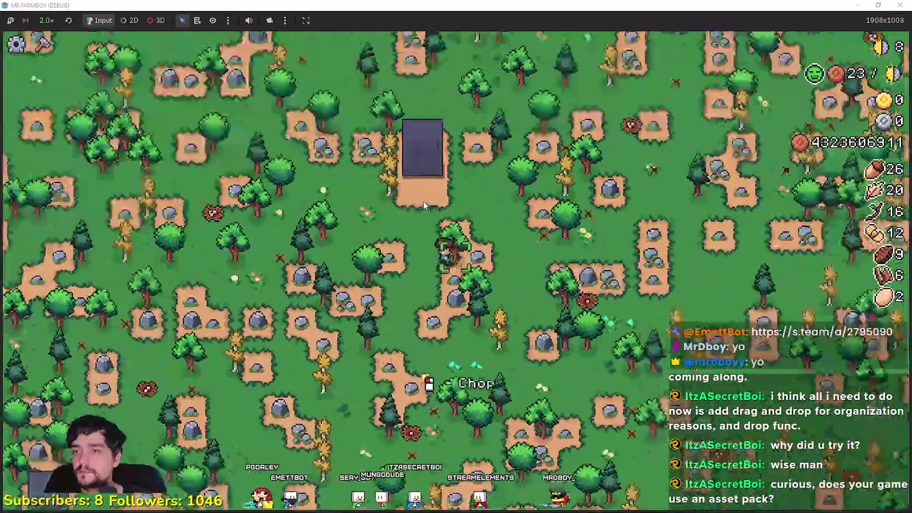
{"action": "left_click", "coordinate": [423, 204]}
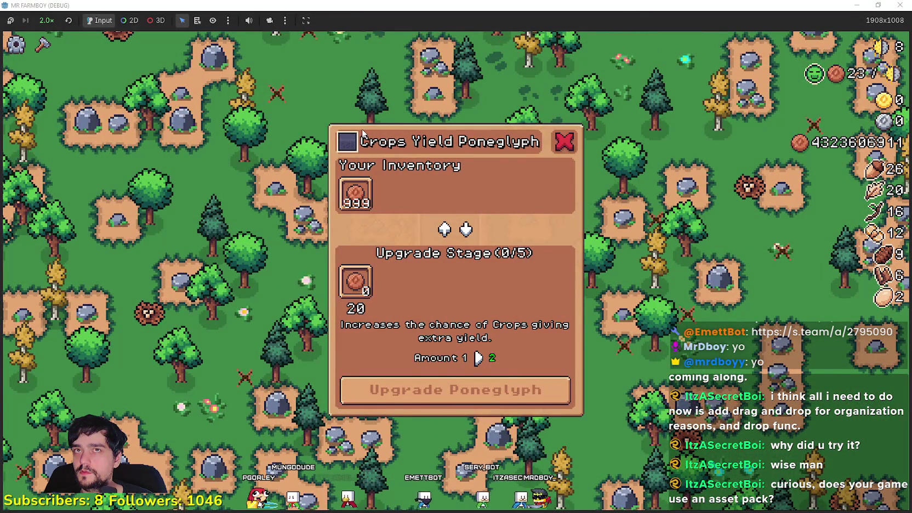
Step: Walk up to the Worker Speed Poneglyph and check its upgrades
{"action": "key", "text": "d"}
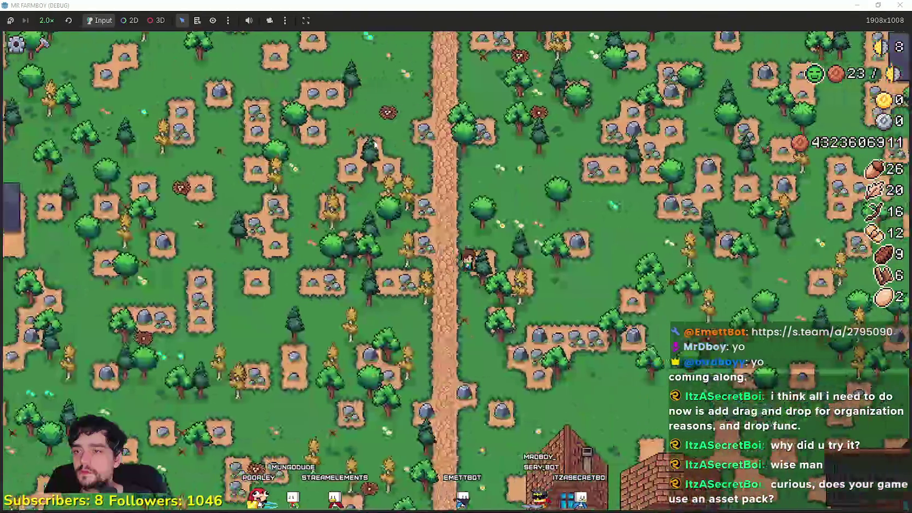
{"action": "key", "text": "w"}
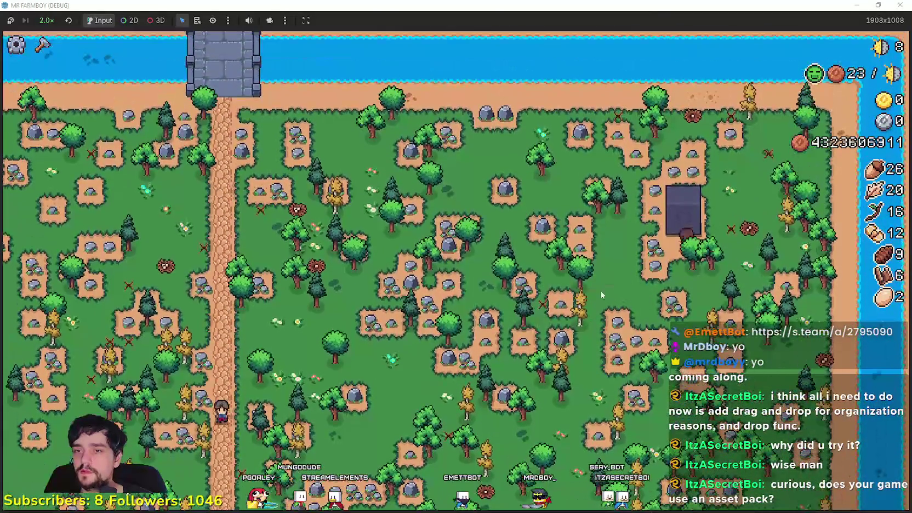
{"action": "key", "text": "e"}
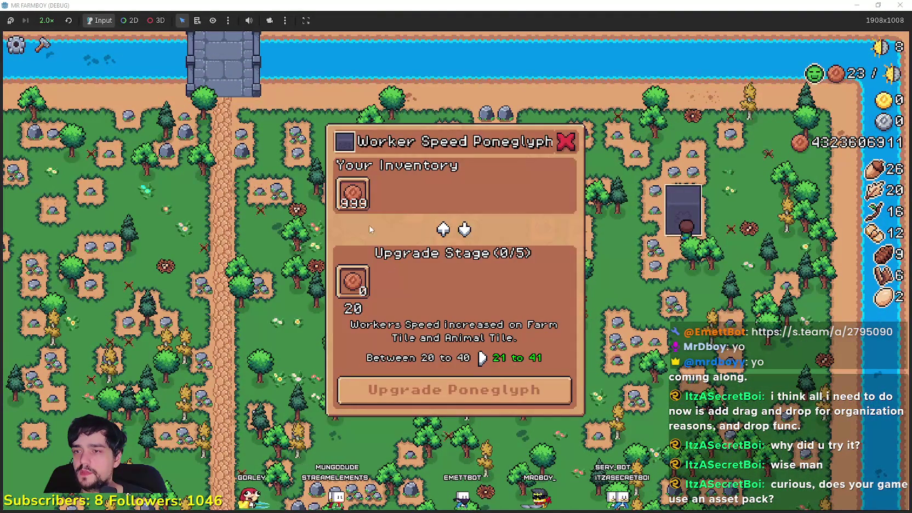
{"action": "key", "text": "s"}
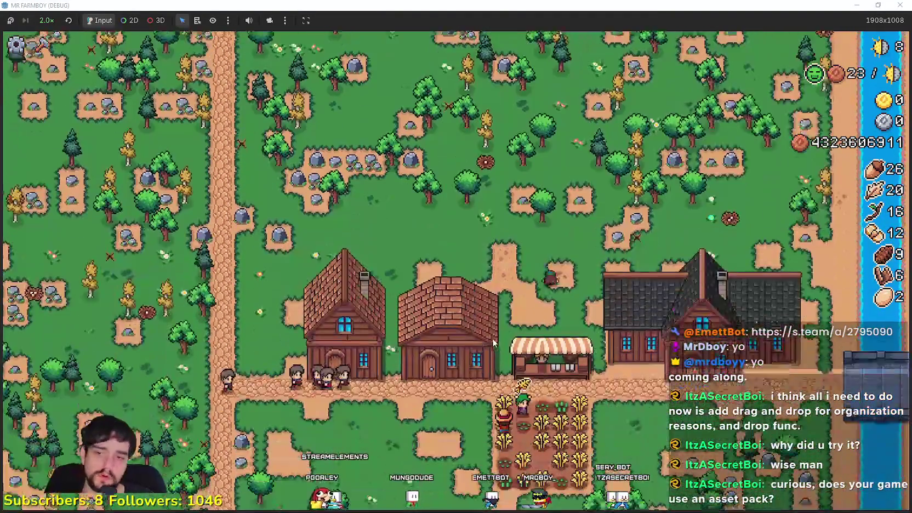
Step: Check the Worker Rest Poneglyph, then bring Aseprite's poneglyphs sheet in front of the game
{"action": "key", "text": "s"}
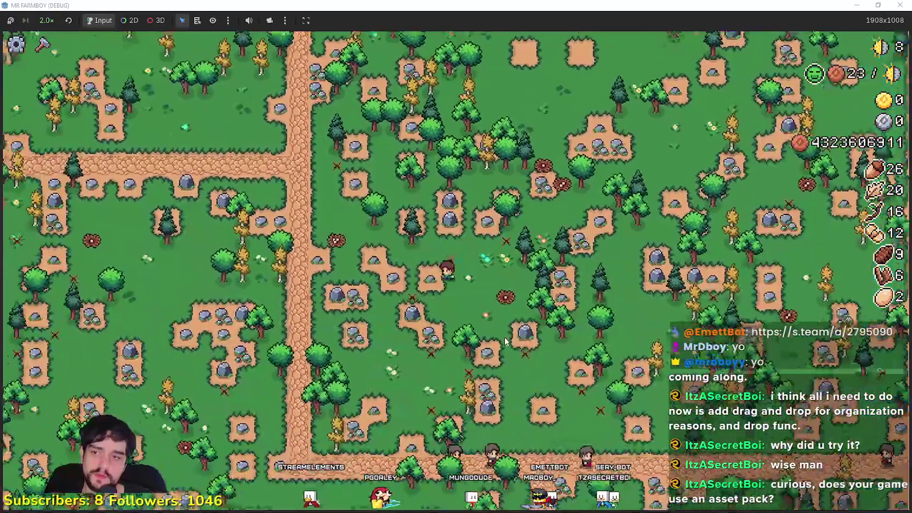
{"action": "key", "text": "s"}
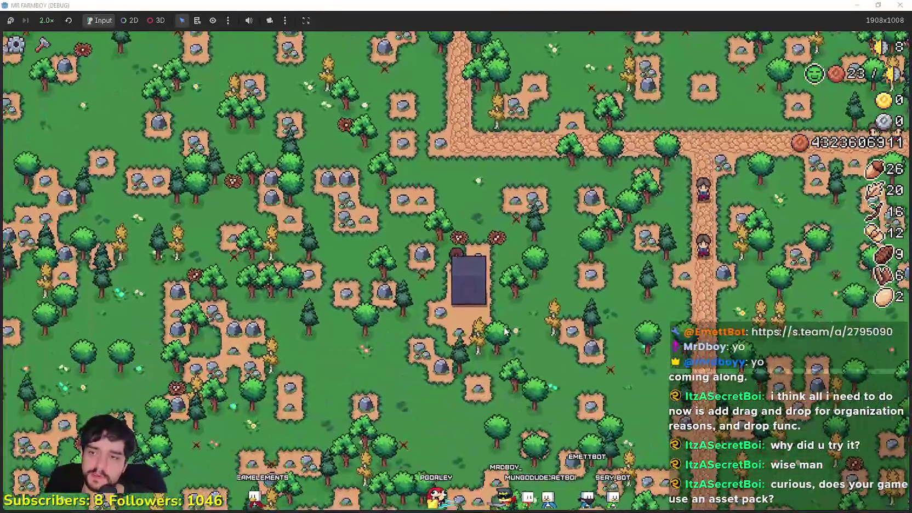
{"action": "key", "text": "s"}
{"action": "key", "text": "e"}
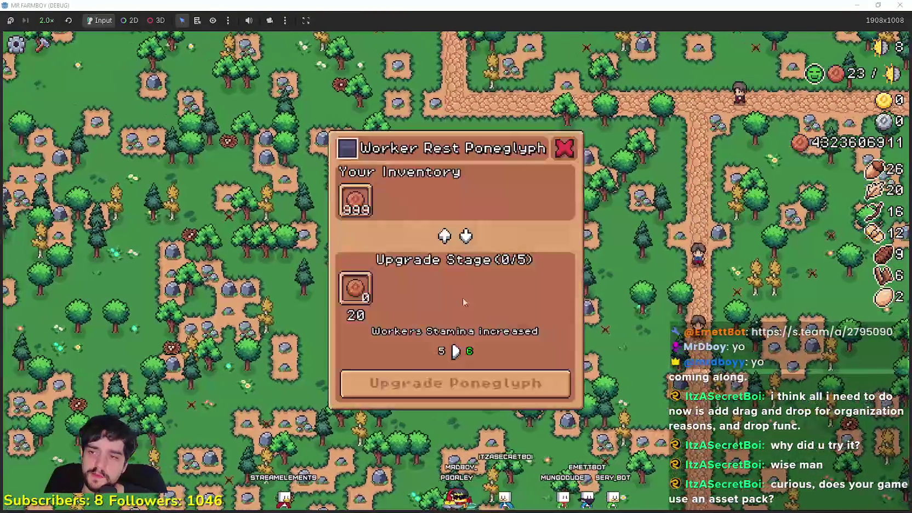
{"action": "key", "text": "e"}
{"action": "key", "text": "w"}
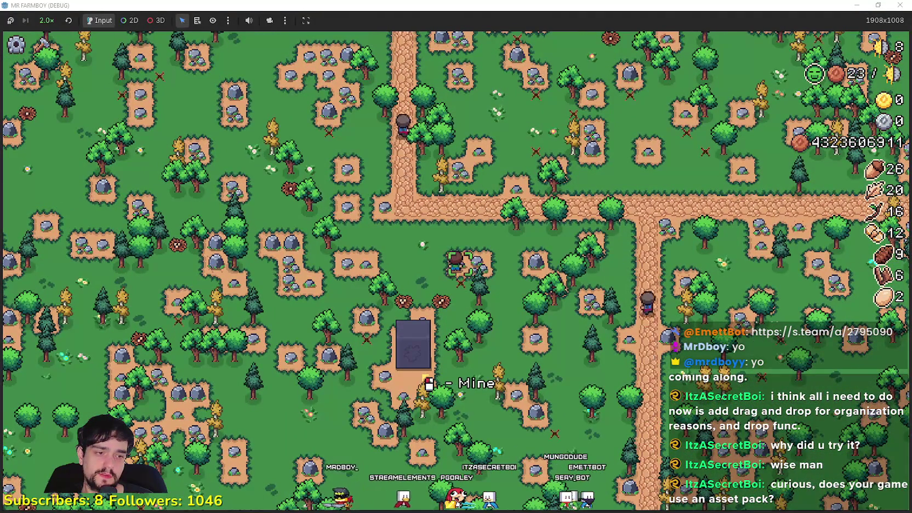
{"action": "key", "text": "alt+Tab"}
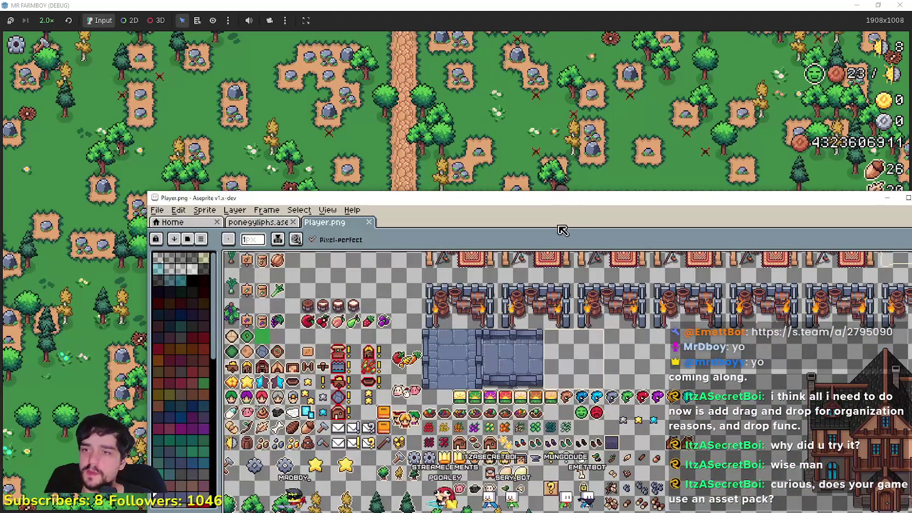
{"action": "left_click", "coordinate": [263, 222]}
Step: Reposition the Aseprite window over the game and open the Crops Yield Poneglyph dialog
{"action": "left_click_drag", "start_coordinate": [439, 197], "coordinate": [352, 90]}
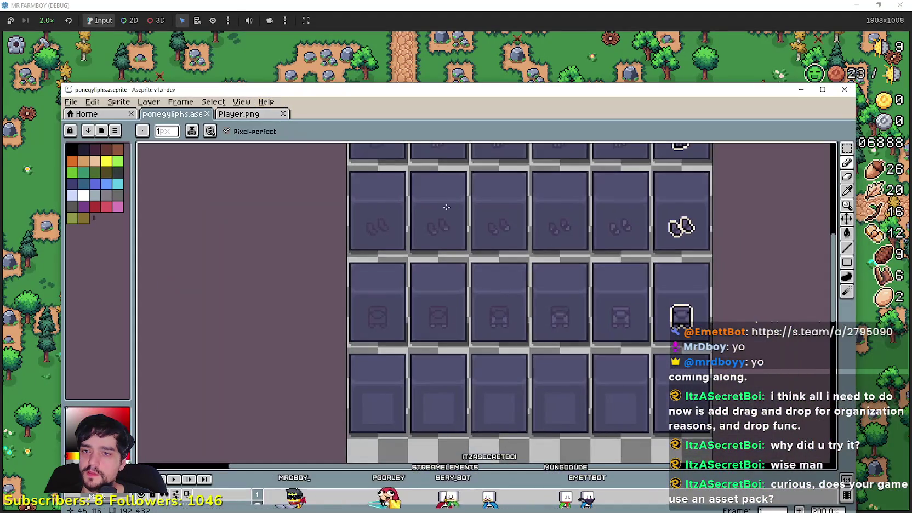
{"action": "left_click_drag", "start_coordinate": [617, 327], "coordinate": [597, 248]}
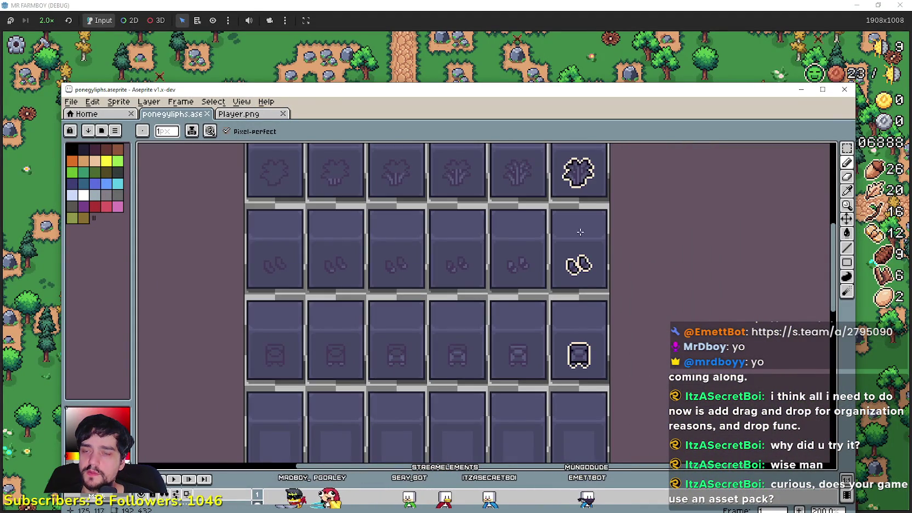
{"action": "left_click", "coordinate": [450, 21]}
{"action": "scroll", "coordinate": [465, 288], "scroll_direction": "down", "scroll_amount": 5}
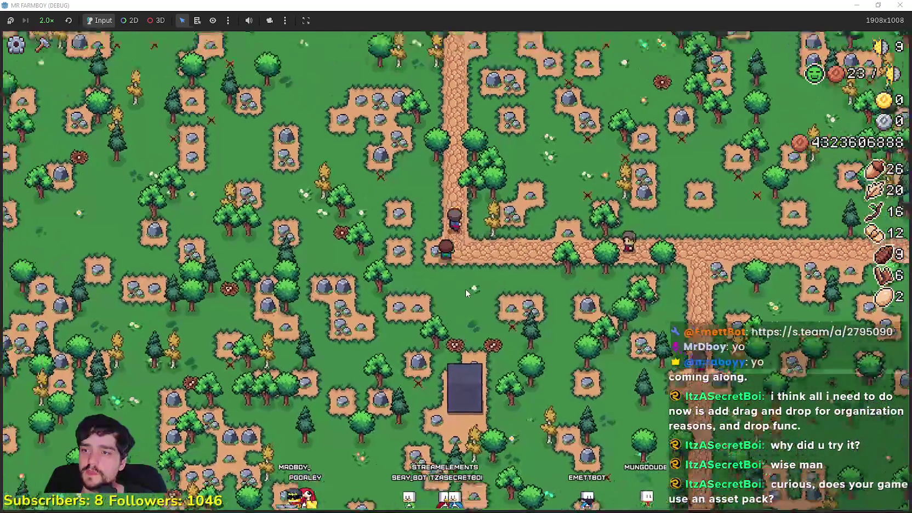
{"action": "scroll", "coordinate": [468, 286], "scroll_direction": "up", "scroll_amount": 3}
{"action": "scroll", "coordinate": [468, 286], "scroll_direction": "down", "scroll_amount": 3}
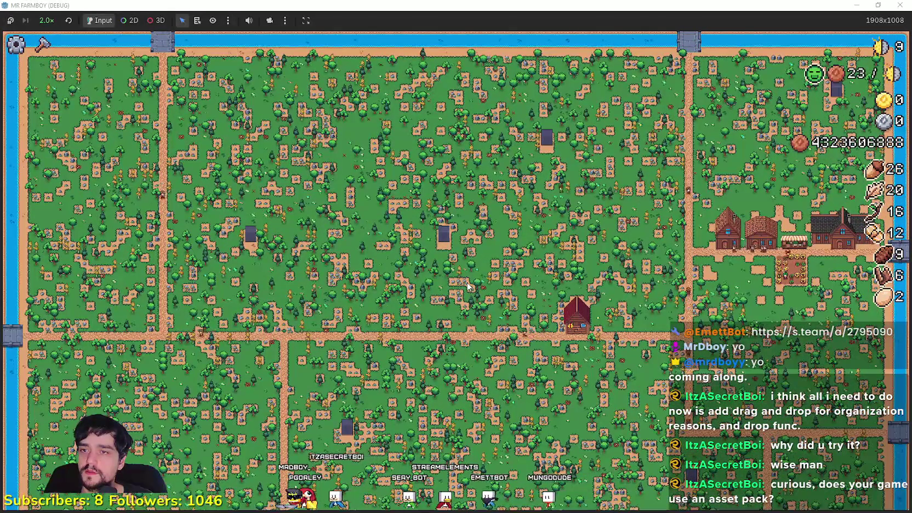
{"action": "left_click", "coordinate": [468, 285]}
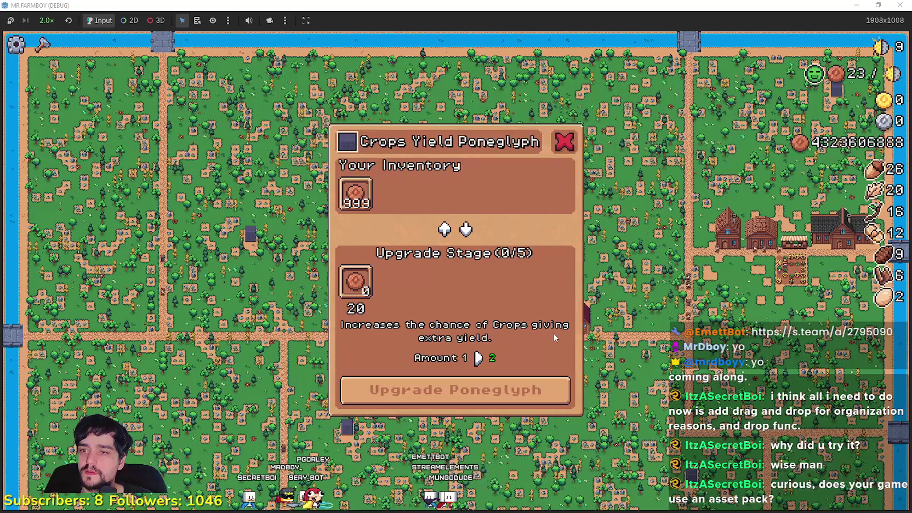
Step: Compare the Villager Buy Poneglyph dialog against the poneglyphs sheet, then go to Player.png
{"action": "key", "text": "alt+Tab"}
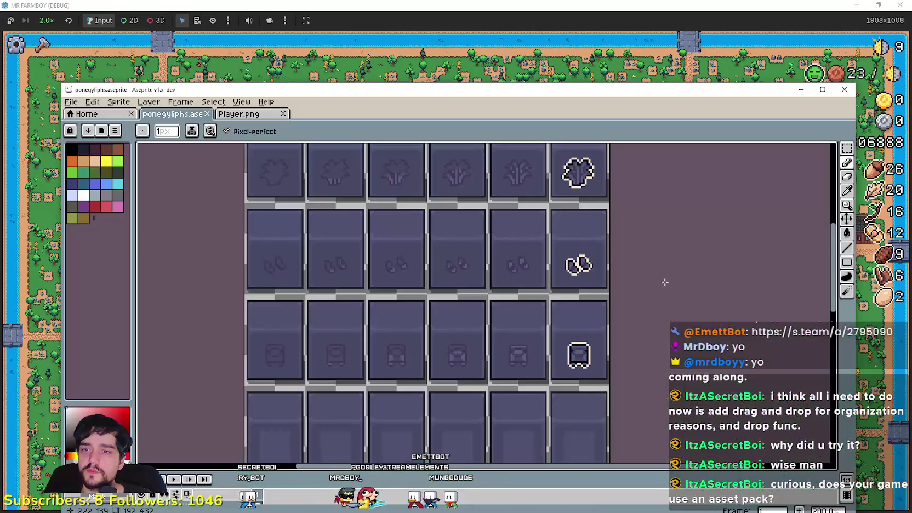
{"action": "key", "text": "alt+Tab"}
{"action": "left_click", "coordinate": [597, 287]}
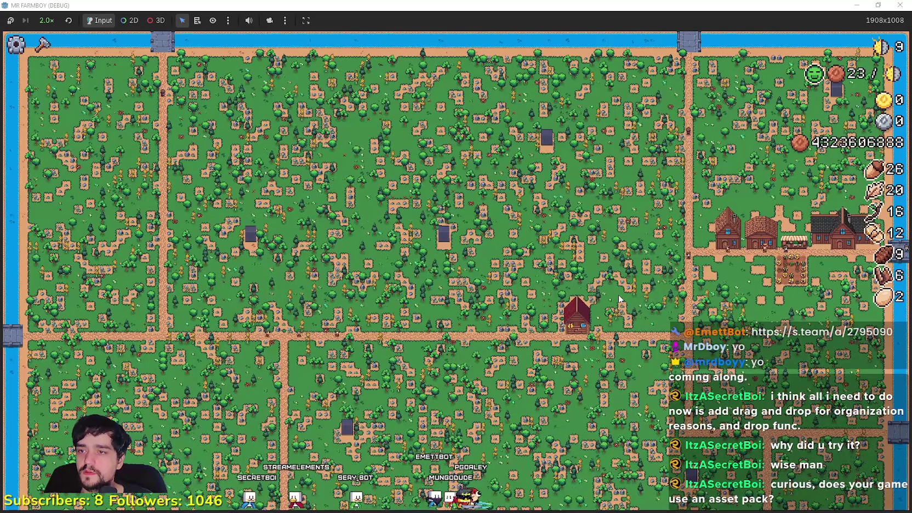
{"action": "left_click", "coordinate": [617, 315]}
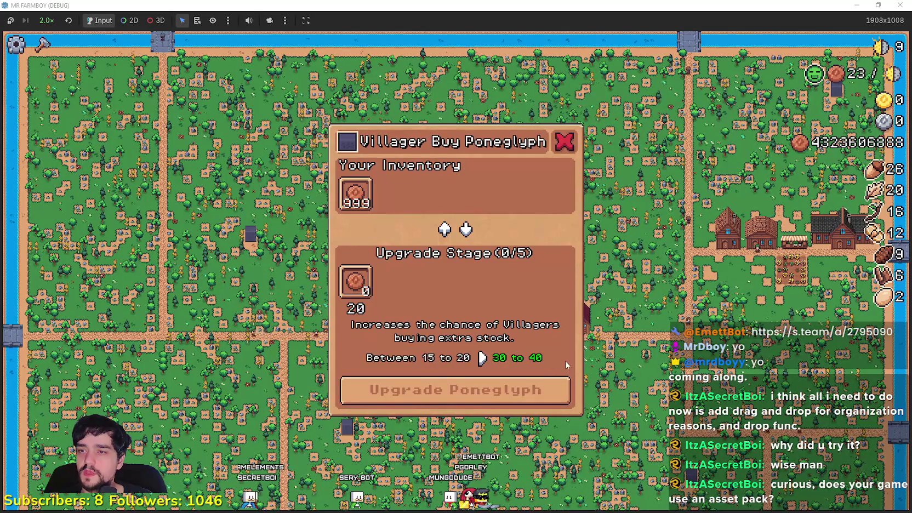
{"action": "key", "text": "alt+Tab"}
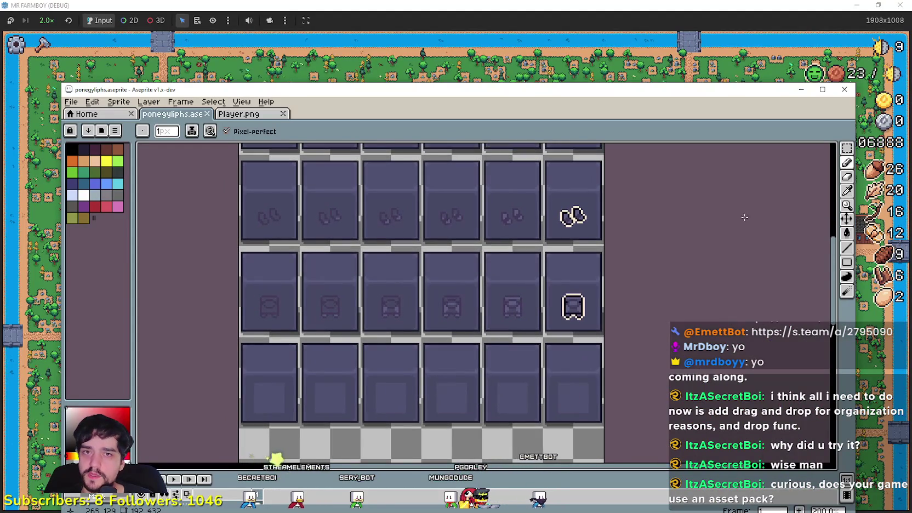
{"action": "scroll", "coordinate": [745, 217], "scroll_direction": "up", "scroll_amount": 3}
{"action": "key", "text": "alt+Tab"}
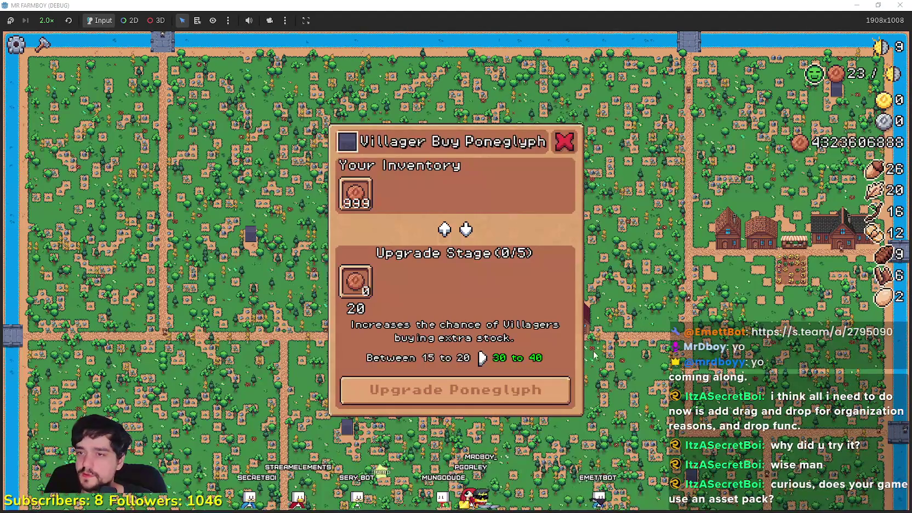
{"action": "key", "text": "Escape"}
{"action": "key", "text": "e"}
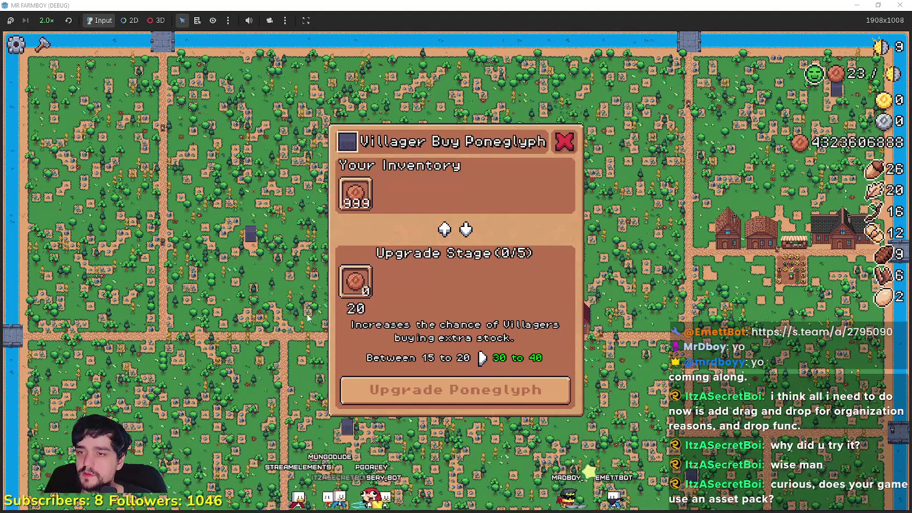
{"action": "key", "text": "alt+Tab"}
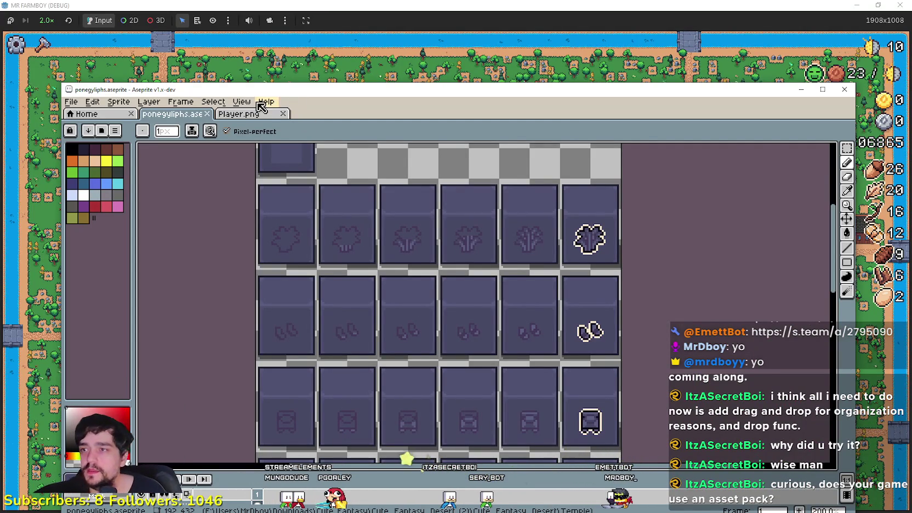
{"action": "left_click", "coordinate": [239, 113]}
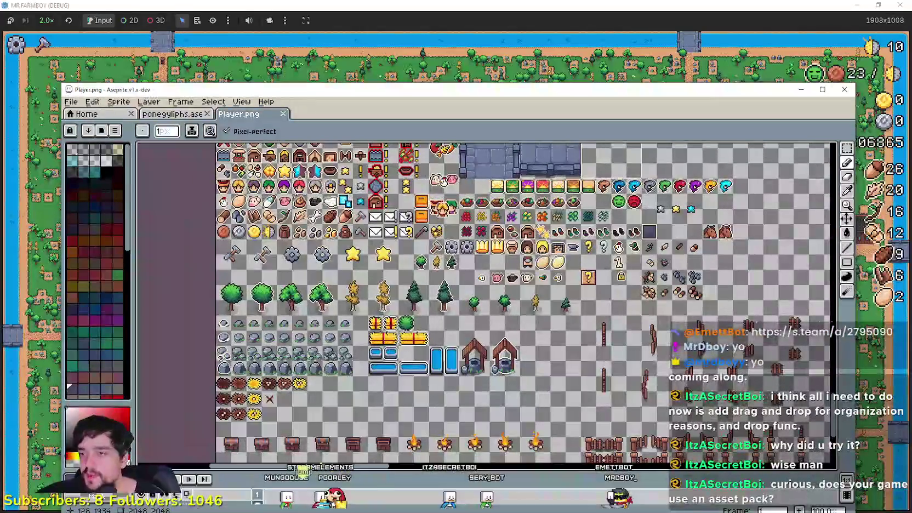
Step: Zoom Player.png to 200% on the item icon rows with the copper coin, using Rectangular Marquee
{"action": "scroll", "coordinate": [137, 282], "scroll_direction": "up", "scroll_amount": 2}
{"action": "scroll", "coordinate": [137, 282], "scroll_direction": "up", "scroll_amount": 2}
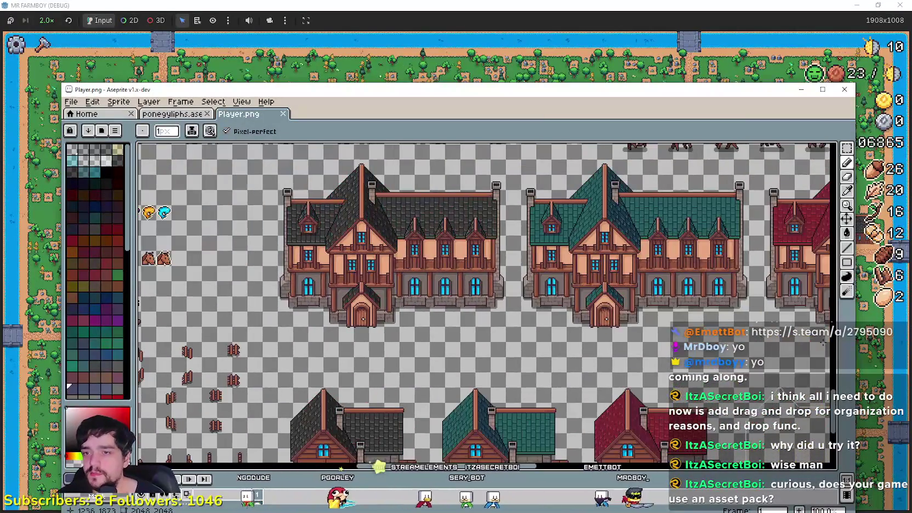
{"action": "left_click_drag", "start_coordinate": [137, 282], "coordinate": [680, 269]}
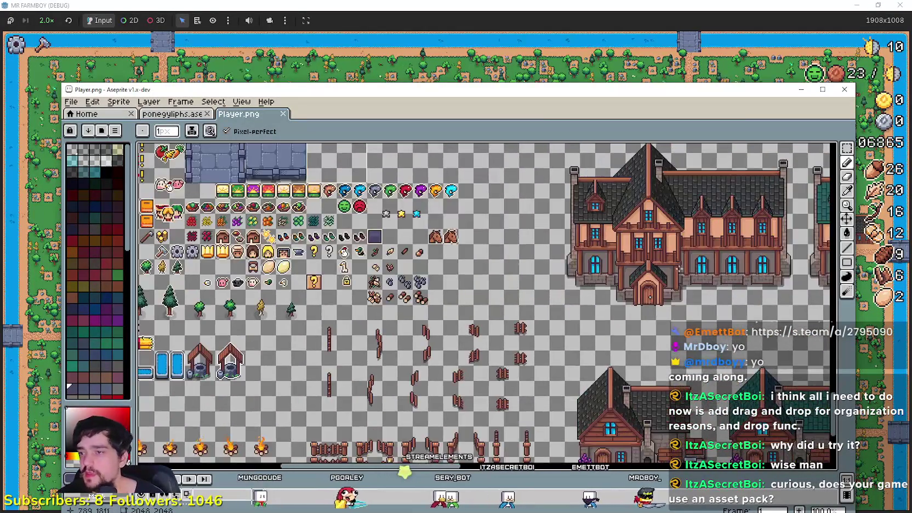
{"action": "left_click_drag", "start_coordinate": [169, 186], "coordinate": [500, 218]}
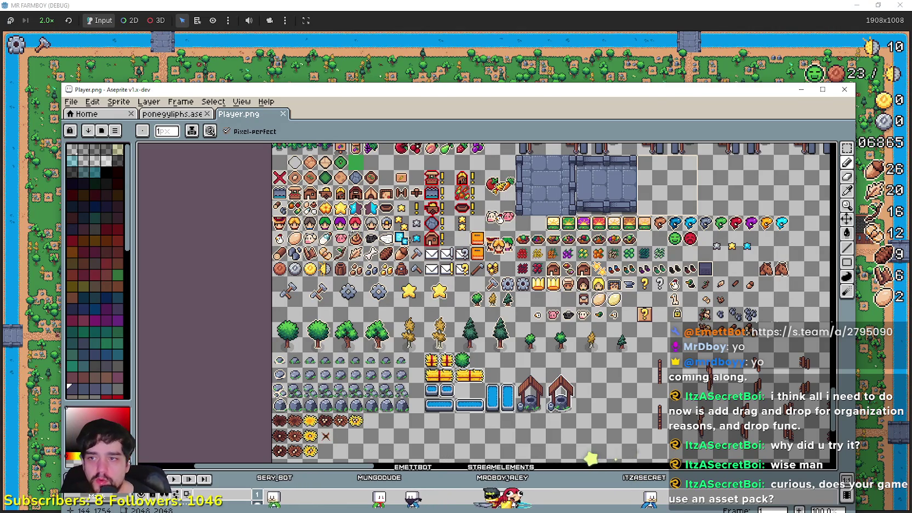
{"action": "scroll", "coordinate": [433, 194], "scroll_direction": "up", "scroll_amount": 1}
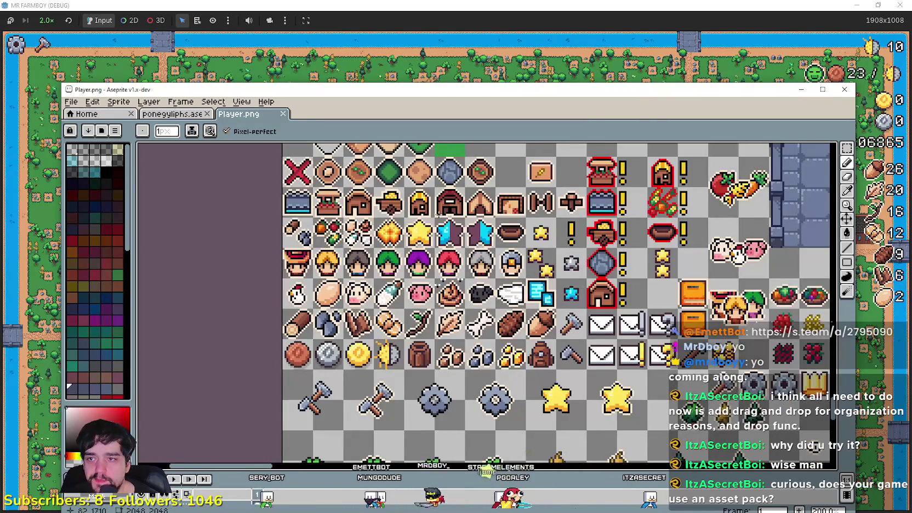
{"action": "left_click_drag", "start_coordinate": [433, 195], "coordinate": [408, 151]}
{"action": "left_click", "coordinate": [847, 148]}
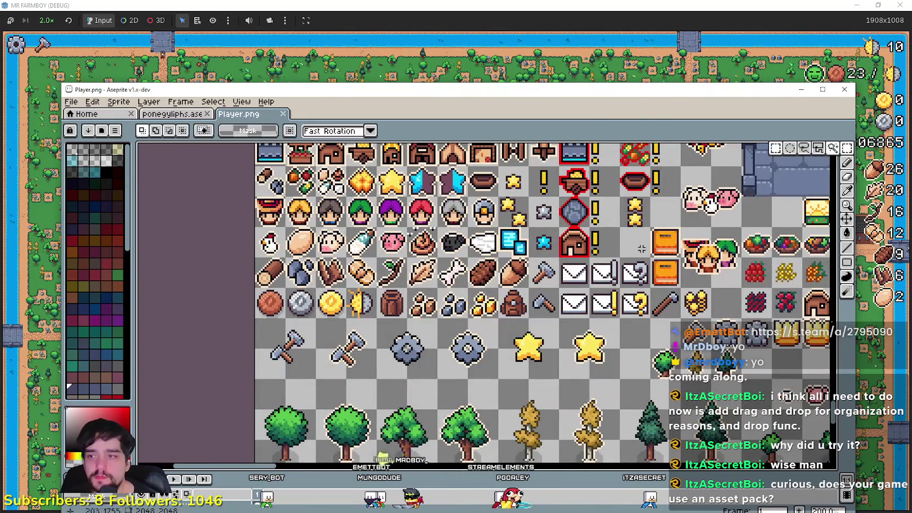
Step: Paste the copper coin onto the poneglyphs sheet and drop it below the panels
{"action": "left_click", "coordinate": [172, 114]}
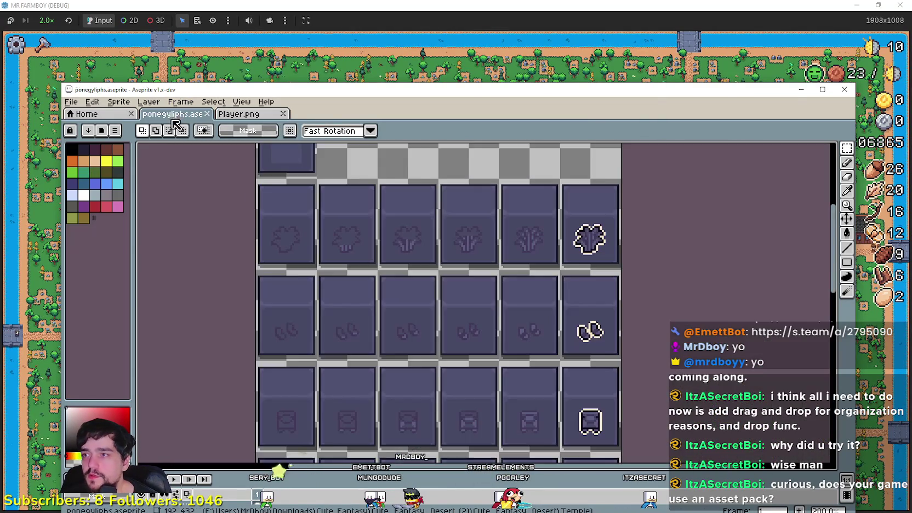
{"action": "left_click_drag", "start_coordinate": [383, 395], "coordinate": [428, 293]}
{"action": "key", "text": "ctrl+v"}
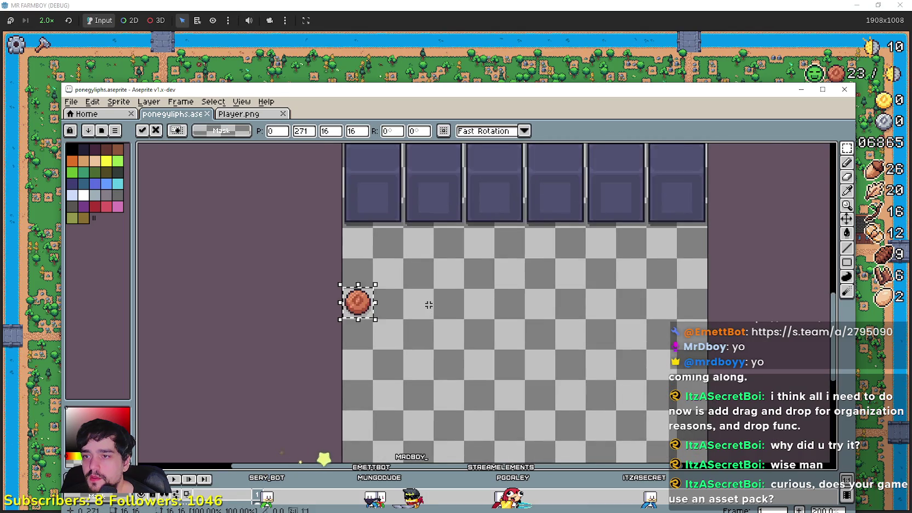
{"action": "scroll", "coordinate": [354, 296], "scroll_direction": "up", "scroll_amount": 1}
{"action": "left_click_drag", "start_coordinate": [353, 296], "coordinate": [446, 252]}
{"action": "scroll", "coordinate": [474, 352], "scroll_direction": "up", "scroll_amount": 2}
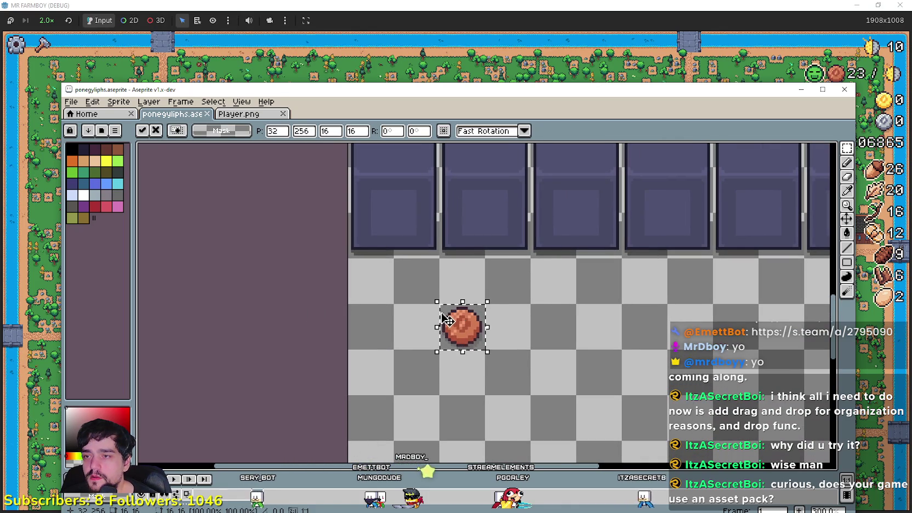
{"action": "left_click_drag", "start_coordinate": [446, 321], "coordinate": [382, 209]}
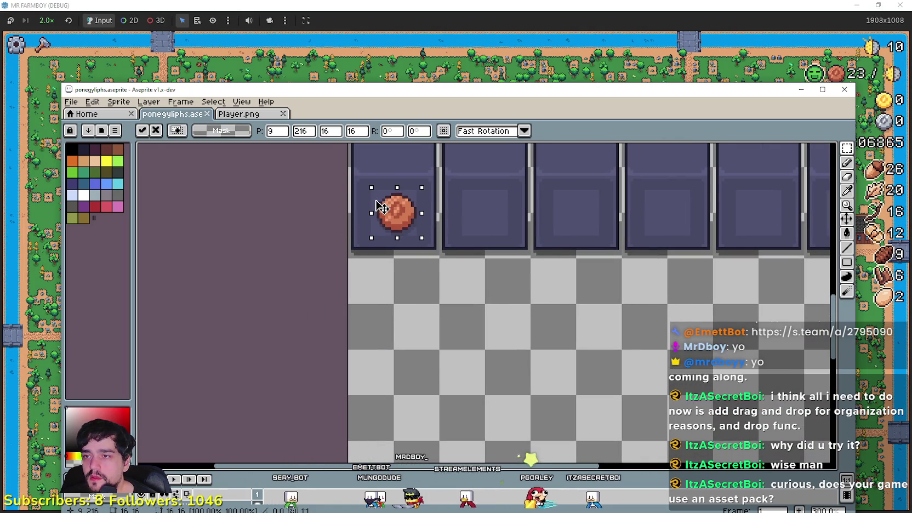
{"action": "mouse_move", "coordinate": [382, 208]}
{"action": "left_mouse_down"}
{"action": "mouse_move", "coordinate": [491, 364]}
{"action": "mouse_move", "coordinate": [470, 387]}
{"action": "left_mouse_up"}
{"action": "scroll", "coordinate": [467, 378], "scroll_direction": "down", "scroll_amount": 2}
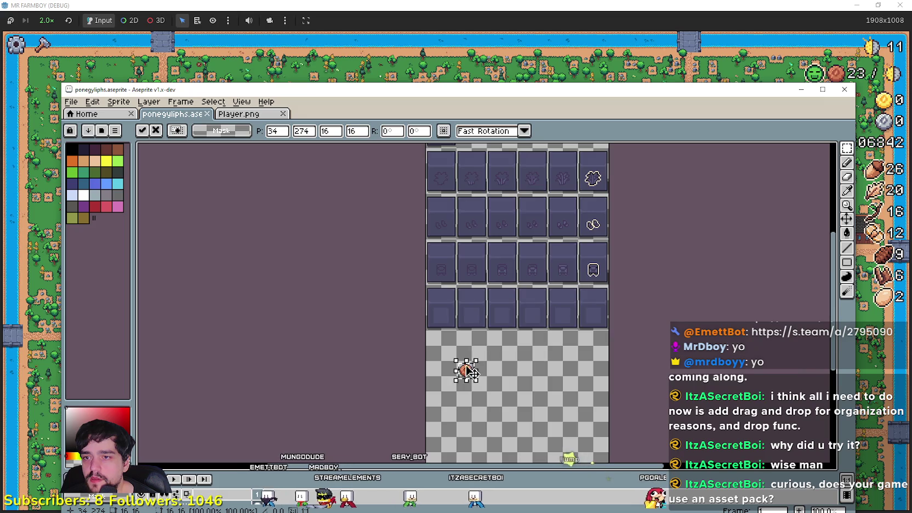
{"action": "scroll", "coordinate": [470, 372], "scroll_direction": "up", "scroll_amount": 2}
{"action": "left_click", "coordinate": [484, 359]}
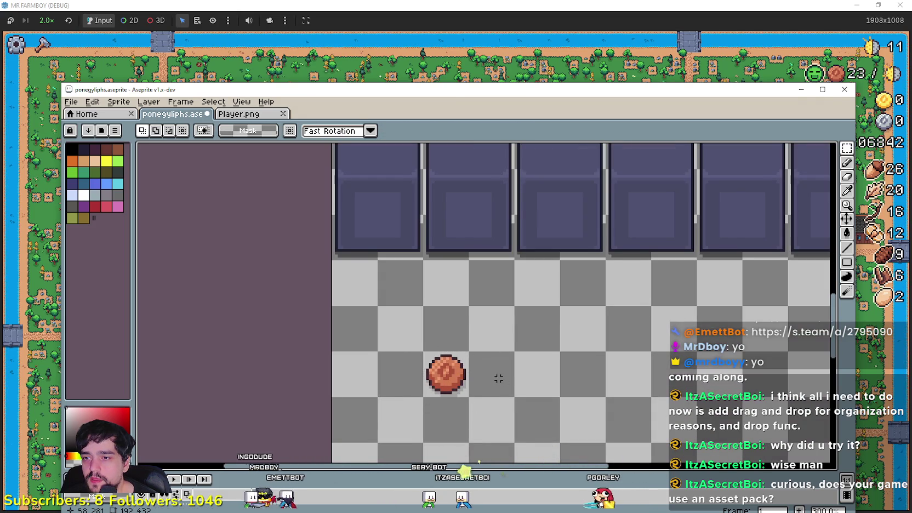
Step: Paste the copied faded panel tile and place it beside the coin
{"action": "scroll", "coordinate": [473, 336], "scroll_direction": "up", "scroll_amount": 2}
{"action": "scroll", "coordinate": [560, 265], "scroll_direction": "down", "scroll_amount": 3}
{"action": "scroll", "coordinate": [638, 260], "scroll_direction": "up", "scroll_amount": 2}
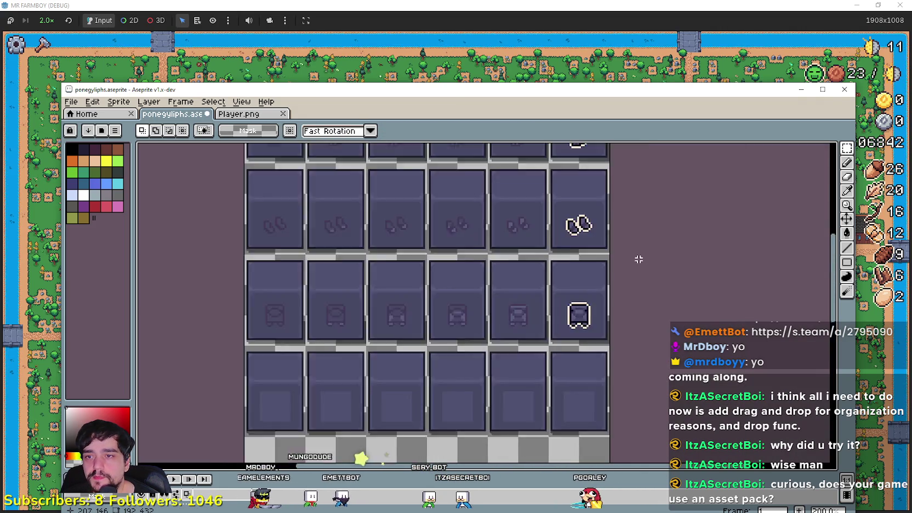
{"action": "scroll", "coordinate": [608, 258], "scroll_direction": "up", "scroll_amount": 1}
{"action": "scroll", "coordinate": [588, 377], "scroll_direction": "up", "scroll_amount": 3}
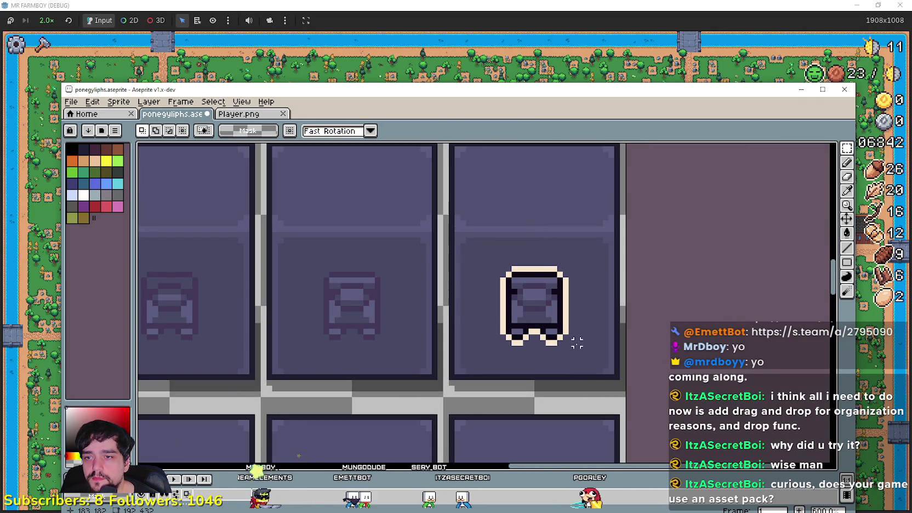
{"action": "scroll", "coordinate": [499, 271], "scroll_direction": "down", "scroll_amount": 1}
{"action": "scroll", "coordinate": [488, 288], "scroll_direction": "down", "scroll_amount": 1}
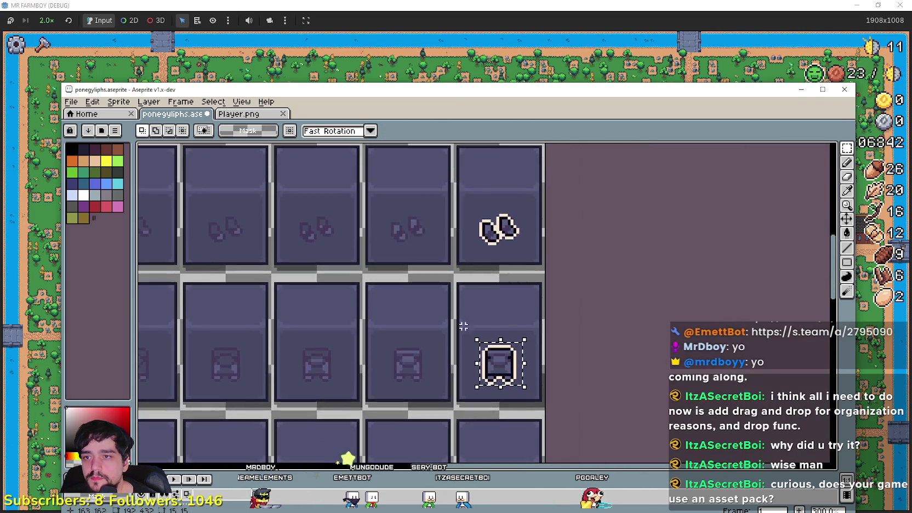
{"action": "scroll", "coordinate": [478, 302], "scroll_direction": "up", "scroll_amount": 1}
{"action": "left_click_drag", "start_coordinate": [520, 301], "coordinate": [458, 242]}
{"action": "scroll", "coordinate": [493, 285], "scroll_direction": "down", "scroll_amount": 1}
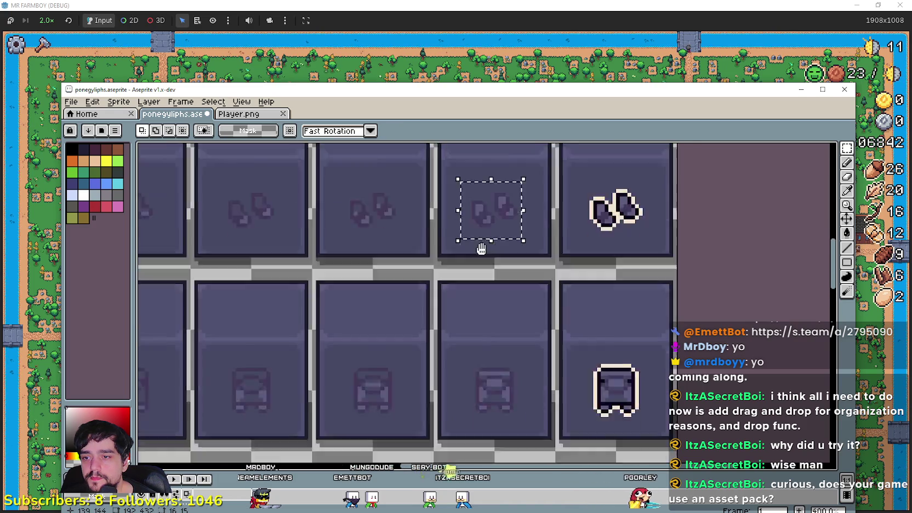
{"action": "scroll", "coordinate": [526, 348], "scroll_direction": "down", "scroll_amount": 1}
{"action": "left_click_drag", "start_coordinate": [466, 318], "coordinate": [466, 310]}
{"action": "scroll", "coordinate": [361, 377], "scroll_direction": "down", "scroll_amount": 2}
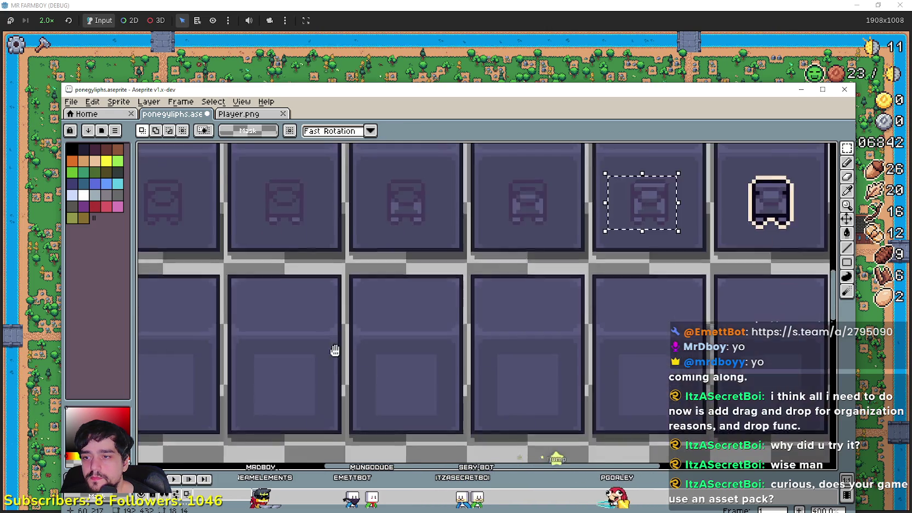
{"action": "scroll", "coordinate": [431, 235], "scroll_direction": "down", "scroll_amount": 3}
{"action": "key", "text": "ctrl+v"}
{"action": "mouse_move", "coordinate": [806, 299]}
{"action": "left_mouse_down"}
{"action": "mouse_move", "coordinate": [518, 319]}
{"action": "mouse_move", "coordinate": [527, 335]}
{"action": "left_mouse_up"}
{"action": "key", "text": "Return"}
{"action": "scroll", "coordinate": [433, 340], "scroll_direction": "up", "scroll_amount": 1}
{"action": "left_click_drag", "start_coordinate": [410, 344], "coordinate": [469, 279]}
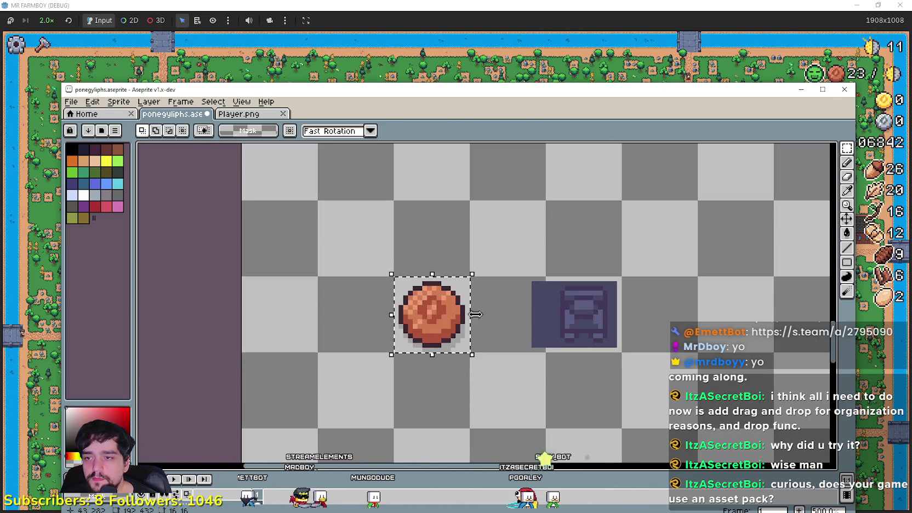
Step: Fill the coin's grey shadow and lighter orange pixels with dark purple sampled from the tile
{"action": "key", "text": "g"}
{"action": "scroll", "coordinate": [481, 359], "scroll_direction": "up", "scroll_amount": 1}
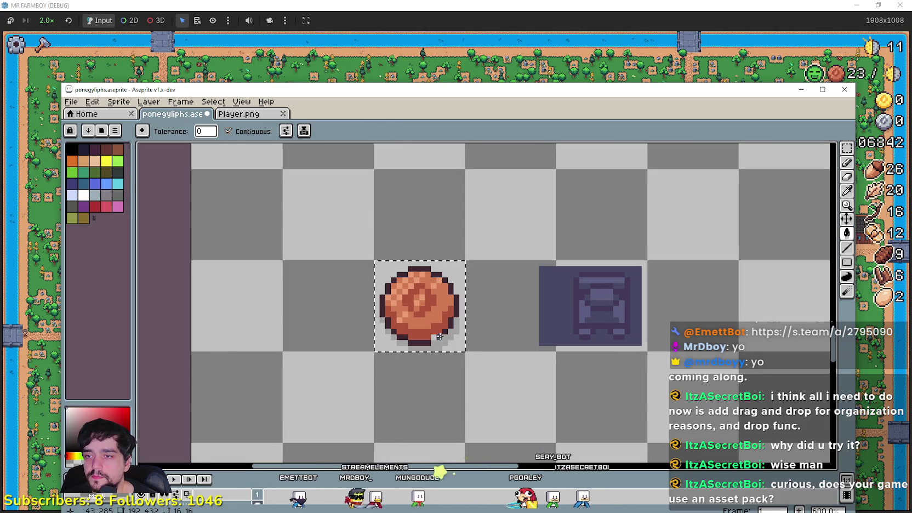
{"action": "scroll", "coordinate": [371, 359], "scroll_direction": "up", "scroll_amount": 1}
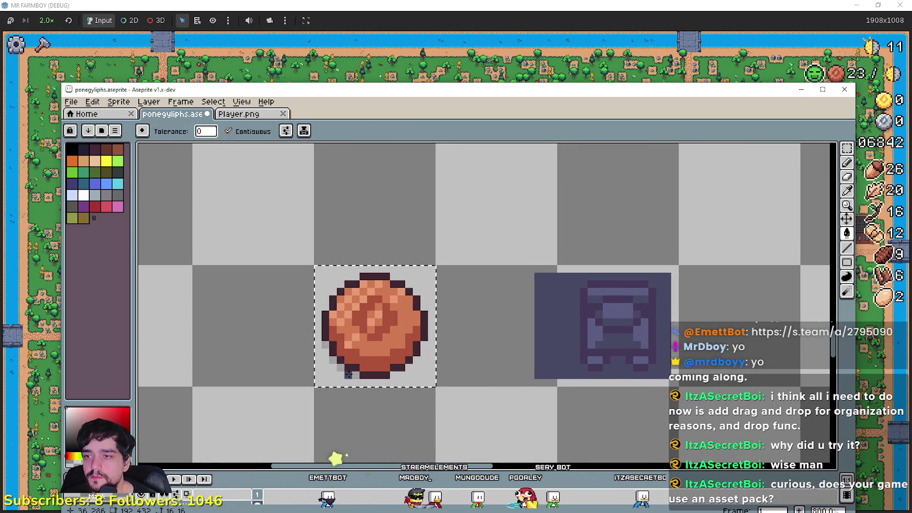
{"action": "left_click", "coordinate": [333, 359]}
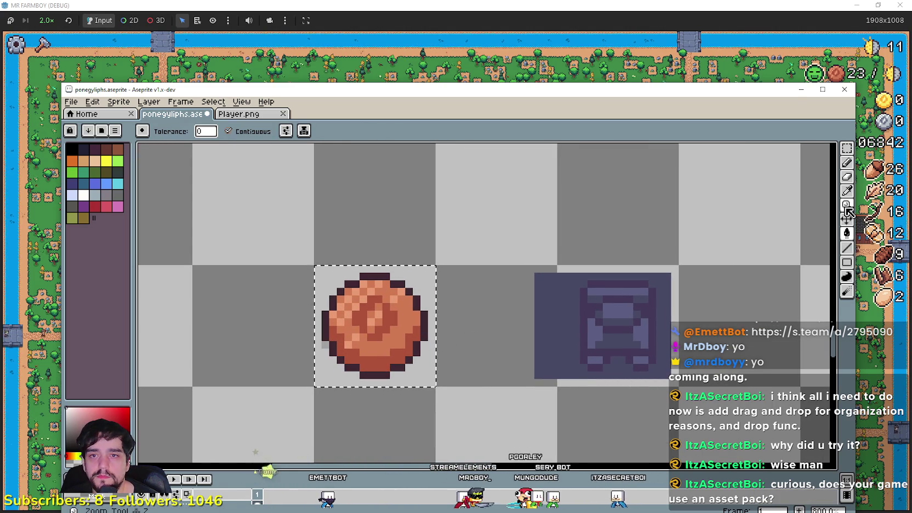
{"action": "key", "text": "i"}
{"action": "left_click", "coordinate": [619, 319]}
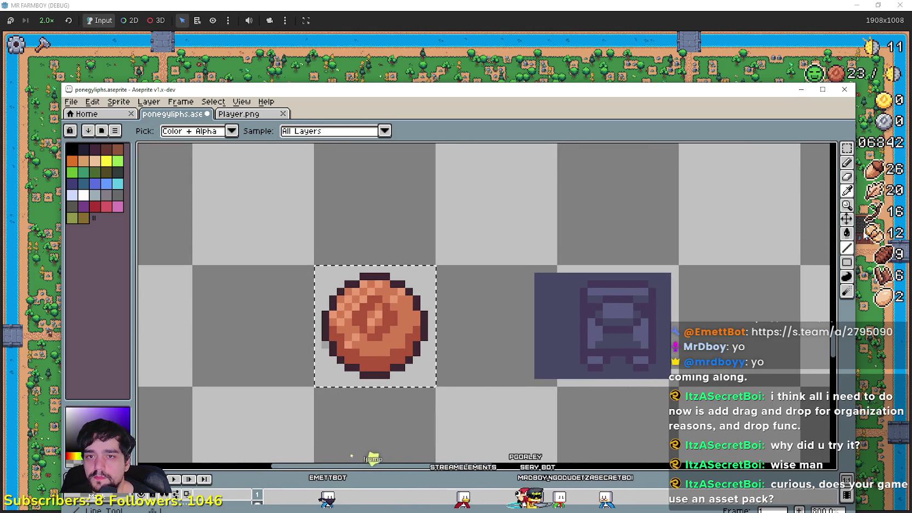
{"action": "left_click", "coordinate": [847, 233]}
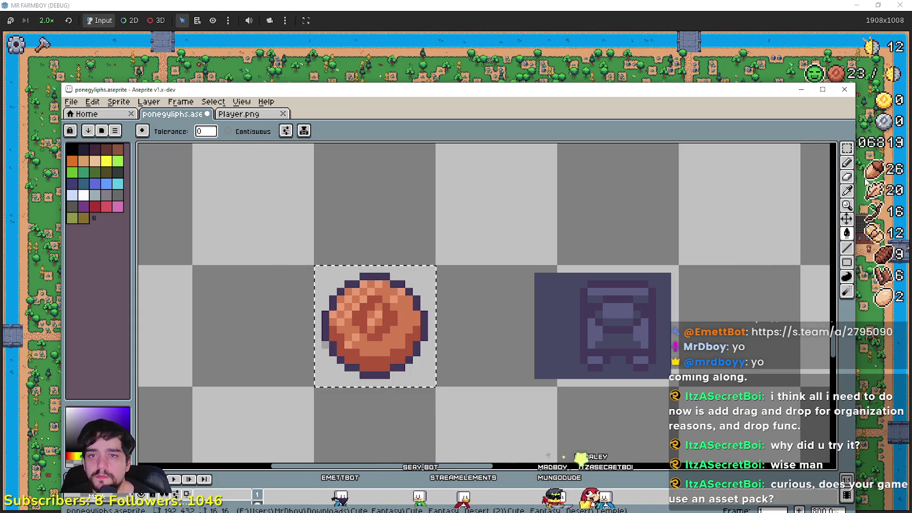
{"action": "left_click", "coordinate": [848, 191]}
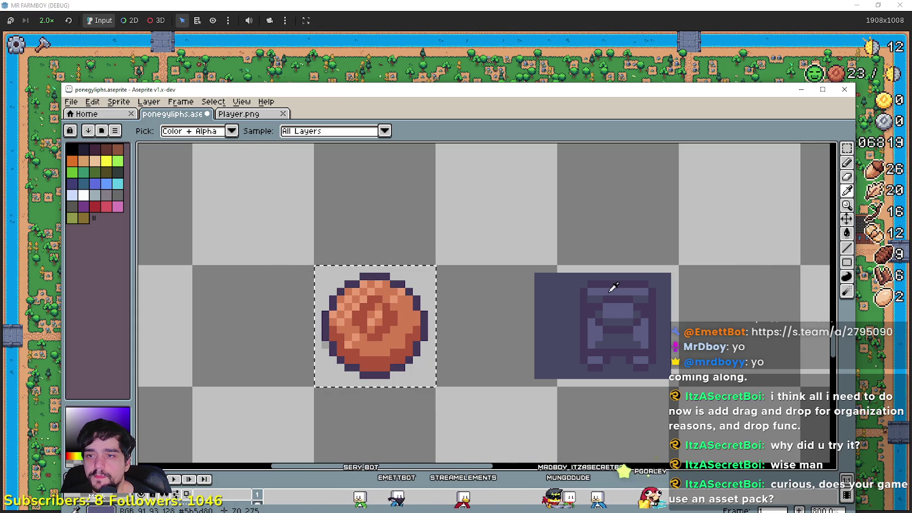
{"action": "key", "text": "g"}
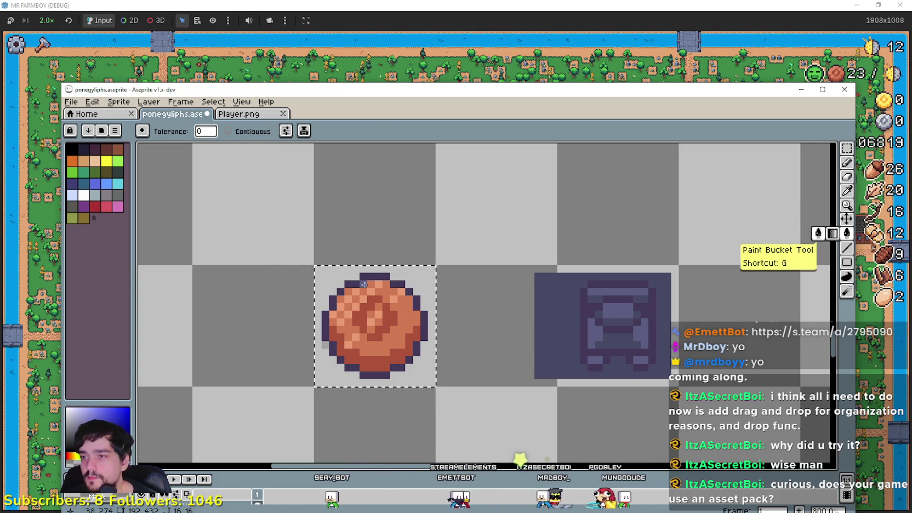
{"action": "left_click", "coordinate": [364, 285]}
Step: Fill the coin's reddish and remaining orange pixels with purples sampled from the tile
{"action": "key", "text": "i"}
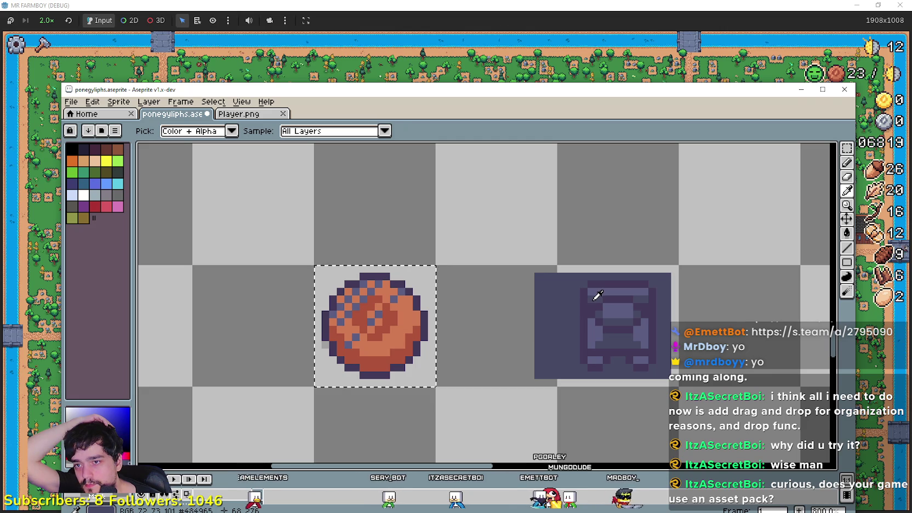
{"action": "key", "text": "g"}
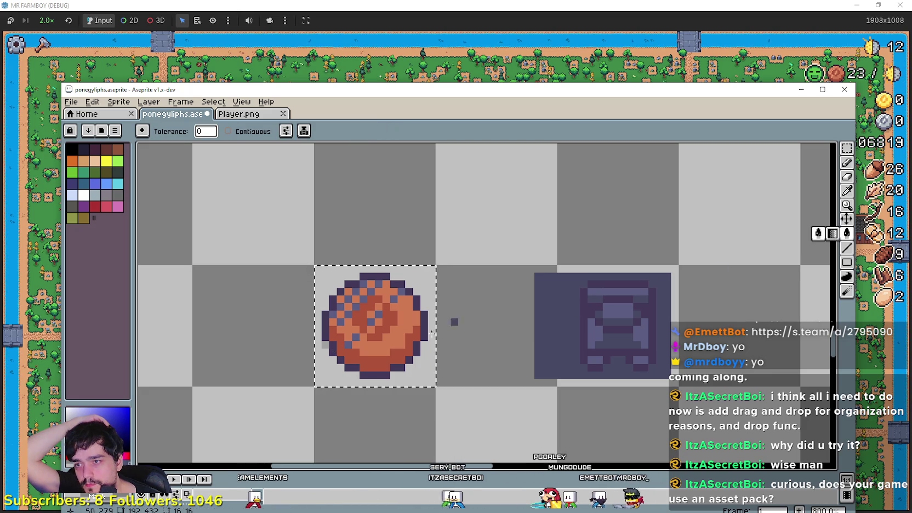
{"action": "left_click", "coordinate": [386, 363]}
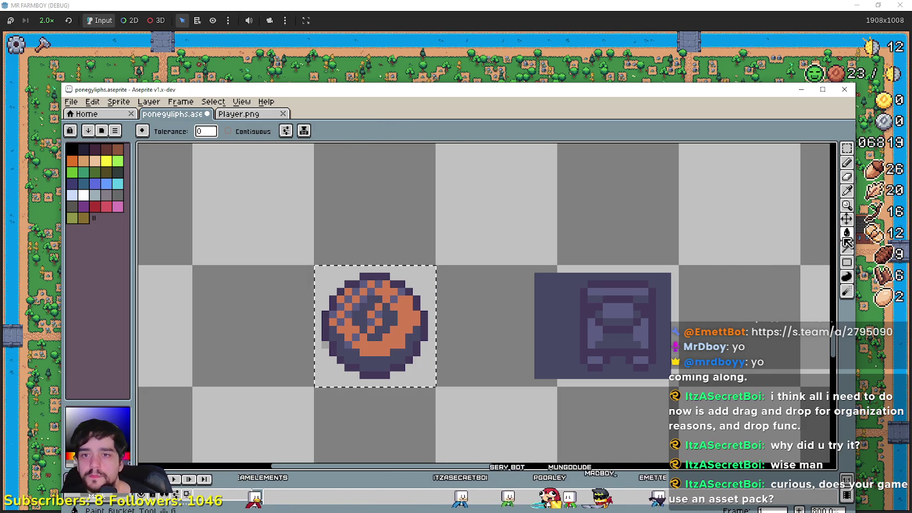
{"action": "left_click", "coordinate": [847, 191]}
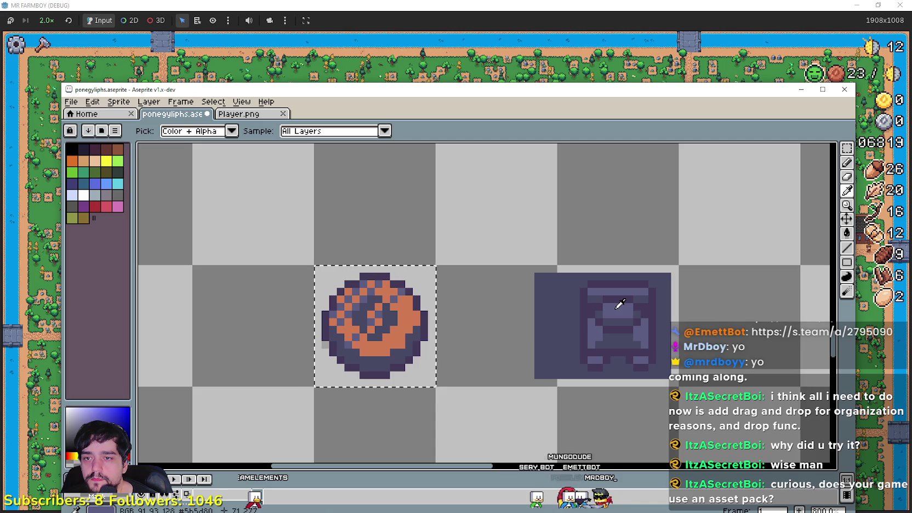
{"action": "left_click", "coordinate": [847, 232]}
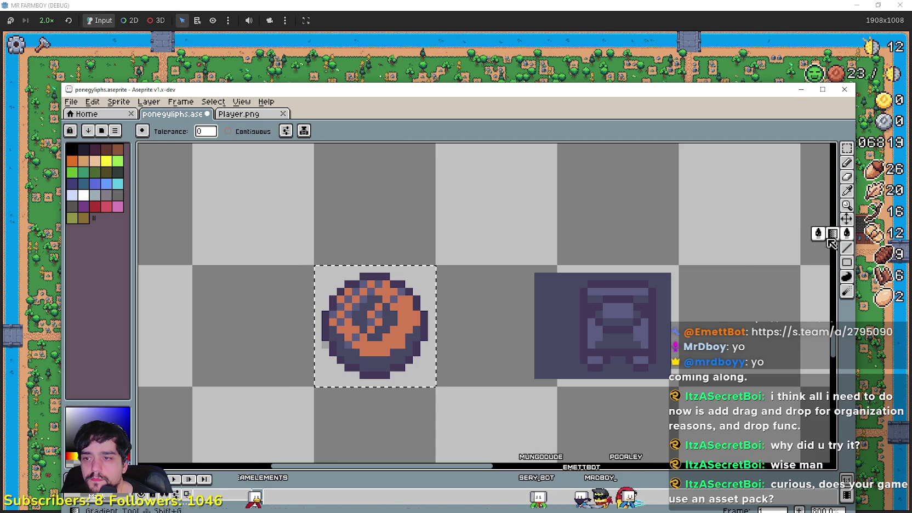
{"action": "left_click", "coordinate": [357, 347]}
{"action": "scroll", "coordinate": [456, 355], "scroll_direction": "down", "scroll_amount": 2}
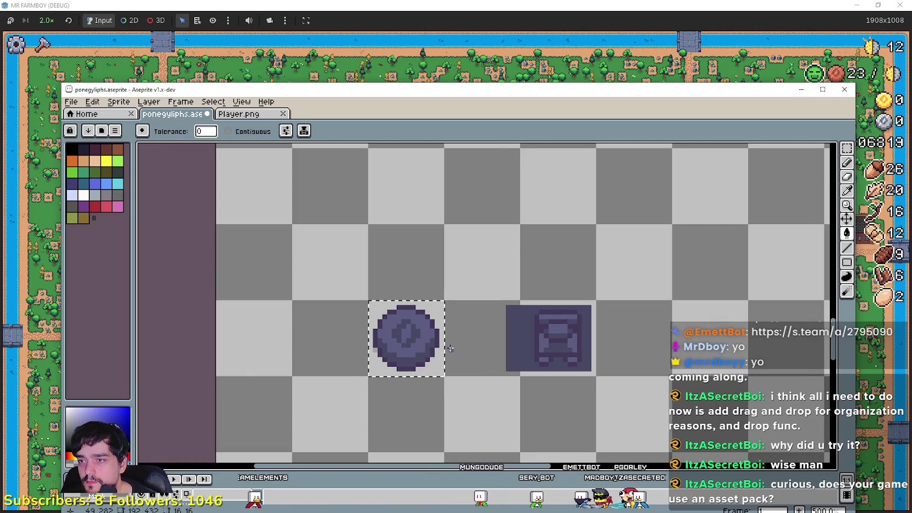
{"action": "scroll", "coordinate": [450, 349], "scroll_direction": "down", "scroll_amount": 1}
{"action": "scroll", "coordinate": [476, 343], "scroll_direction": "down", "scroll_amount": 1}
{"action": "left_click", "coordinate": [847, 148]}
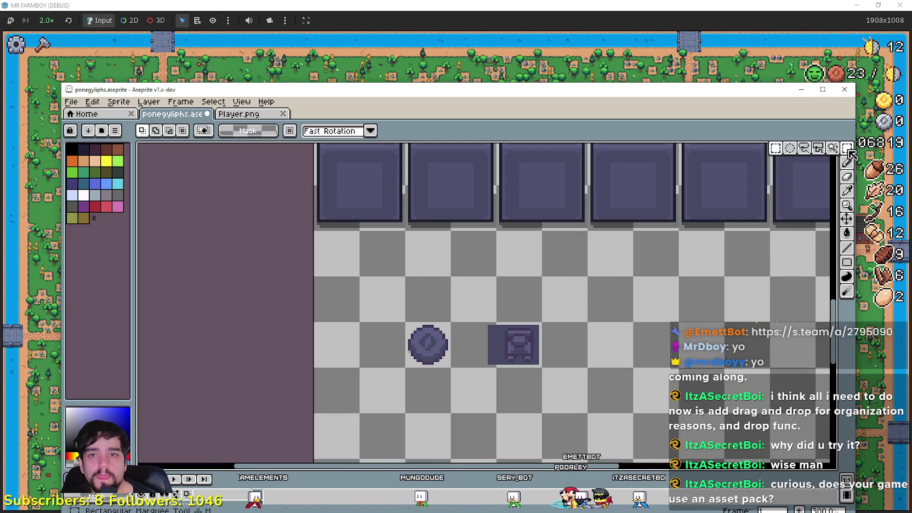
Step: Duplicate the purple coin into the empty panel slot
{"action": "left_click_drag", "start_coordinate": [408, 328], "coordinate": [458, 376]}
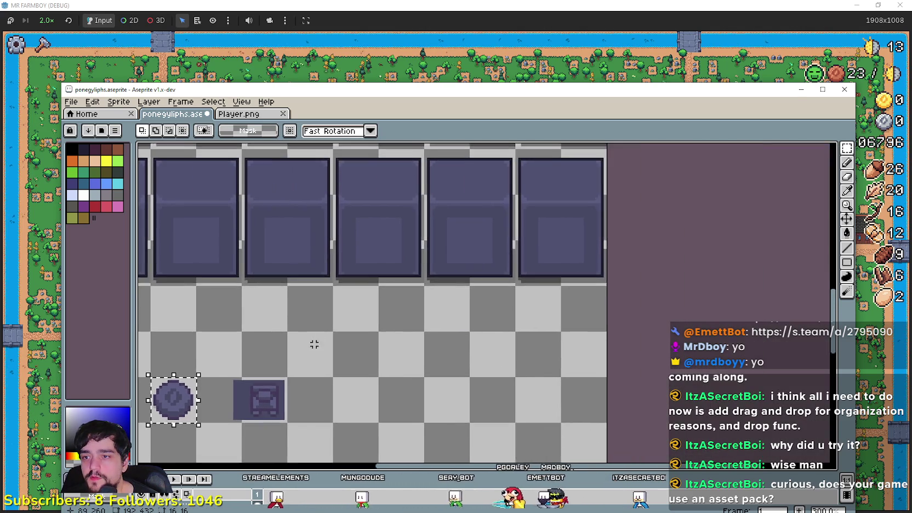
{"action": "scroll", "coordinate": [483, 296], "scroll_direction": "up", "scroll_amount": 1}
{"action": "mouse_move", "coordinate": [458, 340]}
{"action": "left_mouse_down"}
{"action": "mouse_move", "coordinate": [490, 306]}
{"action": "mouse_move", "coordinate": [410, 296]}
{"action": "mouse_move", "coordinate": [418, 301]}
{"action": "left_mouse_up"}
{"action": "scroll", "coordinate": [490, 305], "scroll_direction": "down", "scroll_amount": 1}
{"action": "scroll", "coordinate": [482, 310], "scroll_direction": "down", "scroll_amount": 1}
{"action": "scroll", "coordinate": [482, 313], "scroll_direction": "up", "scroll_amount": 1}
{"action": "scroll", "coordinate": [410, 296], "scroll_direction": "up", "scroll_amount": 1}
{"action": "scroll", "coordinate": [417, 301], "scroll_direction": "down", "scroll_amount": 2}
{"action": "left_click", "coordinate": [363, 403]}
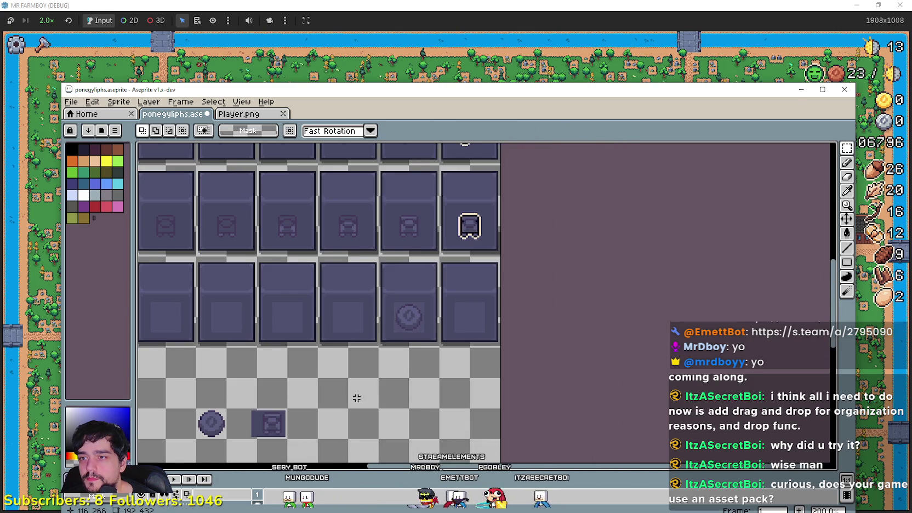
{"action": "scroll", "coordinate": [364, 351], "scroll_direction": "up", "scroll_amount": 1}
{"action": "scroll", "coordinate": [293, 386], "scroll_direction": "up", "scroll_amount": 1}
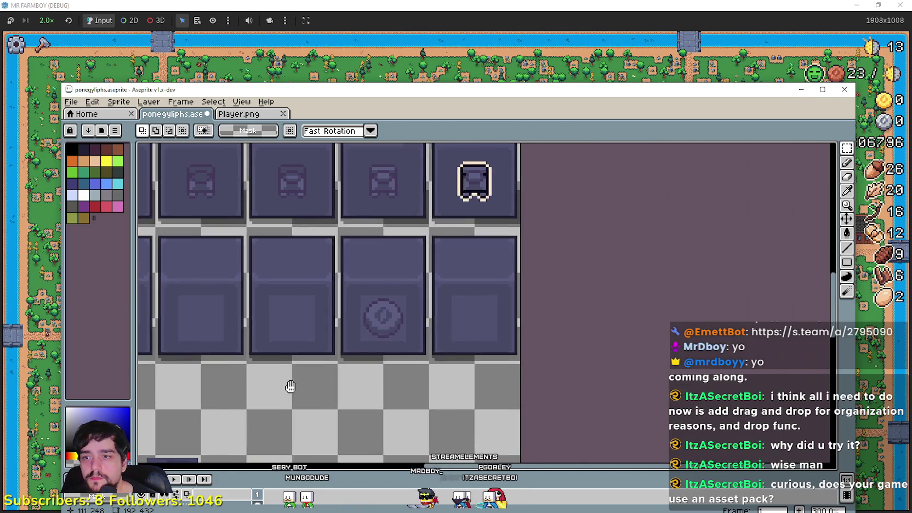
{"action": "scroll", "coordinate": [520, 275], "scroll_direction": "down", "scroll_amount": 1}
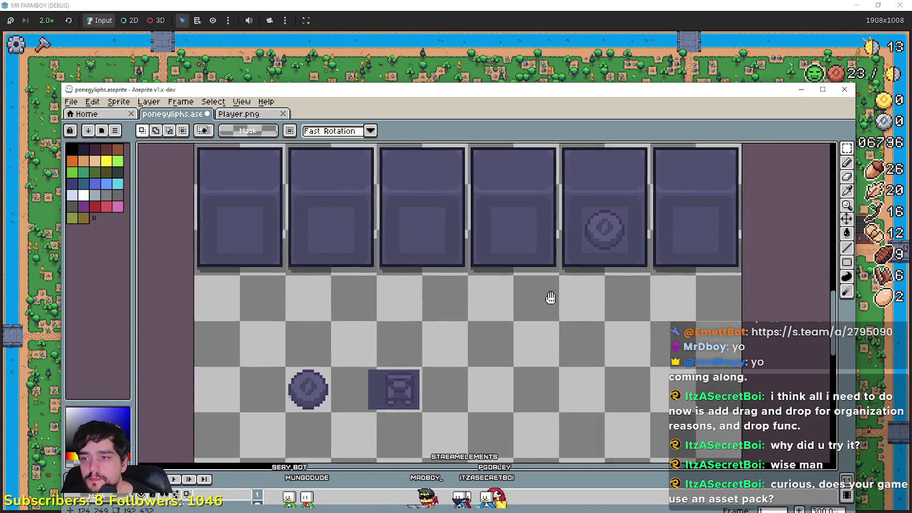
Step: Place a second copy of the coin beside the original on the checkerboard
{"action": "left_click_drag", "start_coordinate": [300, 378], "coordinate": [355, 322]}
{"action": "mouse_move", "coordinate": [360, 366]}
{"action": "left_mouse_down"}
{"action": "mouse_move", "coordinate": [378, 363]}
{"action": "mouse_move", "coordinate": [275, 367]}
{"action": "left_mouse_up"}
{"action": "left_click", "coordinate": [444, 310]}
{"action": "scroll", "coordinate": [444, 309], "scroll_direction": "up", "scroll_amount": 1}
{"action": "scroll", "coordinate": [410, 365], "scroll_direction": "down", "scroll_amount": 1}
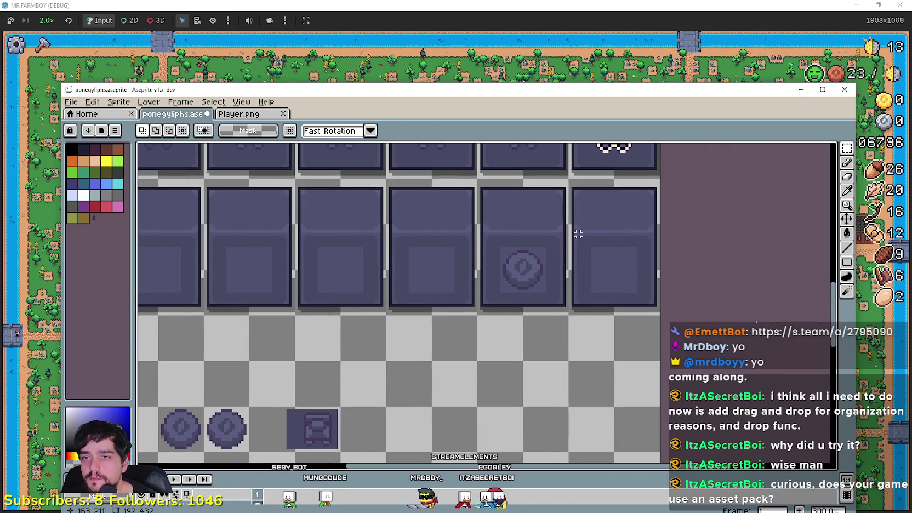
{"action": "key", "text": "i"}
{"action": "scroll", "coordinate": [631, 160], "scroll_direction": "up", "scroll_amount": 1}
{"action": "scroll", "coordinate": [631, 160], "scroll_direction": "up", "scroll_amount": 2}
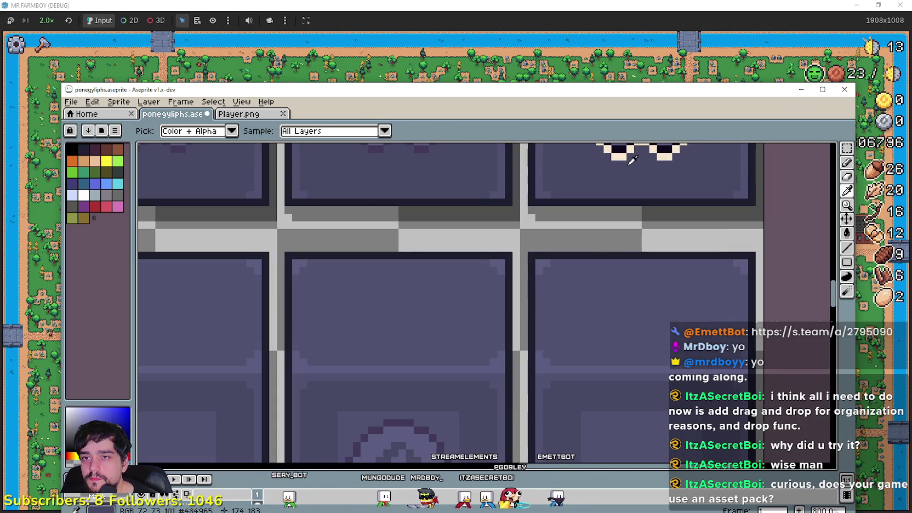
{"action": "scroll", "coordinate": [622, 153], "scroll_direction": "down", "scroll_amount": 3}
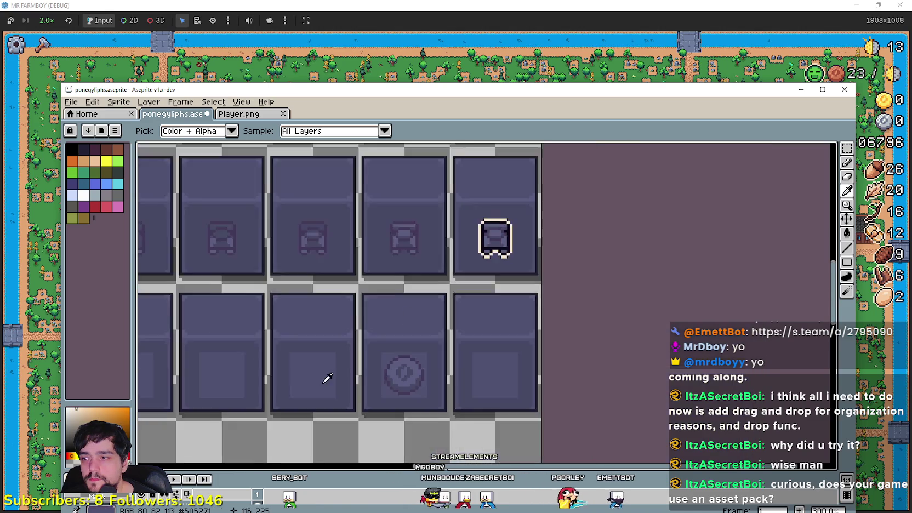
{"action": "scroll", "coordinate": [326, 377], "scroll_direction": "up", "scroll_amount": 1}
{"action": "scroll", "coordinate": [429, 271], "scroll_direction": "up", "scroll_amount": 1}
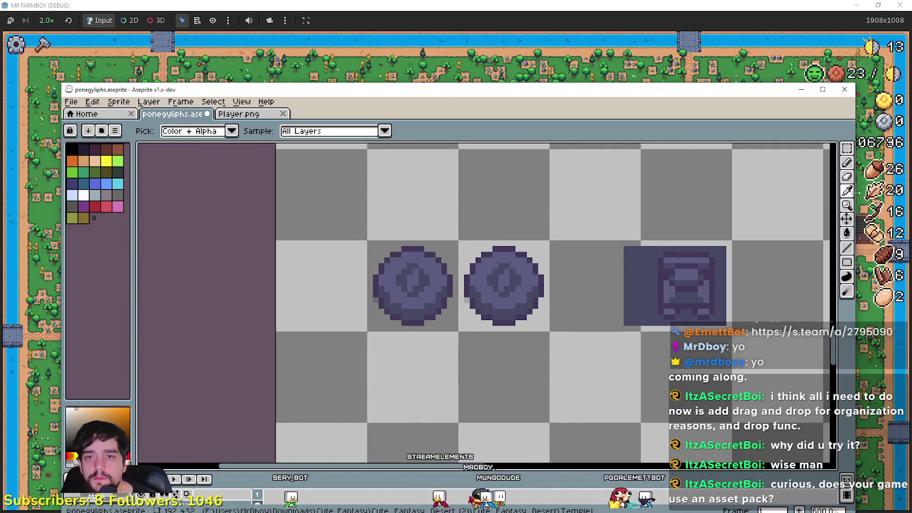
{"action": "key", "text": "l"}
{"action": "scroll", "coordinate": [418, 247], "scroll_direction": "up", "scroll_amount": 1}
Step: Draw a cream line outline tracing around the left coin's edge
{"action": "mouse_move", "coordinate": [428, 228]}
{"action": "left_mouse_down"}
{"action": "mouse_move", "coordinate": [390, 234]}
{"action": "mouse_move", "coordinate": [346, 273]}
{"action": "mouse_move", "coordinate": [328, 329]}
{"action": "left_mouse_up"}
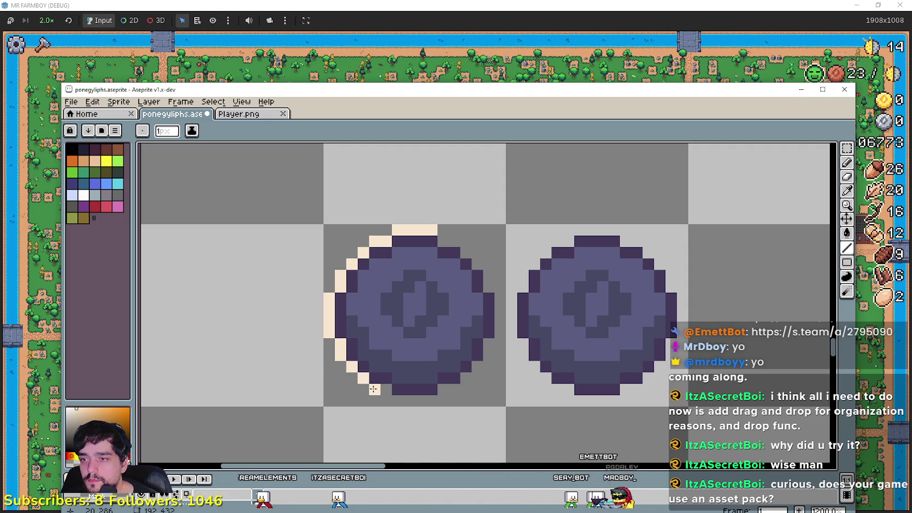
{"action": "mouse_move", "coordinate": [384, 387]}
{"action": "left_mouse_down"}
{"action": "mouse_move", "coordinate": [456, 387]}
{"action": "mouse_move", "coordinate": [493, 344]}
{"action": "mouse_move", "coordinate": [496, 292]}
{"action": "mouse_move", "coordinate": [448, 249]}
{"action": "left_mouse_up"}
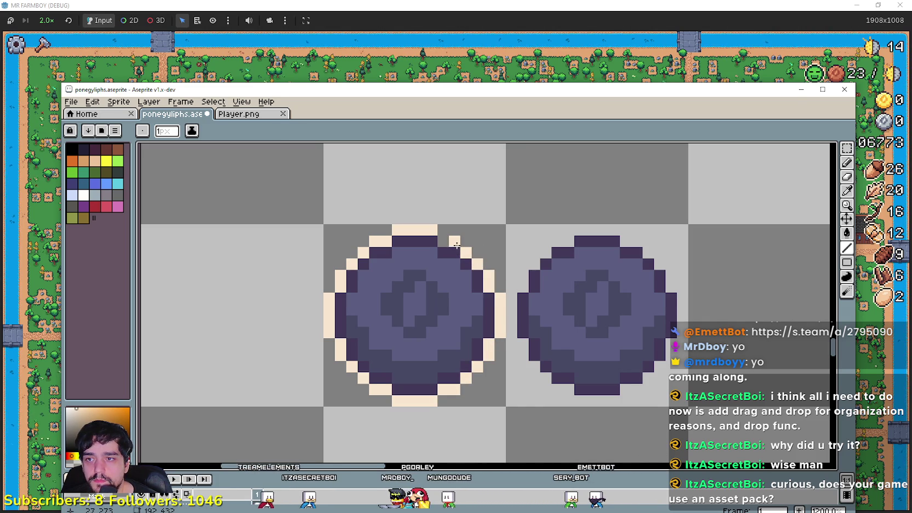
{"action": "scroll", "coordinate": [667, 209], "scroll_direction": "down", "scroll_amount": 2}
{"action": "scroll", "coordinate": [668, 209], "scroll_direction": "up", "scroll_amount": 1}
{"action": "scroll", "coordinate": [672, 220], "scroll_direction": "up", "scroll_amount": 1}
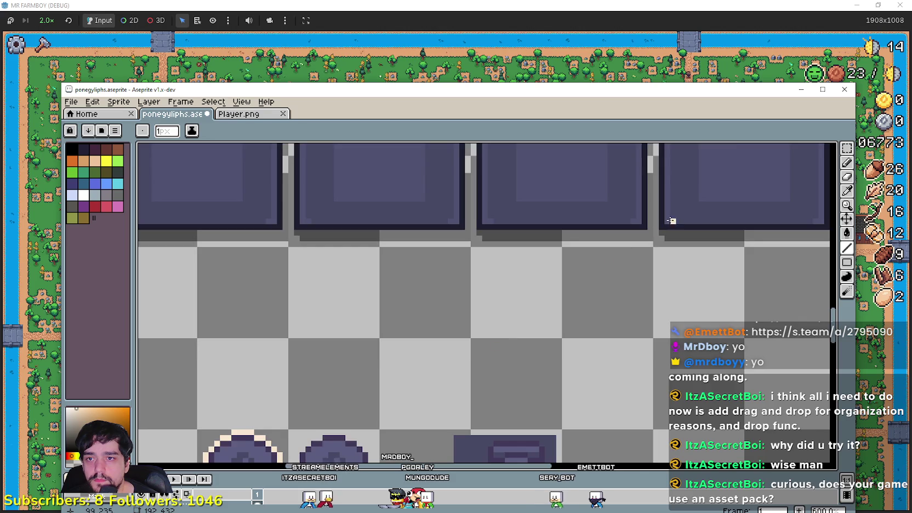
{"action": "scroll", "coordinate": [676, 234], "scroll_direction": "up", "scroll_amount": 1}
{"action": "scroll", "coordinate": [677, 234], "scroll_direction": "down", "scroll_amount": 1}
{"action": "scroll", "coordinate": [528, 328], "scroll_direction": "up", "scroll_amount": 1}
Step: Bring the cream-outlined character icon into view to sample its colours
{"action": "key", "text": "i"}
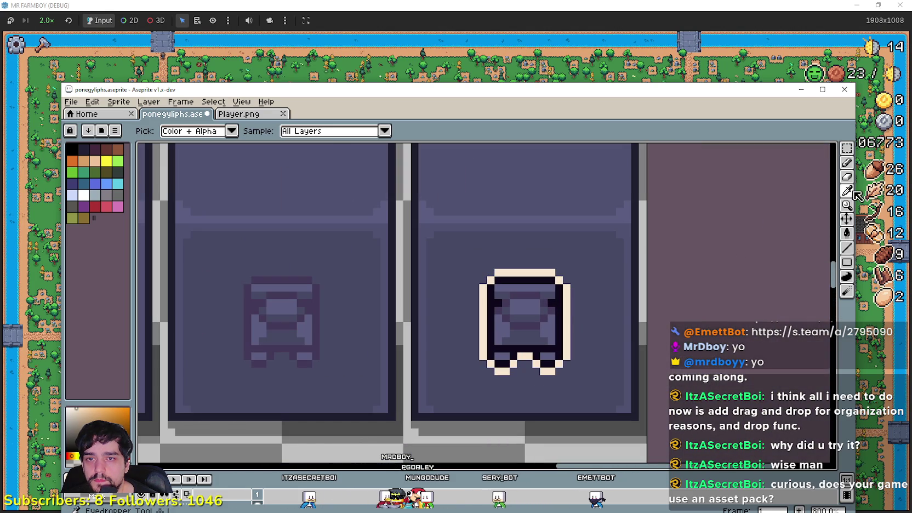
{"action": "scroll", "coordinate": [529, 328], "scroll_direction": "up", "scroll_amount": 4}
{"action": "mouse_move", "coordinate": [460, 349]}
{"action": "left_mouse_down"}
{"action": "mouse_move", "coordinate": [568, 274]}
{"action": "mouse_move", "coordinate": [539, 246]}
{"action": "left_mouse_up"}
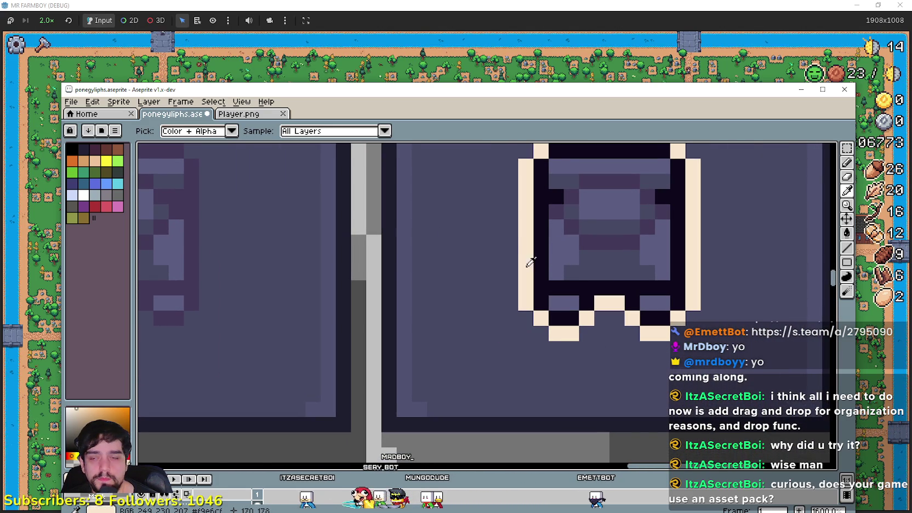
{"action": "scroll", "coordinate": [554, 246], "scroll_direction": "up", "scroll_amount": 2}
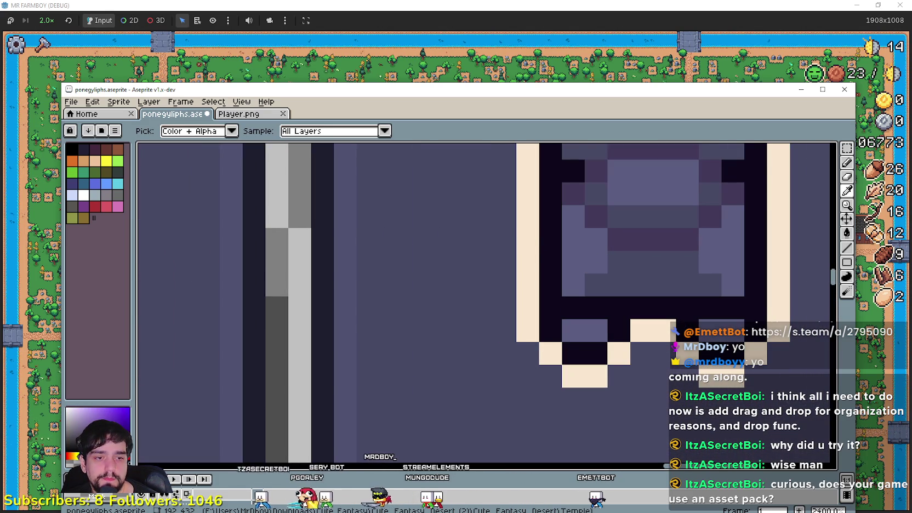
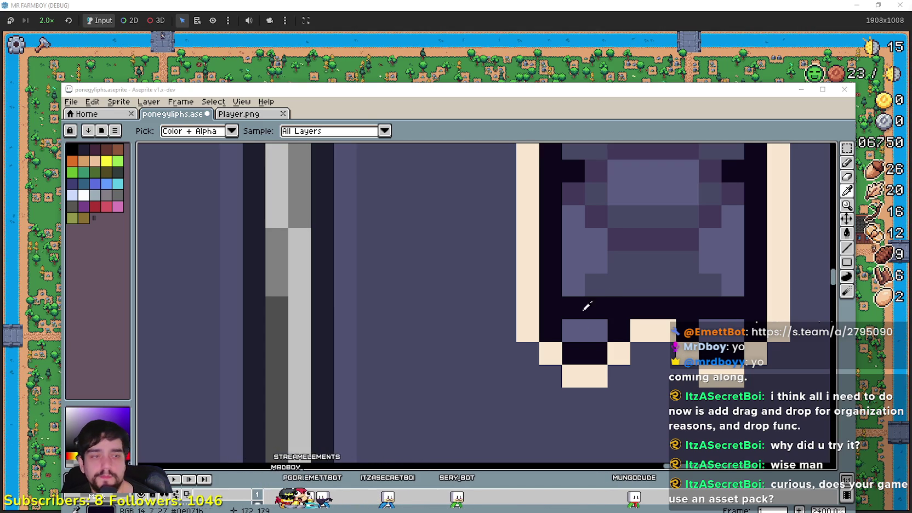
Step: Centre the two coin glyphs and blacken the cream-rimmed coin's upper-left inner outline with a line
{"action": "scroll", "coordinate": [586, 306], "scroll_direction": "down", "scroll_amount": 1}
{"action": "scroll", "coordinate": [543, 301], "scroll_direction": "down", "scroll_amount": 3}
{"action": "scroll", "coordinate": [529, 301], "scroll_direction": "up", "scroll_amount": 2}
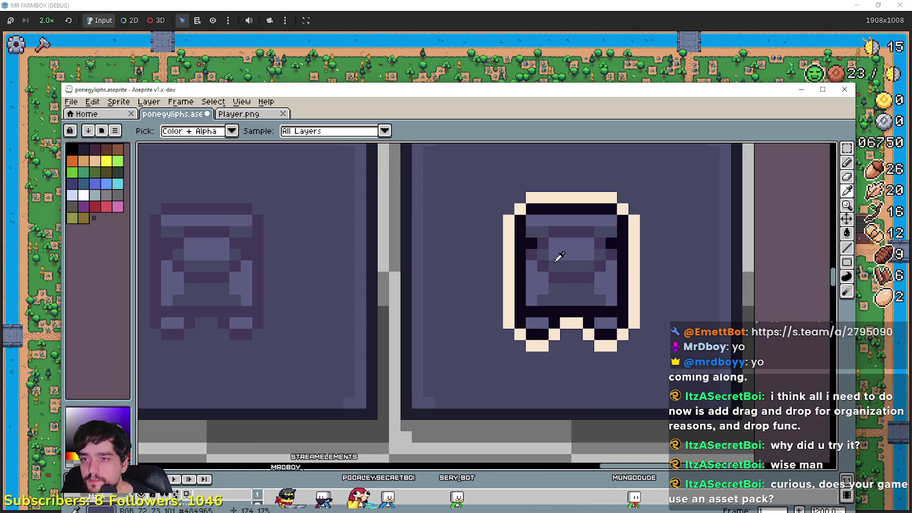
{"action": "scroll", "coordinate": [525, 265], "scroll_direction": "down", "scroll_amount": 2}
{"action": "scroll", "coordinate": [411, 345], "scroll_direction": "down", "scroll_amount": 2}
{"action": "scroll", "coordinate": [634, 234], "scroll_direction": "down", "scroll_amount": 2}
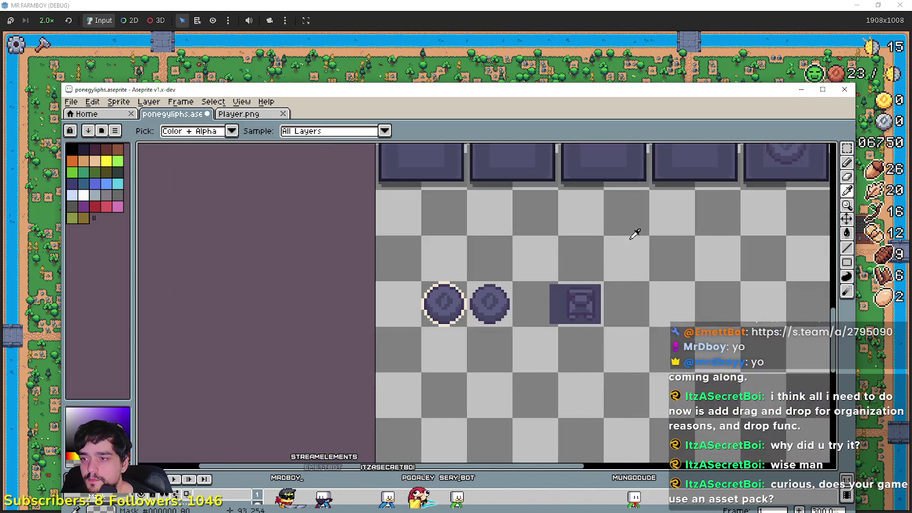
{"action": "scroll", "coordinate": [517, 275], "scroll_direction": "up", "scroll_amount": 4}
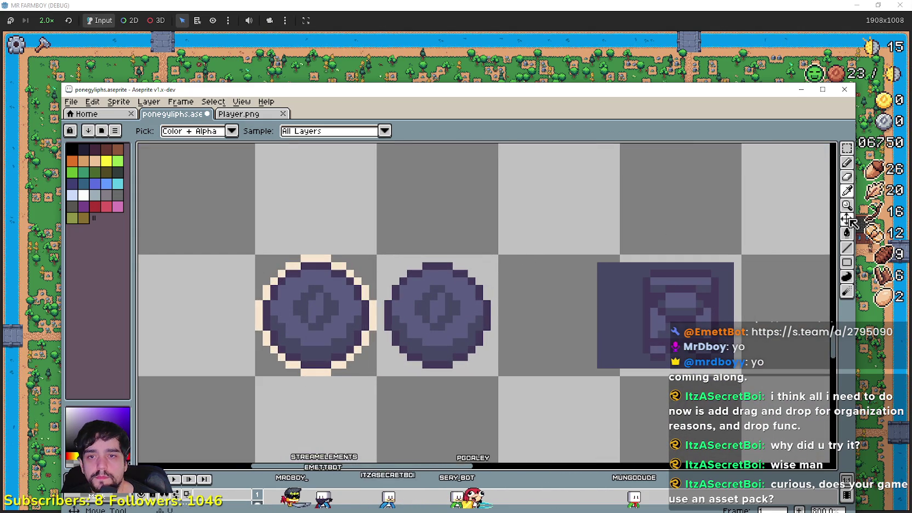
{"action": "left_click_drag", "start_coordinate": [298, 244], "coordinate": [457, 218]}
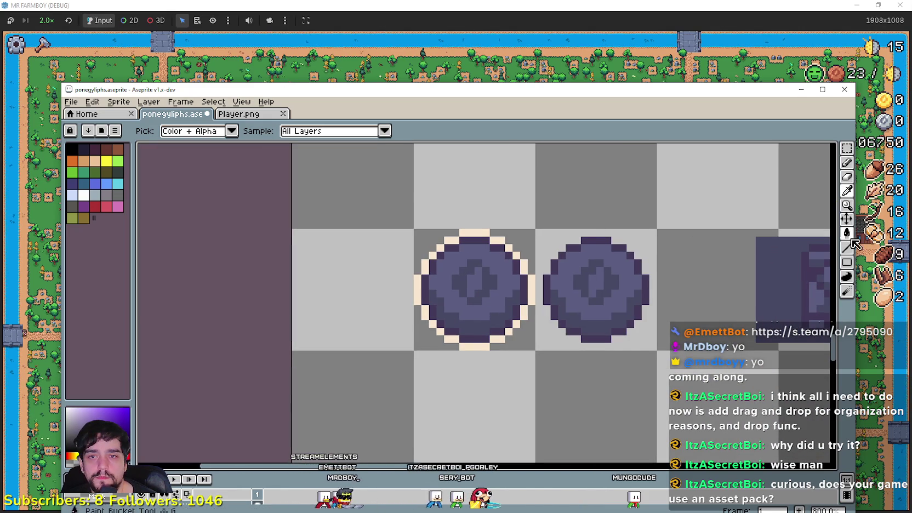
{"action": "scroll", "coordinate": [499, 249], "scroll_direction": "up", "scroll_amount": 2}
{"action": "scroll", "coordinate": [499, 249], "scroll_direction": "up", "scroll_amount": 1}
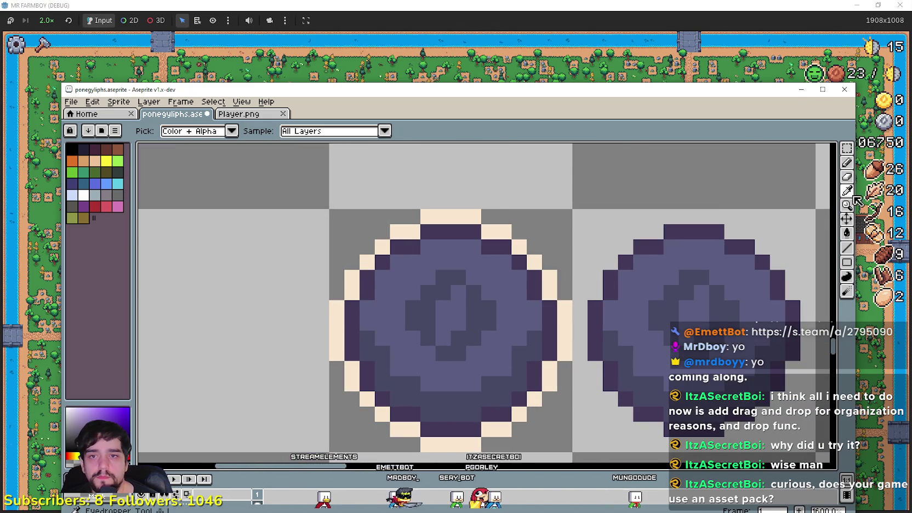
{"action": "left_click", "coordinate": [847, 248]}
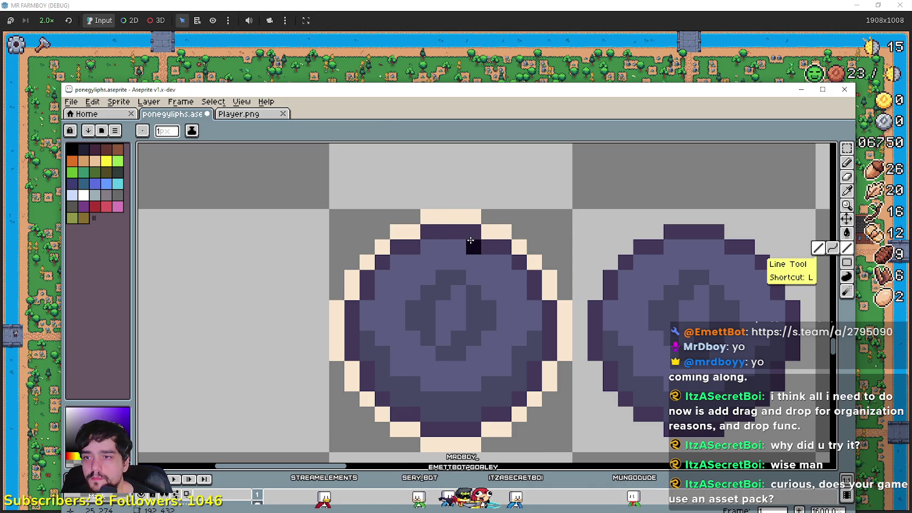
{"action": "mouse_move", "coordinate": [413, 247]}
{"action": "left_mouse_down"}
{"action": "mouse_move", "coordinate": [382, 262]}
{"action": "mouse_move", "coordinate": [355, 346]}
{"action": "mouse_move", "coordinate": [376, 394]}
{"action": "mouse_move", "coordinate": [431, 432]}
{"action": "left_mouse_up"}
Step: Blacken the lower-right and upper-right inner outline to close the black ring
{"action": "left_click", "coordinate": [495, 416]}
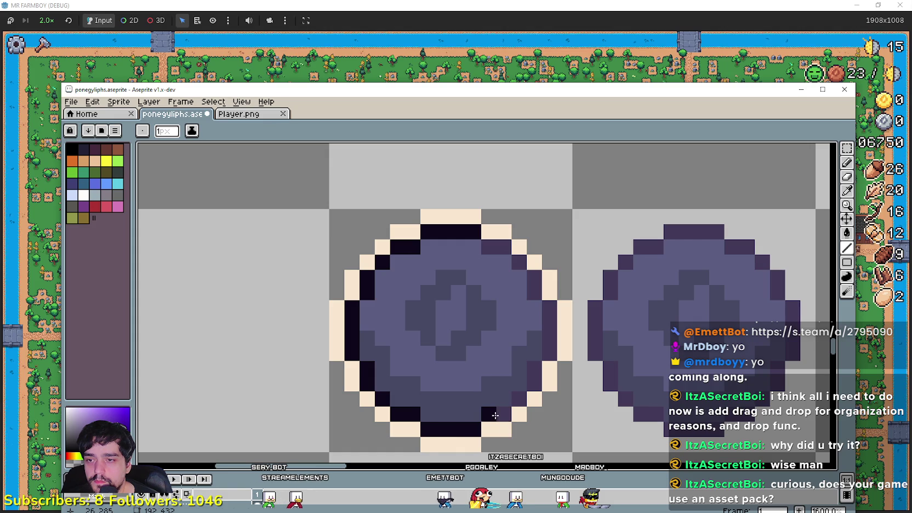
{"action": "left_click_drag", "start_coordinate": [503, 414], "coordinate": [533, 366]}
{"action": "mouse_move", "coordinate": [549, 311]}
{"action": "left_mouse_down"}
{"action": "mouse_move", "coordinate": [503, 244]}
{"action": "mouse_move", "coordinate": [490, 249]}
{"action": "left_mouse_up"}
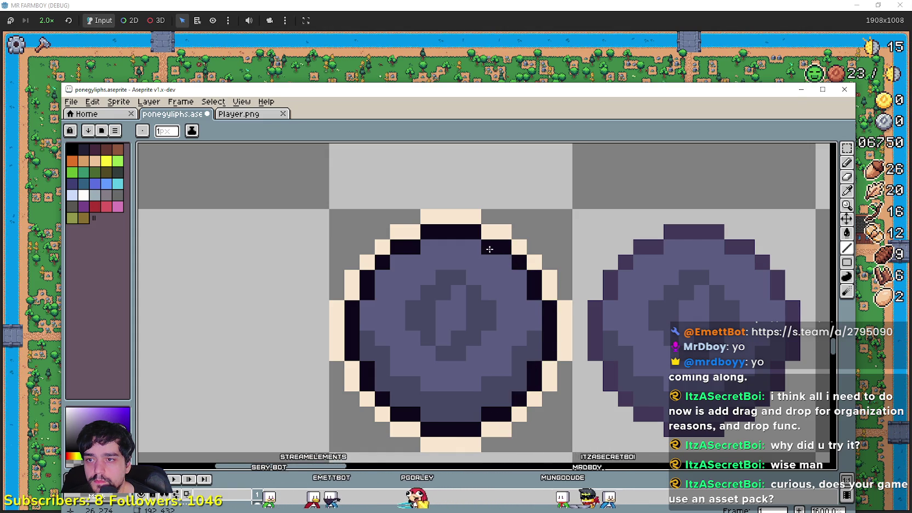
{"action": "scroll", "coordinate": [489, 249], "scroll_direction": "down", "scroll_amount": 4}
{"action": "left_click", "coordinate": [847, 147]}
Step: Paste a copy of the outlined coin glyph onto the last card of the lower row
{"action": "left_click", "coordinate": [482, 296]}
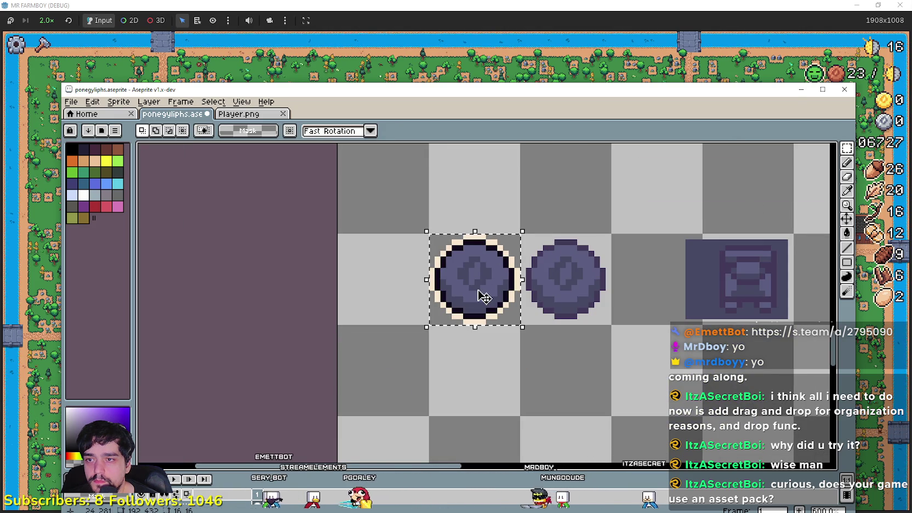
{"action": "scroll", "coordinate": [483, 296], "scroll_direction": "down", "scroll_amount": 1}
{"action": "scroll", "coordinate": [483, 296], "scroll_direction": "down", "scroll_amount": 2}
{"action": "scroll", "coordinate": [494, 274], "scroll_direction": "down", "scroll_amount": 1}
{"action": "scroll", "coordinate": [617, 280], "scroll_direction": "up", "scroll_amount": 3}
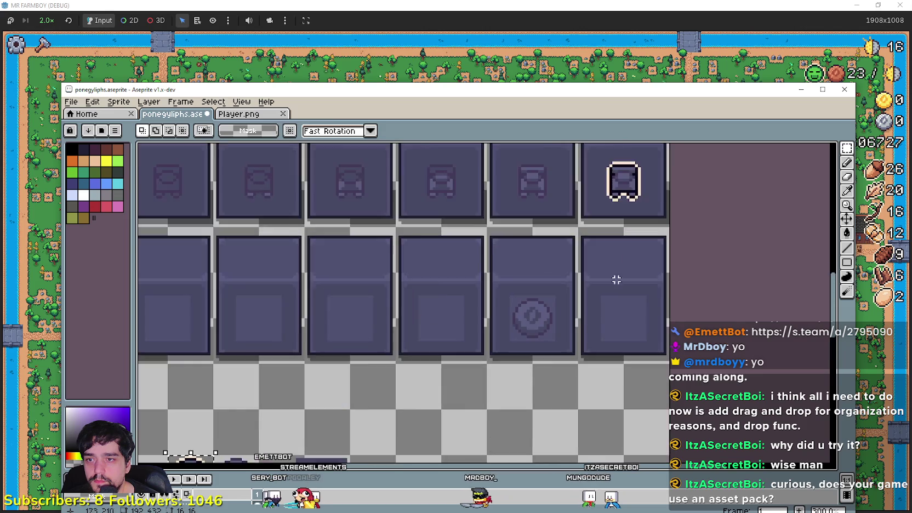
{"action": "scroll", "coordinate": [617, 280], "scroll_direction": "up", "scroll_amount": 2}
{"action": "key", "text": "ctrl+v"}
{"action": "left_click_drag", "start_coordinate": [476, 301], "coordinate": [588, 331]}
{"action": "scroll", "coordinate": [588, 332], "scroll_direction": "up", "scroll_amount": 2}
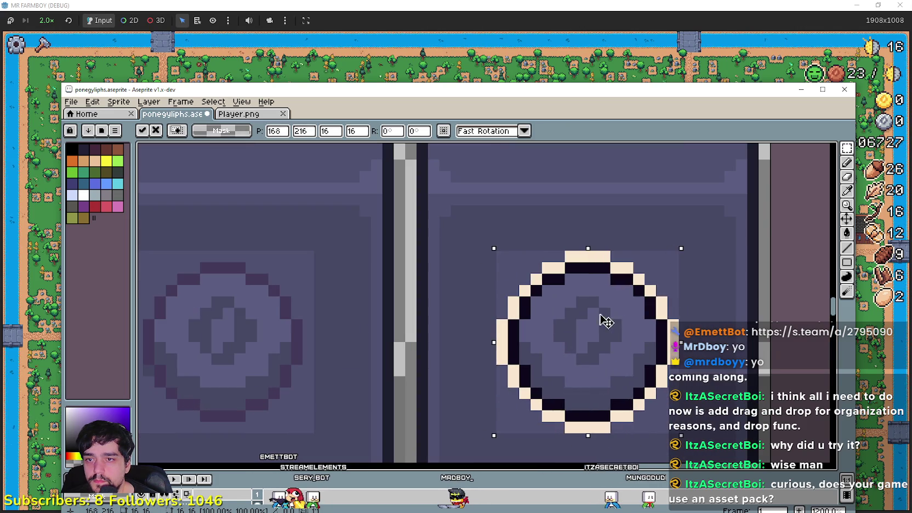
{"action": "scroll", "coordinate": [606, 321], "scroll_direction": "down", "scroll_amount": 2}
{"action": "scroll", "coordinate": [586, 330], "scroll_direction": "down", "scroll_amount": 2}
{"action": "scroll", "coordinate": [431, 359], "scroll_direction": "down", "scroll_amount": 1}
{"action": "key", "text": "Return"}
Step: Paste a copy of the plain coin glyph onto an empty card beside the original
{"action": "scroll", "coordinate": [452, 326], "scroll_direction": "down", "scroll_amount": 1}
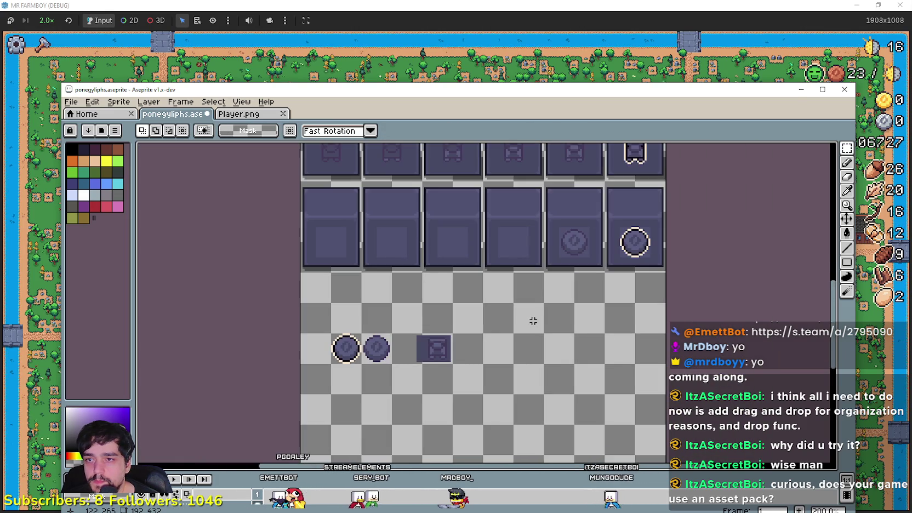
{"action": "scroll", "coordinate": [624, 207], "scroll_direction": "up", "scroll_amount": 1}
{"action": "scroll", "coordinate": [657, 230], "scroll_direction": "up", "scroll_amount": 1}
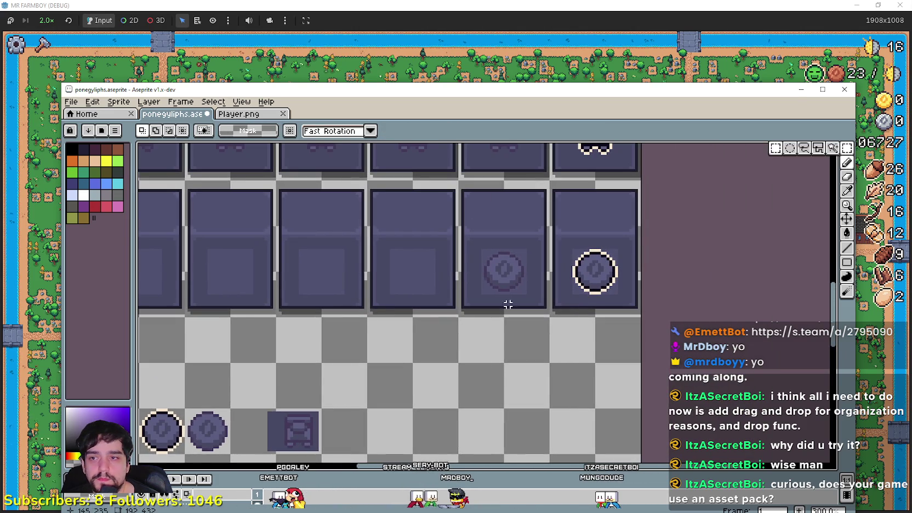
{"action": "scroll", "coordinate": [551, 283], "scroll_direction": "up", "scroll_amount": 2}
{"action": "scroll", "coordinate": [402, 291], "scroll_direction": "up", "scroll_amount": 1}
{"action": "scroll", "coordinate": [401, 362], "scroll_direction": "up", "scroll_amount": 2}
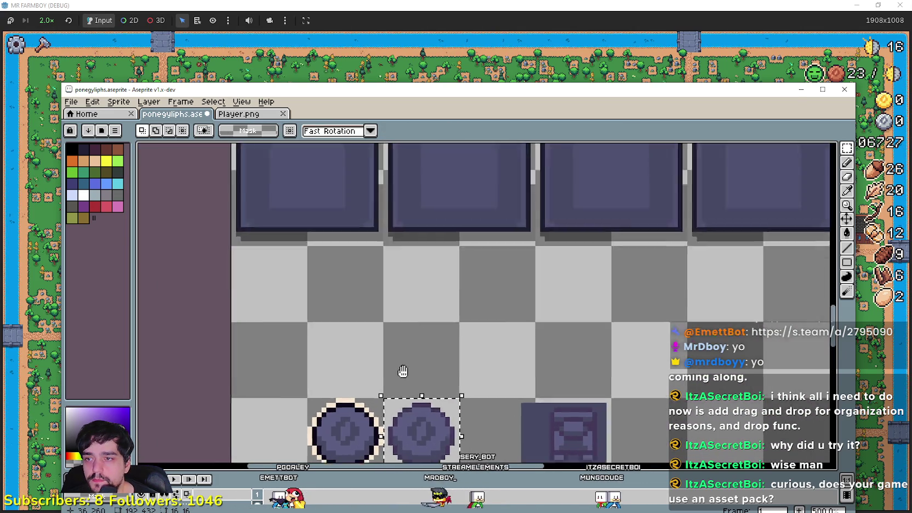
{"action": "scroll", "coordinate": [378, 302], "scroll_direction": "down", "scroll_amount": 1}
{"action": "key", "text": "ctrl+v"}
{"action": "mouse_move", "coordinate": [437, 315]}
{"action": "left_mouse_down"}
{"action": "mouse_move", "coordinate": [342, 317]}
{"action": "mouse_move", "coordinate": [708, 303]}
{"action": "left_mouse_up"}
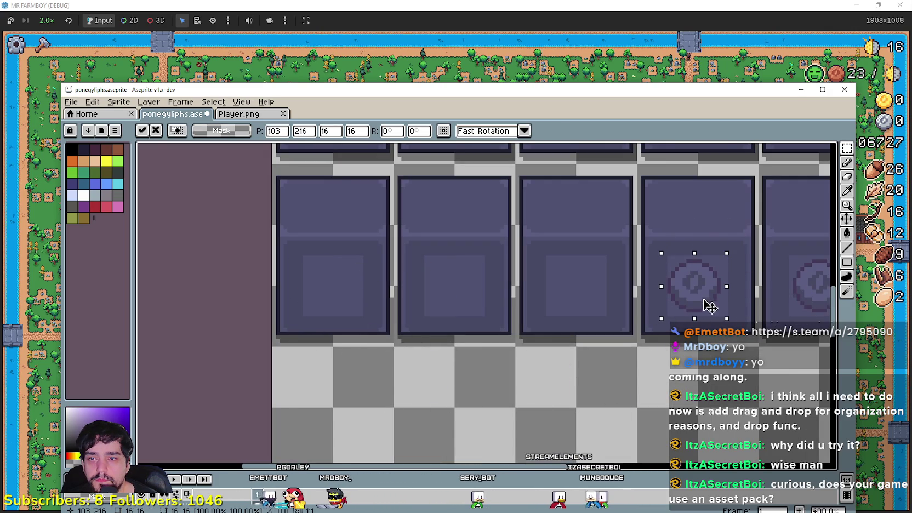
{"action": "scroll", "coordinate": [710, 305], "scroll_direction": "right", "scroll_amount": 3}
{"action": "key", "text": "Return"}
{"action": "scroll", "coordinate": [489, 263], "scroll_direction": "up", "scroll_amount": 2}
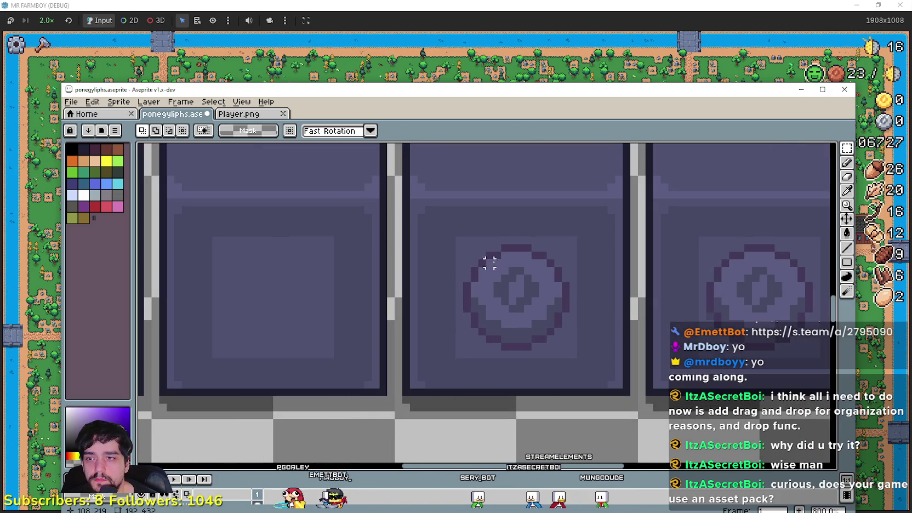
{"action": "scroll", "coordinate": [542, 279], "scroll_direction": "right", "scroll_amount": 1}
{"action": "left_click", "coordinate": [847, 193]}
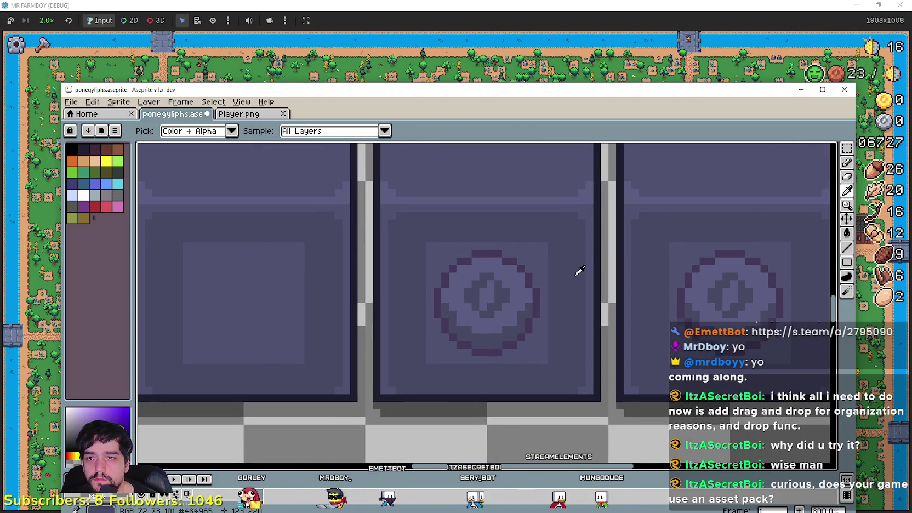
Step: Redraw the copied plain coin's inner slash as a V-shaped stroke in the outline colour
{"action": "key", "text": "l"}
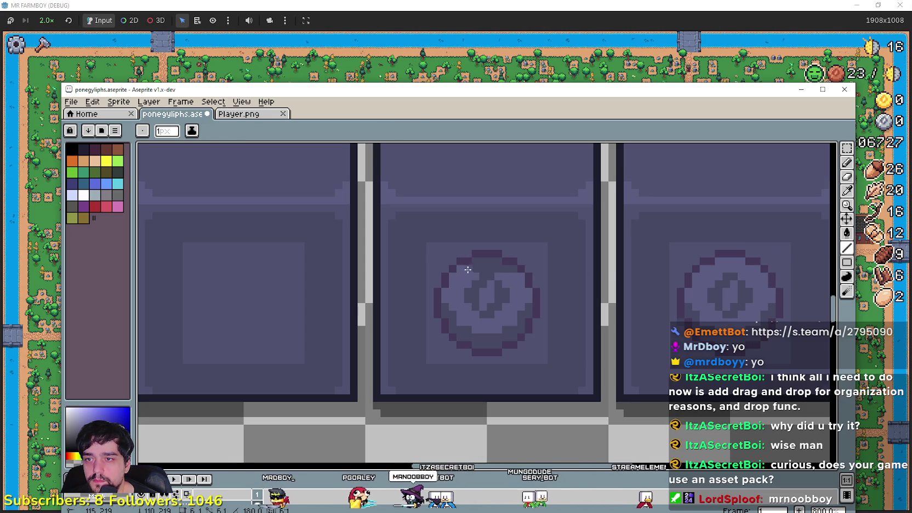
{"action": "scroll", "coordinate": [518, 345], "scroll_direction": "down", "scroll_amount": 1}
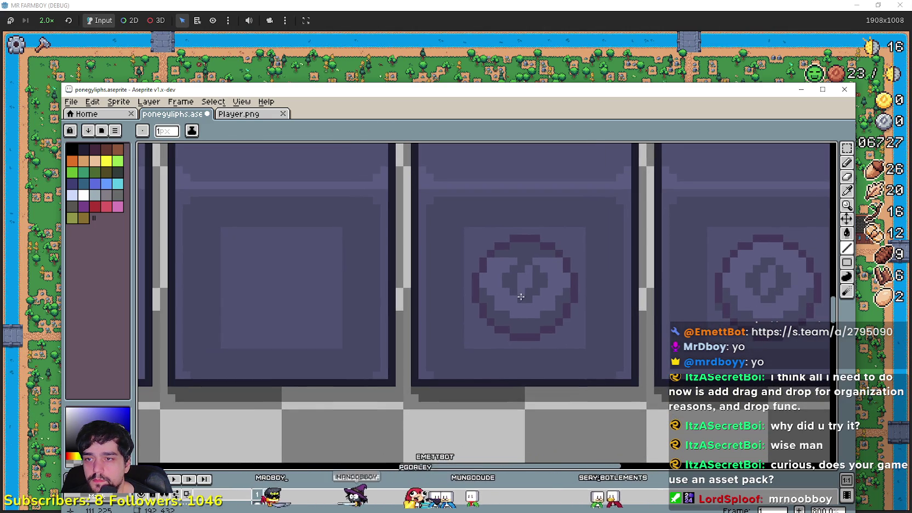
{"action": "scroll", "coordinate": [546, 285], "scroll_direction": "down", "scroll_amount": 1}
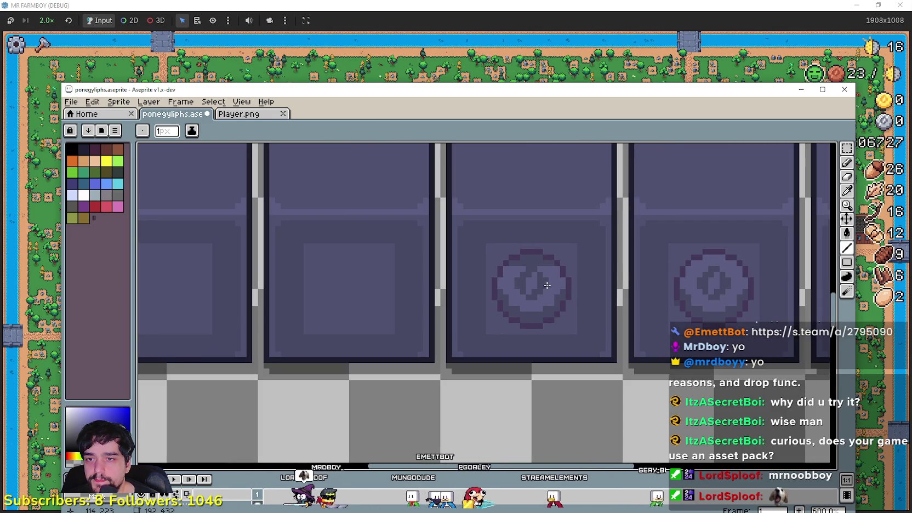
{"action": "scroll", "coordinate": [550, 278], "scroll_direction": "up", "scroll_amount": 1}
{"action": "scroll", "coordinate": [555, 268], "scroll_direction": "down", "scroll_amount": 1}
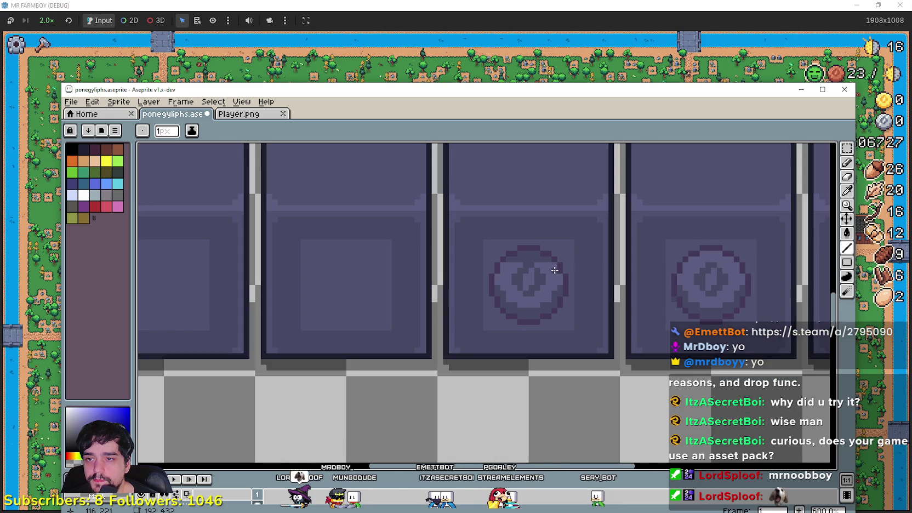
{"action": "scroll", "coordinate": [547, 277], "scroll_direction": "down", "scroll_amount": 1}
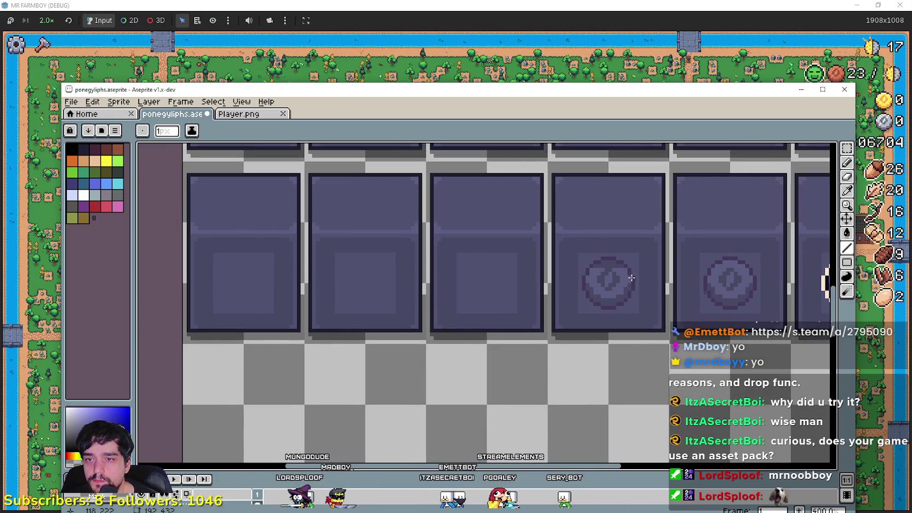
{"action": "scroll", "coordinate": [629, 284], "scroll_direction": "up", "scroll_amount": 1}
{"action": "scroll", "coordinate": [628, 267], "scroll_direction": "up", "scroll_amount": 1}
{"action": "left_click_drag", "start_coordinate": [625, 266], "coordinate": [558, 266]}
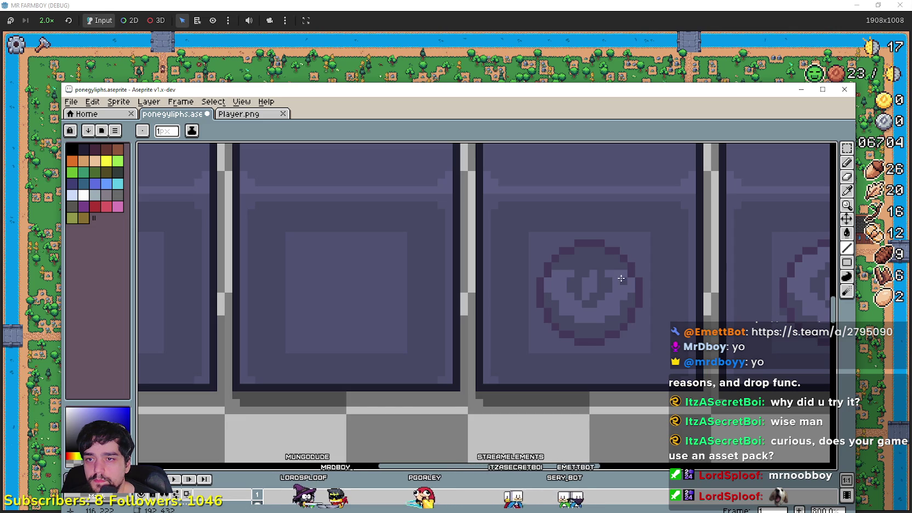
{"action": "scroll", "coordinate": [603, 318], "scroll_direction": "down", "scroll_amount": 1}
{"action": "scroll", "coordinate": [601, 279], "scroll_direction": "down", "scroll_amount": 1}
{"action": "scroll", "coordinate": [601, 278], "scroll_direction": "up", "scroll_amount": 1}
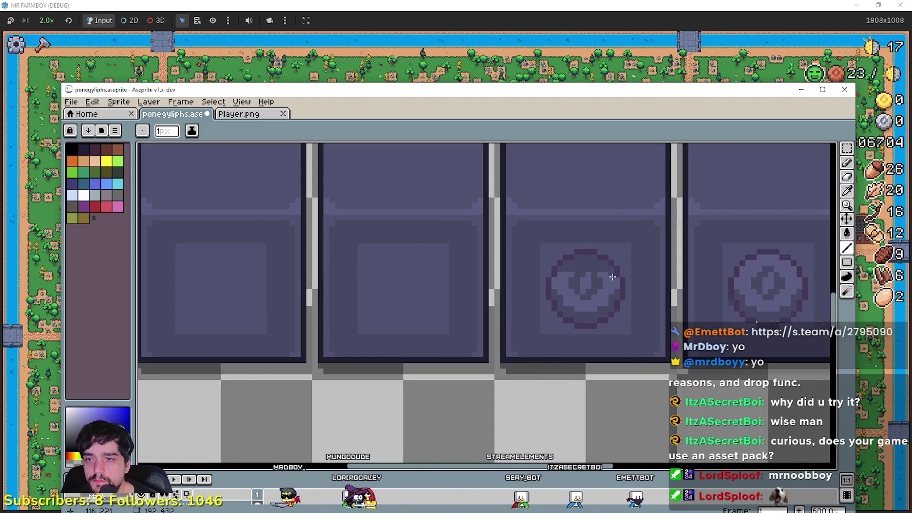
{"action": "scroll", "coordinate": [559, 278], "scroll_direction": "down", "scroll_amount": 1}
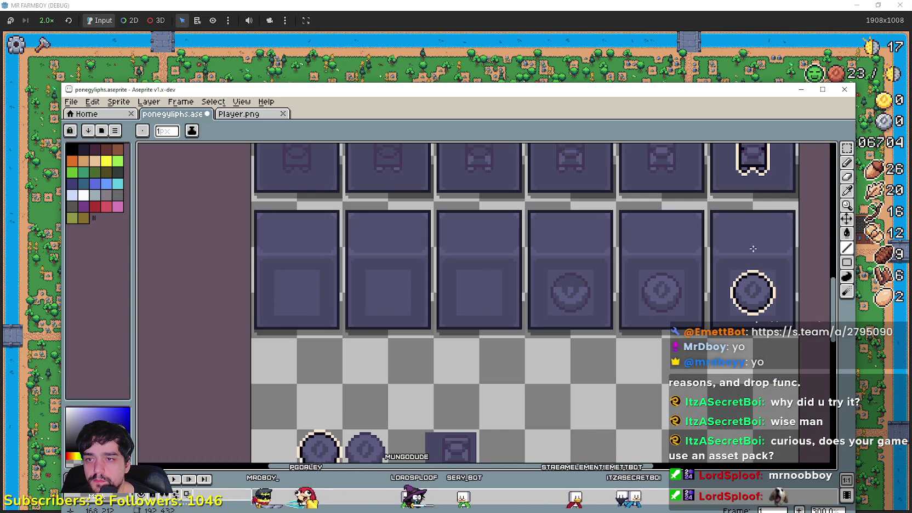
Step: Move the circle glyph from the fourth card onto the third card
{"action": "key", "text": "w"}
{"action": "scroll", "coordinate": [534, 312], "scroll_direction": "up", "scroll_amount": 1}
{"action": "left_click", "coordinate": [534, 312]}
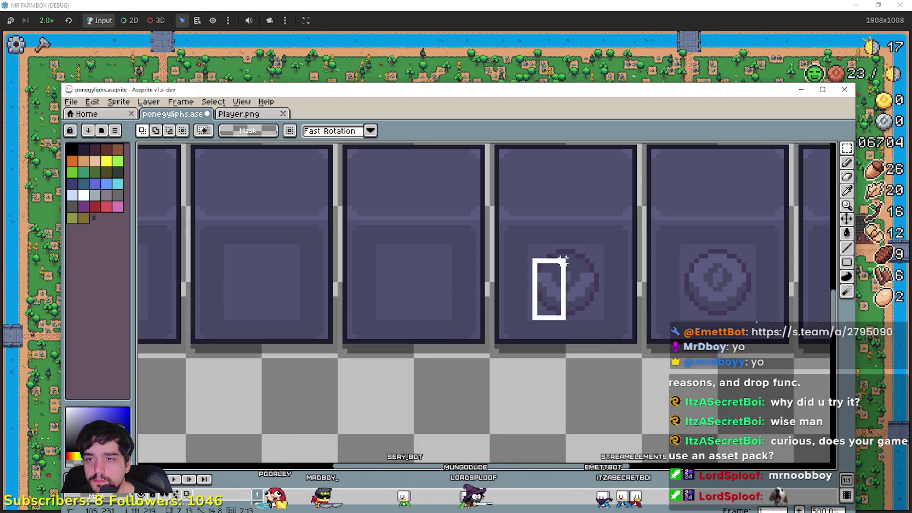
{"action": "key", "text": "ctrl+d"}
{"action": "left_click_drag", "start_coordinate": [521, 327], "coordinate": [601, 242]}
{"action": "left_click_drag", "start_coordinate": [542, 290], "coordinate": [415, 287]}
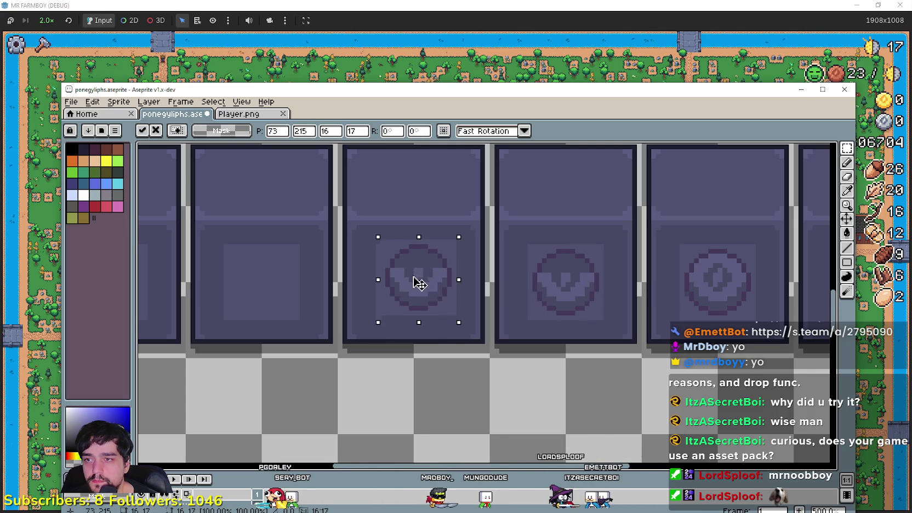
{"action": "key", "text": "Return"}
{"action": "scroll", "coordinate": [576, 236], "scroll_direction": "up", "scroll_amount": 1}
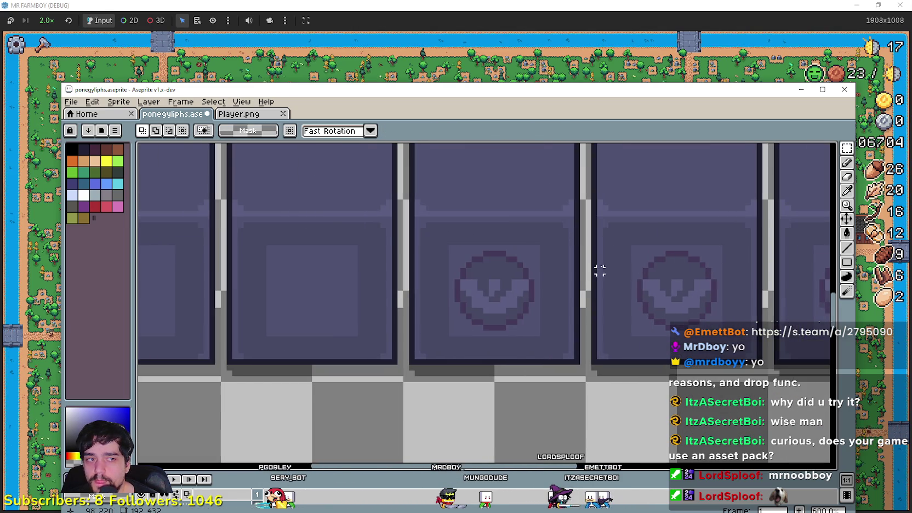
{"action": "scroll", "coordinate": [600, 270], "scroll_direction": "up", "scroll_amount": 1}
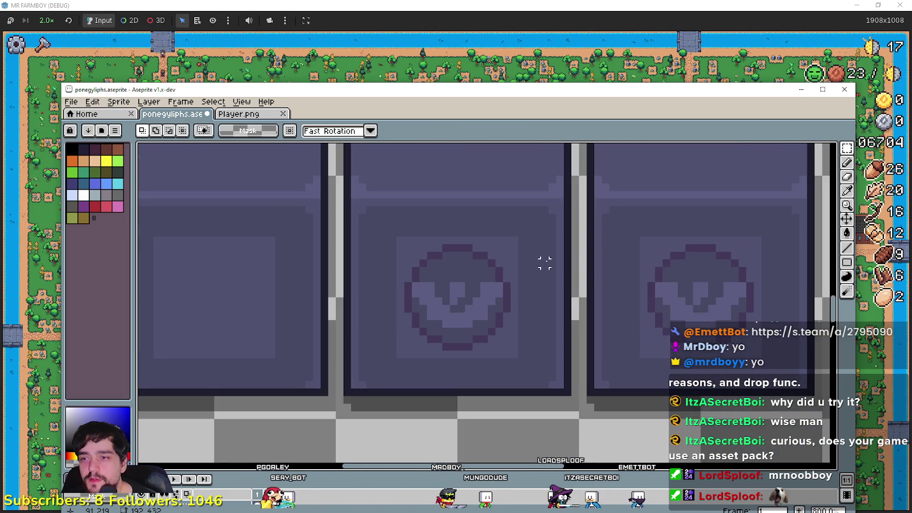
Step: Draw a flat 12-pixel horizontal bar near the glyph's bottom, then zoom out
{"action": "left_click_drag", "start_coordinate": [544, 260], "coordinate": [599, 252]}
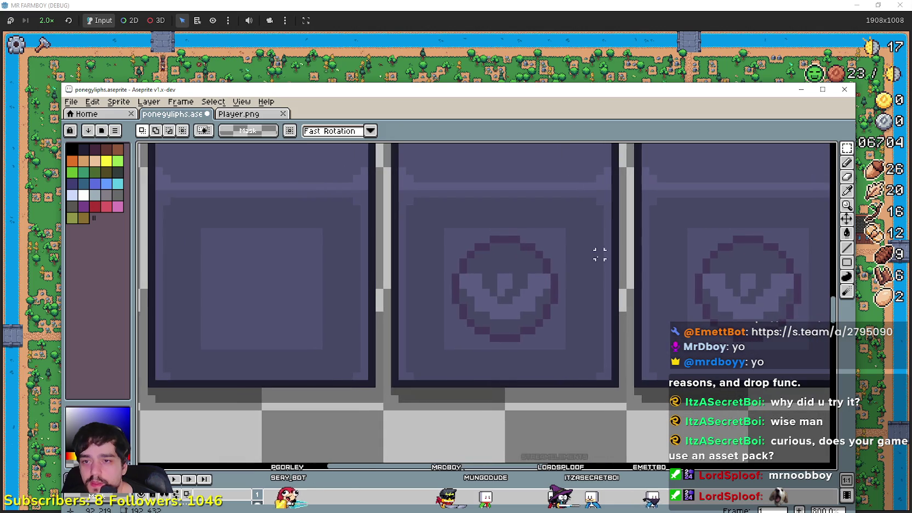
{"action": "left_click", "coordinate": [847, 248]}
{"action": "mouse_move", "coordinate": [553, 279]}
{"action": "left_mouse_down"}
{"action": "mouse_move", "coordinate": [466, 277]}
{"action": "mouse_move", "coordinate": [535, 292]}
{"action": "left_mouse_up"}
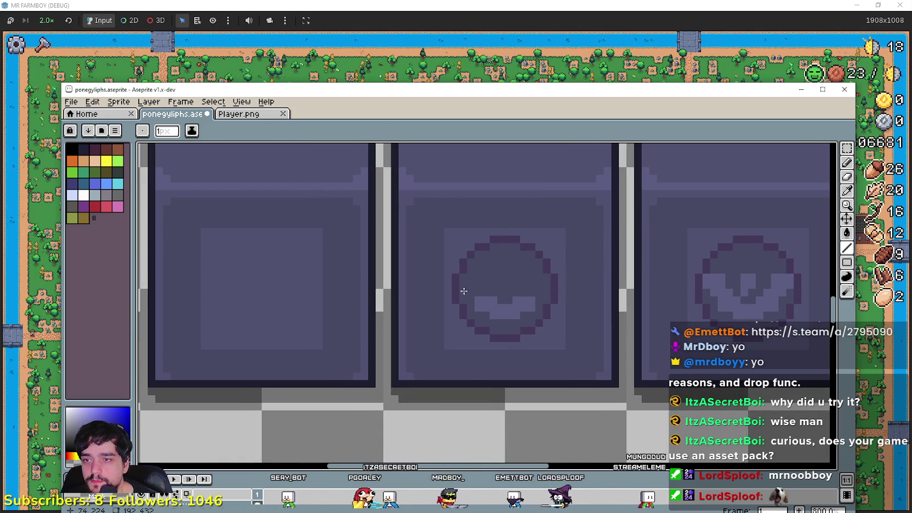
{"action": "scroll", "coordinate": [543, 289], "scroll_direction": "down", "scroll_amount": 2}
{"action": "left_click_drag", "start_coordinate": [498, 281], "coordinate": [604, 271]}
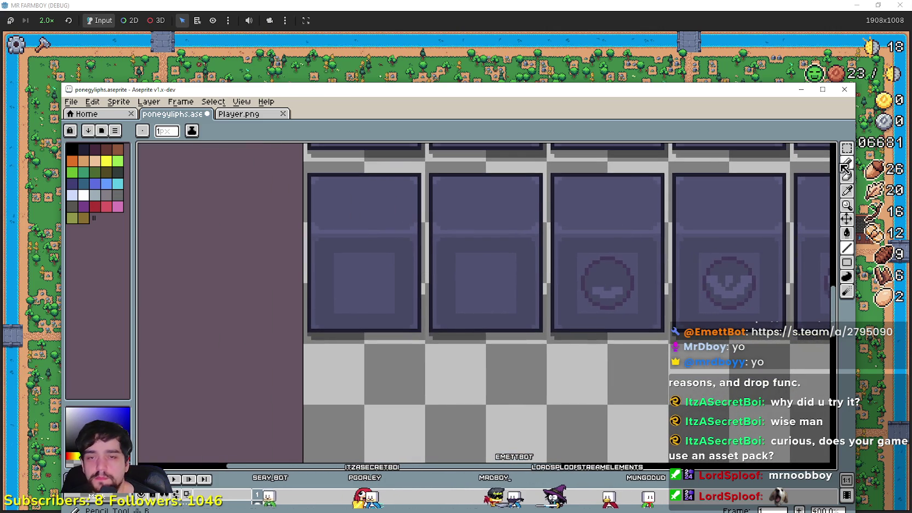
Step: Copy the flat-bar glyph from the third tile into the second tile
{"action": "key", "text": "w"}
{"action": "left_click_drag", "start_coordinate": [575, 311], "coordinate": [644, 252]}
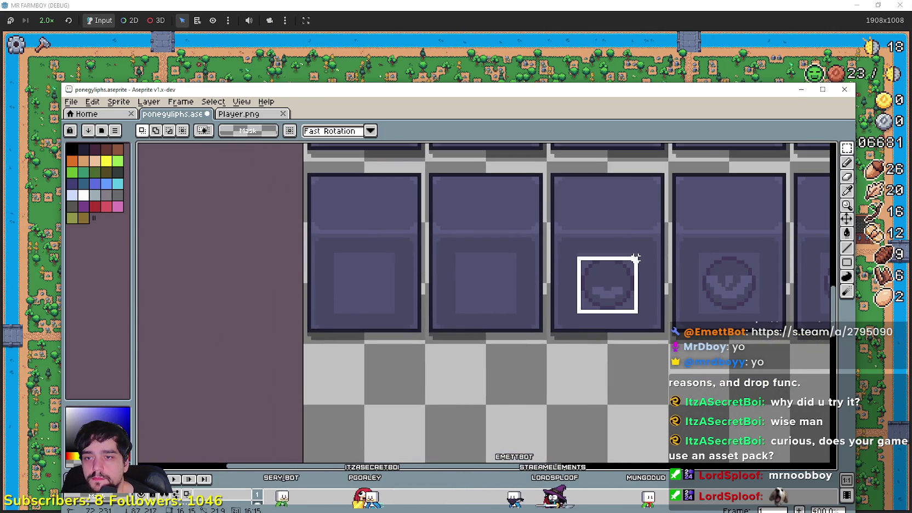
{"action": "left_click_drag", "start_coordinate": [612, 299], "coordinate": [504, 289]}
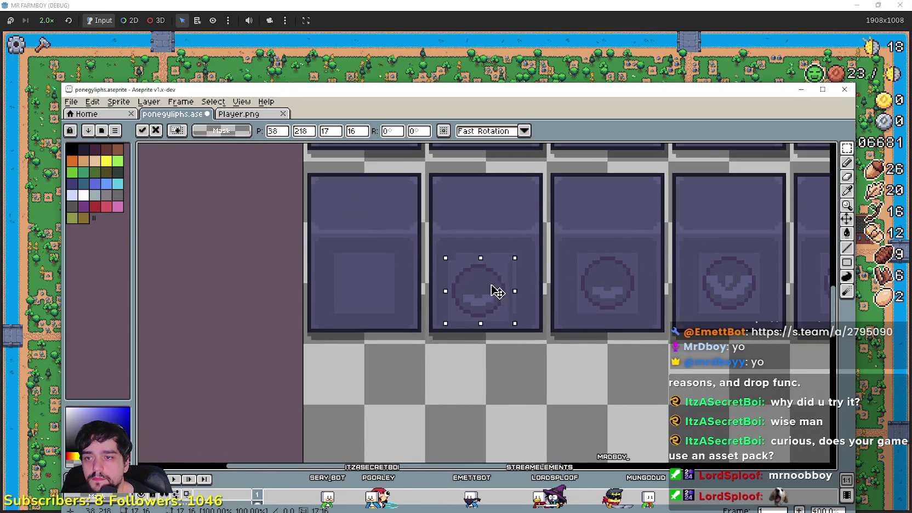
{"action": "key", "text": "Return"}
{"action": "key", "text": "ctrl+d"}
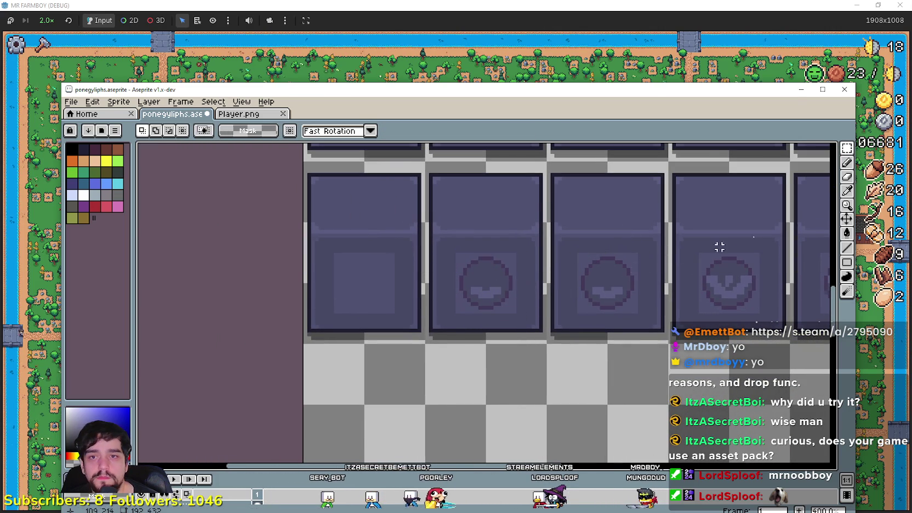
Step: Paint over most of the copy's bar with the background colour, leaving a short dash
{"action": "key", "text": "i"}
{"action": "scroll", "coordinate": [400, 300], "scroll_direction": "up", "scroll_amount": 1}
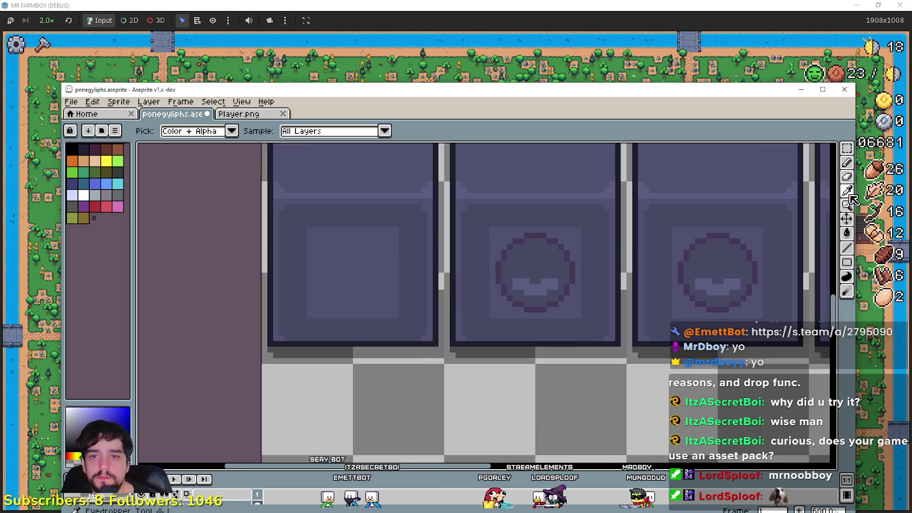
{"action": "left_click", "coordinate": [847, 247]}
{"action": "scroll", "coordinate": [539, 282], "scroll_direction": "up", "scroll_amount": 3}
{"action": "left_click_drag", "start_coordinate": [655, 265], "coordinate": [580, 263]}
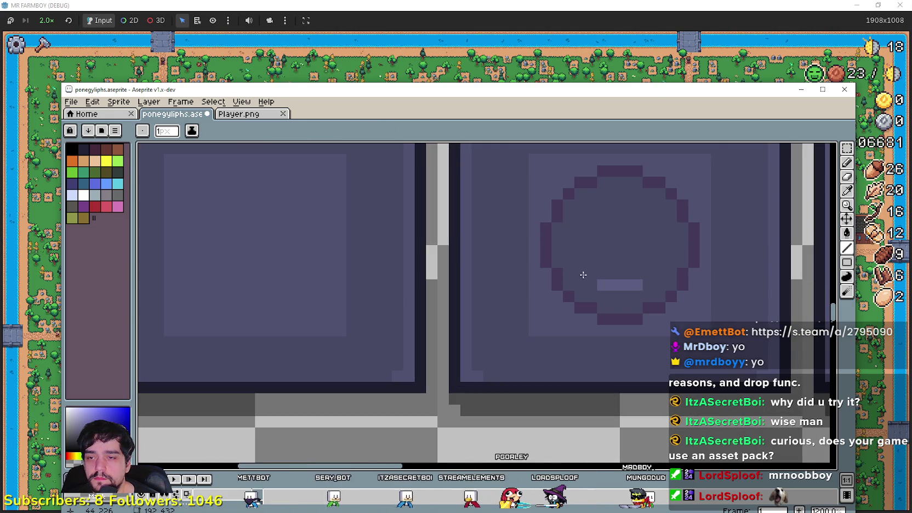
{"action": "scroll", "coordinate": [581, 277], "scroll_direction": "down", "scroll_amount": 3}
{"action": "key", "text": "v"}
{"action": "key", "text": "ctrl+z"}
{"action": "scroll", "coordinate": [637, 318], "scroll_direction": "down", "scroll_amount": 3}
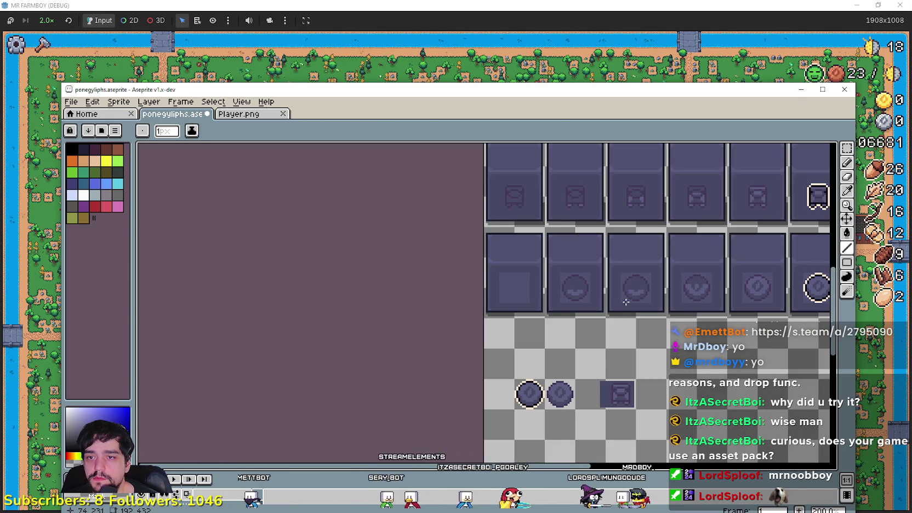
{"action": "scroll", "coordinate": [679, 300], "scroll_direction": "up", "scroll_amount": 1}
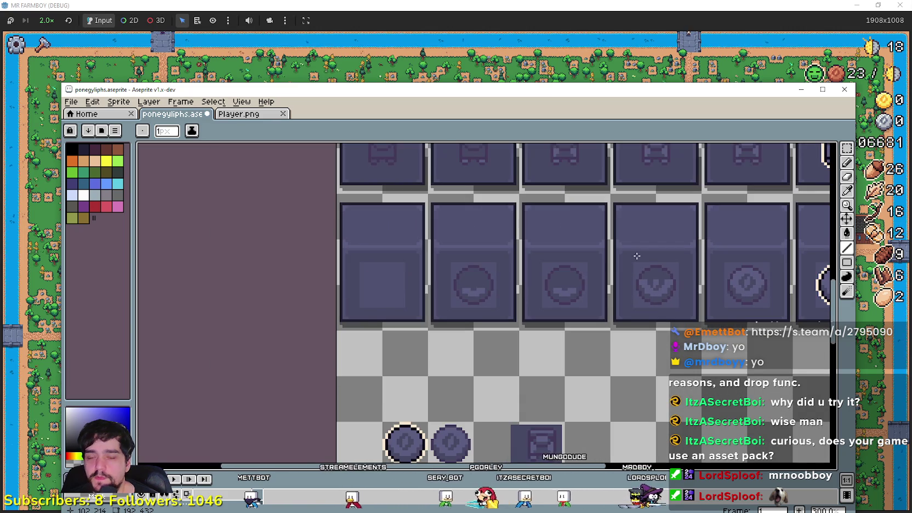
{"action": "scroll", "coordinate": [509, 286], "scroll_direction": "up", "scroll_amount": 2}
{"action": "scroll", "coordinate": [510, 286], "scroll_direction": "up", "scroll_amount": 1}
{"action": "scroll", "coordinate": [492, 281], "scroll_direction": "up", "scroll_amount": 3}
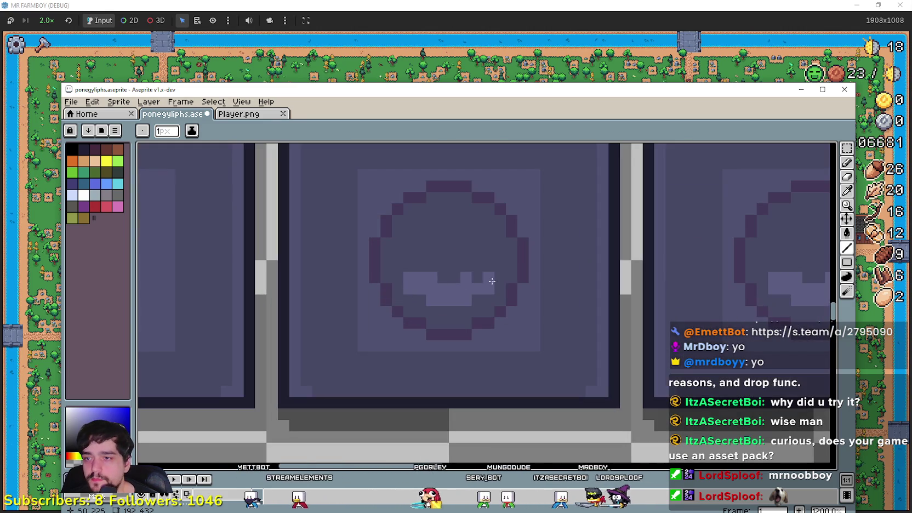
{"action": "mouse_move", "coordinate": [485, 290]}
{"action": "left_mouse_down"}
{"action": "mouse_move", "coordinate": [415, 288]}
{"action": "mouse_move", "coordinate": [458, 301]}
{"action": "left_mouse_up"}
{"action": "scroll", "coordinate": [453, 302], "scroll_direction": "down", "scroll_amount": 4}
Step: Copy the plain outlined circle from the middle tile into the empty first tile
{"action": "key", "text": "m"}
{"action": "scroll", "coordinate": [420, 315], "scroll_direction": "up", "scroll_amount": 1}
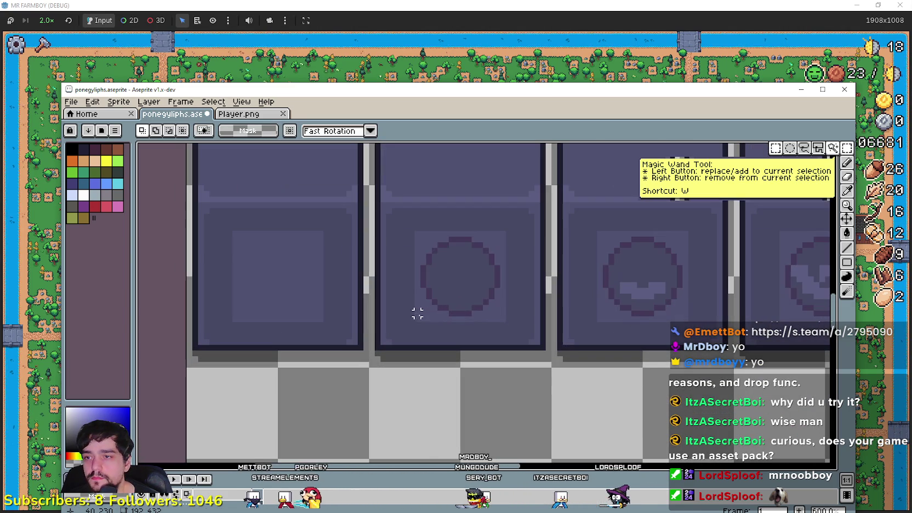
{"action": "left_click_drag", "start_coordinate": [418, 319], "coordinate": [509, 232]}
{"action": "left_click_drag", "start_coordinate": [489, 271], "coordinate": [305, 279]}
{"action": "scroll", "coordinate": [408, 260], "scroll_direction": "down", "scroll_amount": 1}
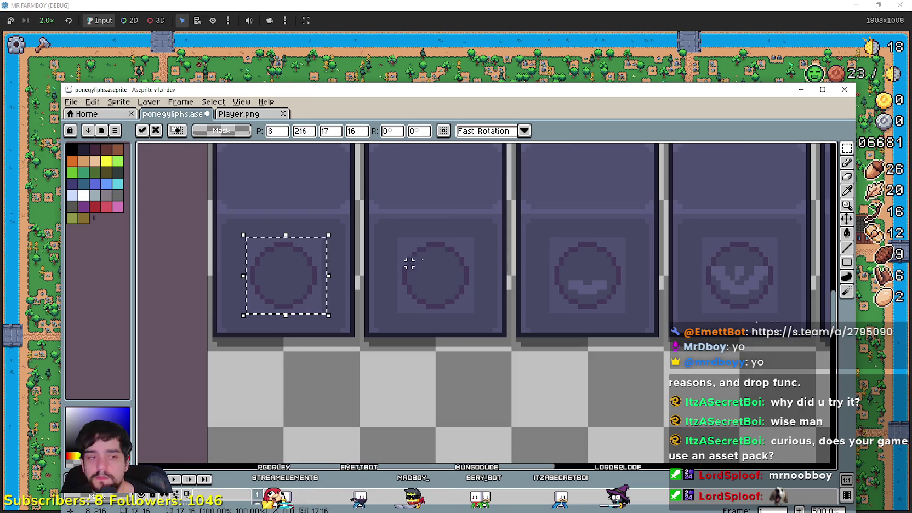
{"action": "left_click", "coordinate": [537, 250]}
{"action": "scroll", "coordinate": [488, 257], "scroll_direction": "right", "scroll_amount": 1}
{"action": "scroll", "coordinate": [531, 253], "scroll_direction": "down", "scroll_amount": 1}
{"action": "scroll", "coordinate": [528, 297], "scroll_direction": "up", "scroll_amount": 1}
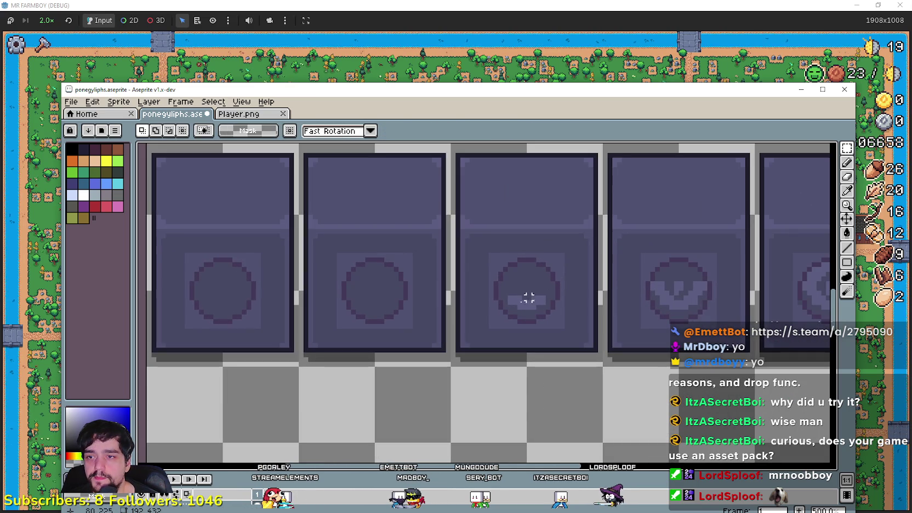
Step: Copy the flat-bar glyph from the third tile onto the second tile
{"action": "left_click_drag", "start_coordinate": [491, 326], "coordinate": [563, 260]}
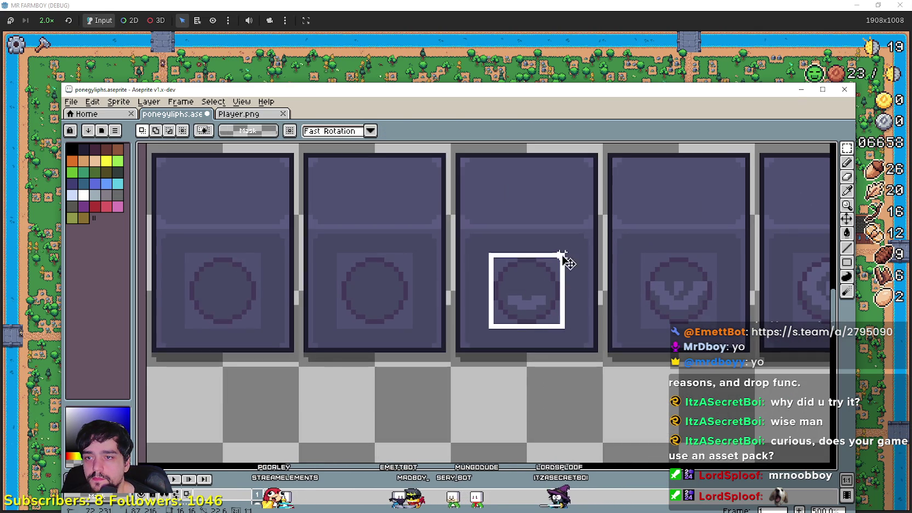
{"action": "left_click_drag", "start_coordinate": [524, 302], "coordinate": [375, 301]}
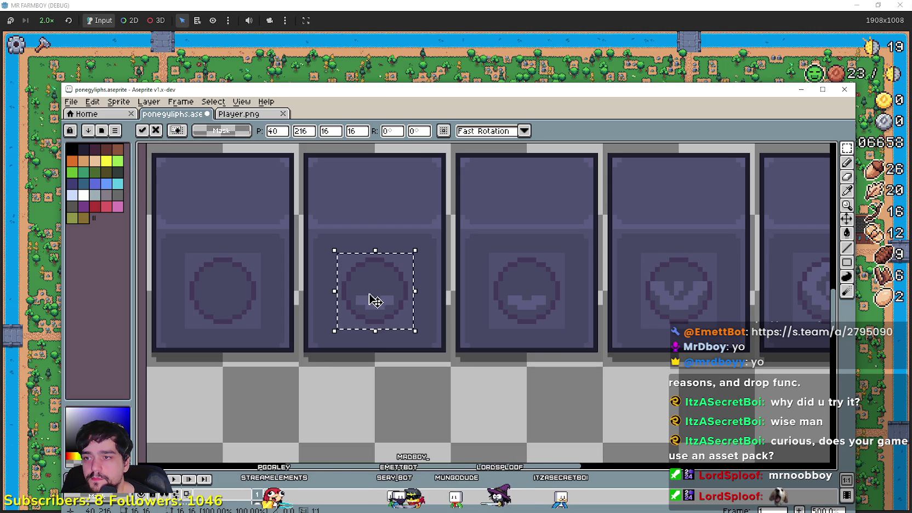
{"action": "scroll", "coordinate": [375, 301], "scroll_direction": "left", "scroll_amount": 1}
{"action": "left_click", "coordinate": [503, 323]}
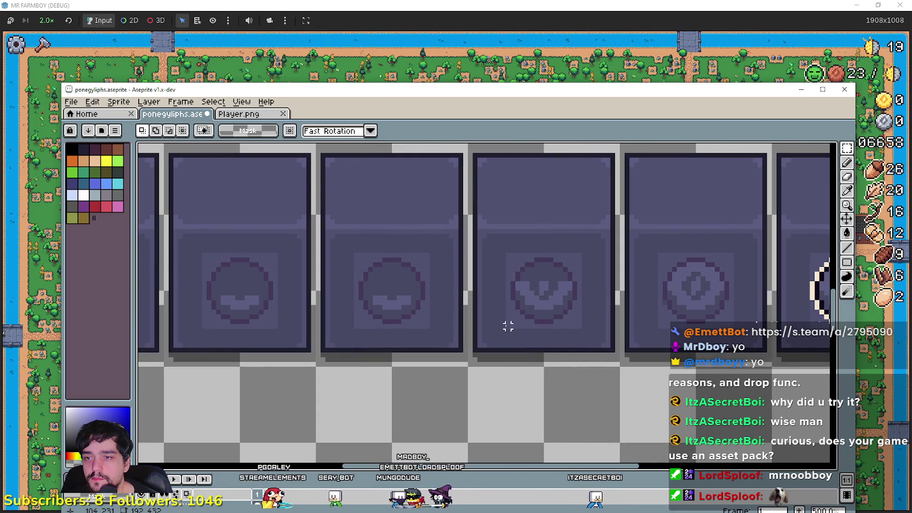
Step: Copy the V glyph onto the second tile and draw a short horizontal line inside it
{"action": "left_click_drag", "start_coordinate": [504, 330], "coordinate": [584, 251]}
{"action": "left_click_drag", "start_coordinate": [565, 297], "coordinate": [412, 300]}
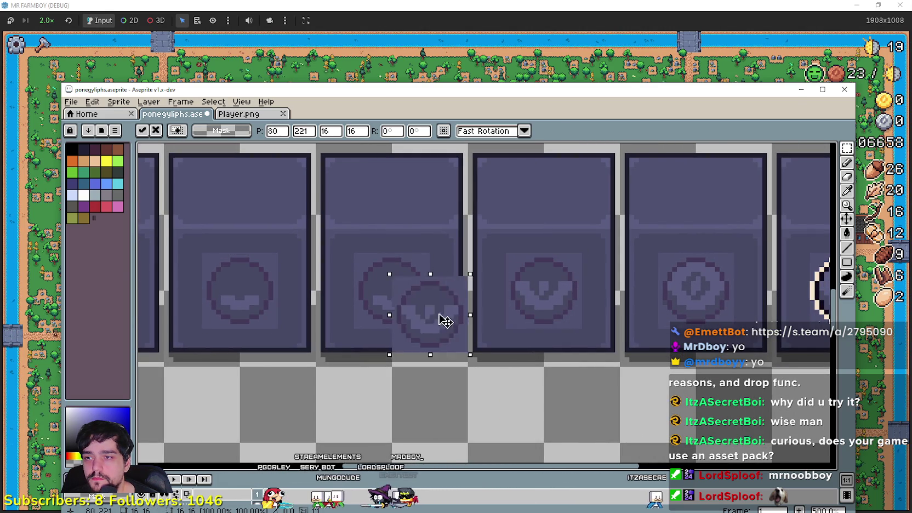
{"action": "key", "text": "ctrl+d"}
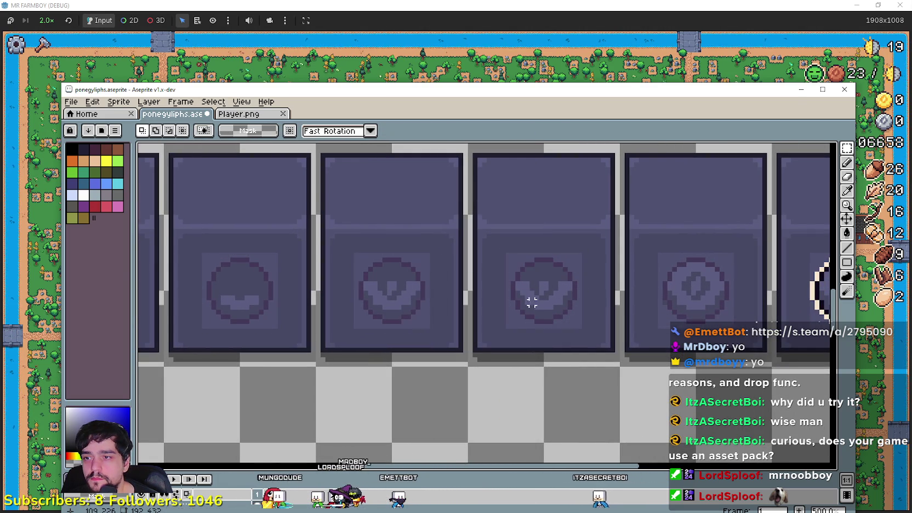
{"action": "key", "text": "l"}
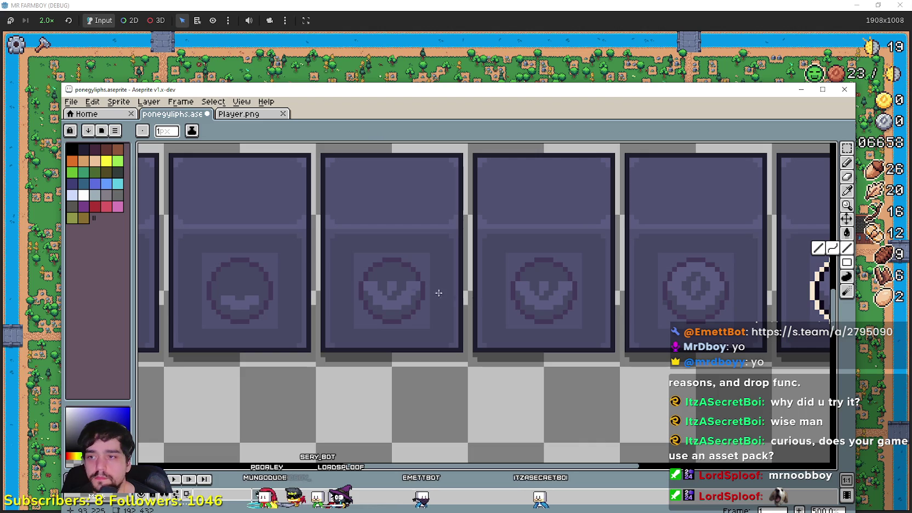
{"action": "left_click_drag", "start_coordinate": [417, 284], "coordinate": [381, 289]}
{"action": "scroll", "coordinate": [487, 293], "scroll_direction": "left", "scroll_amount": 3}
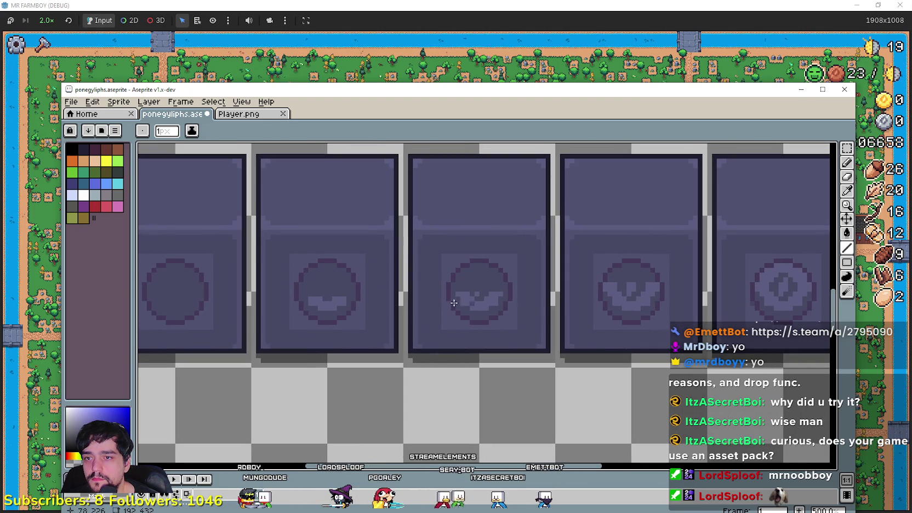
{"action": "scroll", "coordinate": [541, 310], "scroll_direction": "down", "scroll_amount": 3}
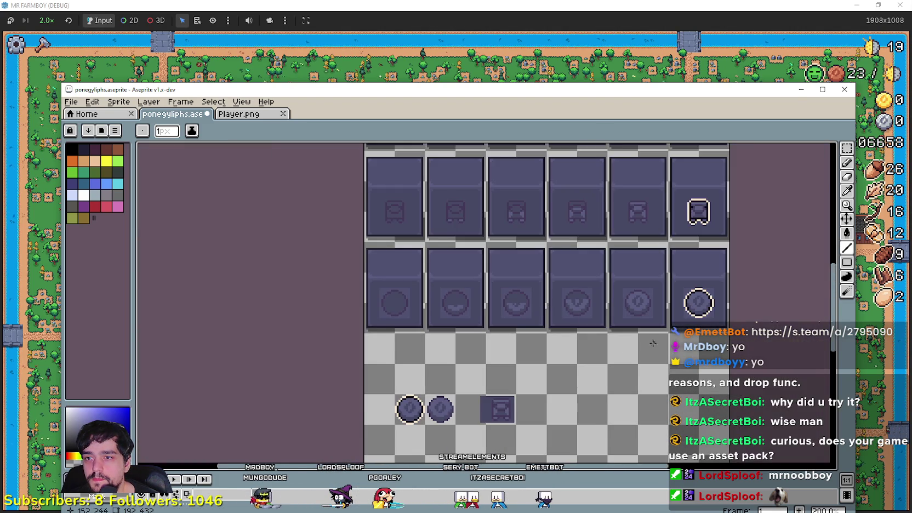
{"action": "scroll", "coordinate": [563, 346], "scroll_direction": "up", "scroll_amount": 2}
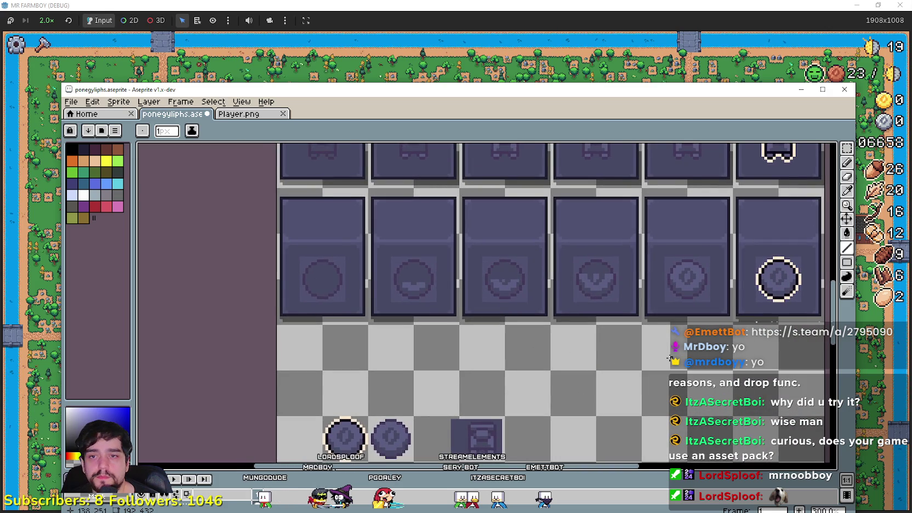
{"action": "scroll", "coordinate": [670, 358], "scroll_direction": "right", "scroll_amount": 2}
Step: Sample a colour from the glyph and switch to the fill bucket
{"action": "left_click", "coordinate": [847, 206]}
{"action": "left_click", "coordinate": [560, 272]}
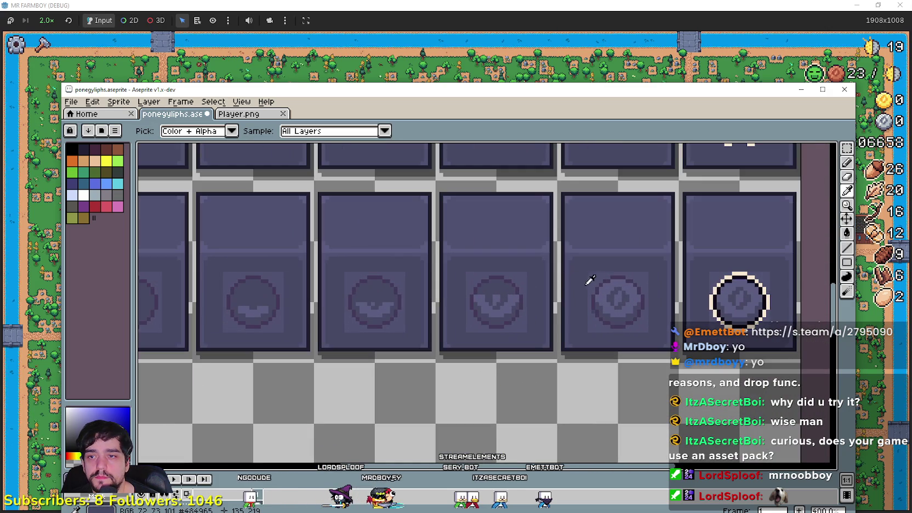
{"action": "left_click", "coordinate": [847, 233]}
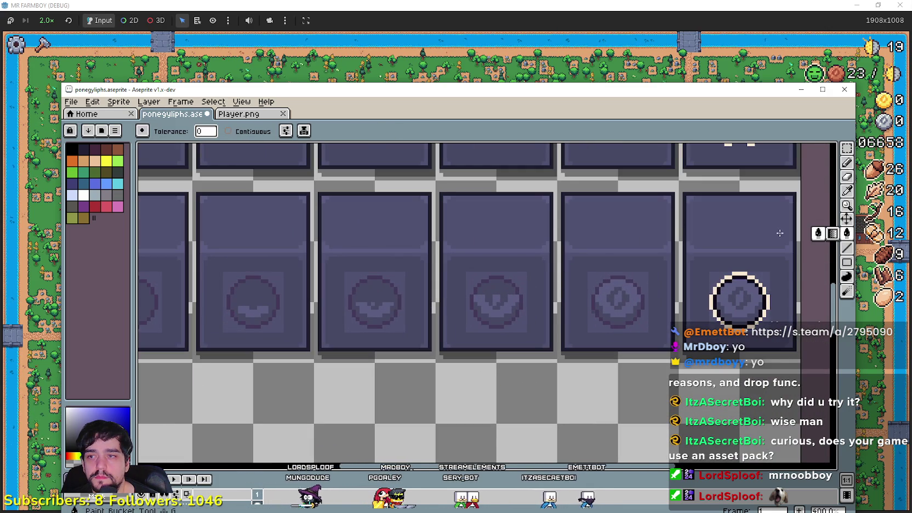
Step: Zoom out to 200% and pan until every tile of the poneglyph sheet is visible
{"action": "scroll", "coordinate": [607, 270], "scroll_direction": "up", "scroll_amount": 1}
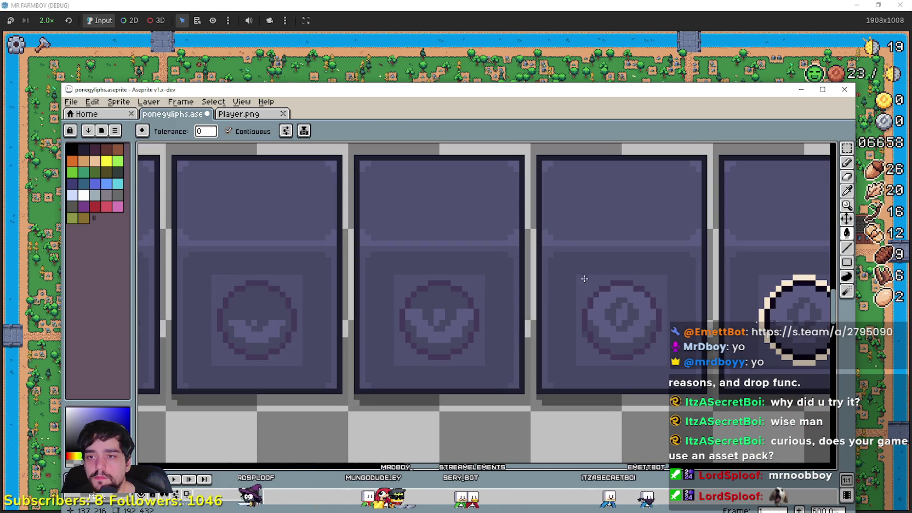
{"action": "scroll", "coordinate": [587, 276], "scroll_direction": "down", "scroll_amount": 1}
{"action": "scroll", "coordinate": [658, 273], "scroll_direction": "down", "scroll_amount": 1}
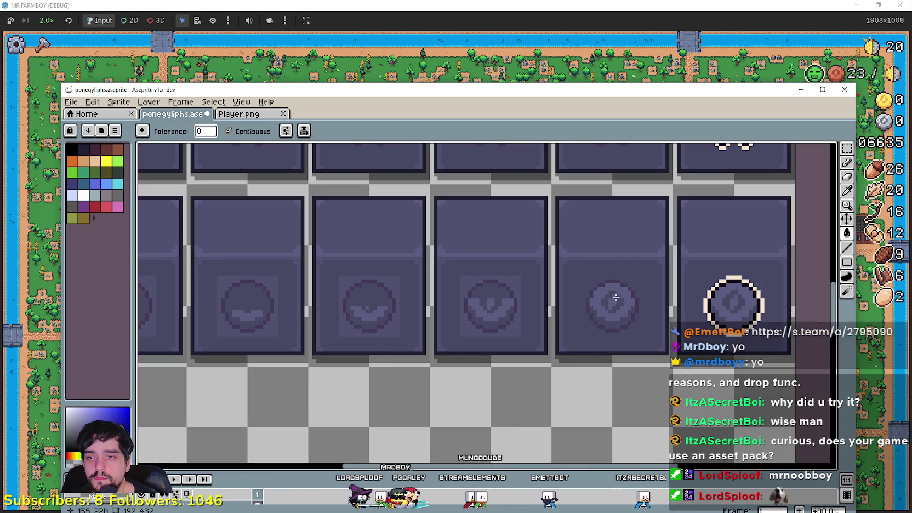
{"action": "scroll", "coordinate": [616, 297], "scroll_direction": "up", "scroll_amount": 2}
{"action": "scroll", "coordinate": [649, 339], "scroll_direction": "down", "scroll_amount": 4}
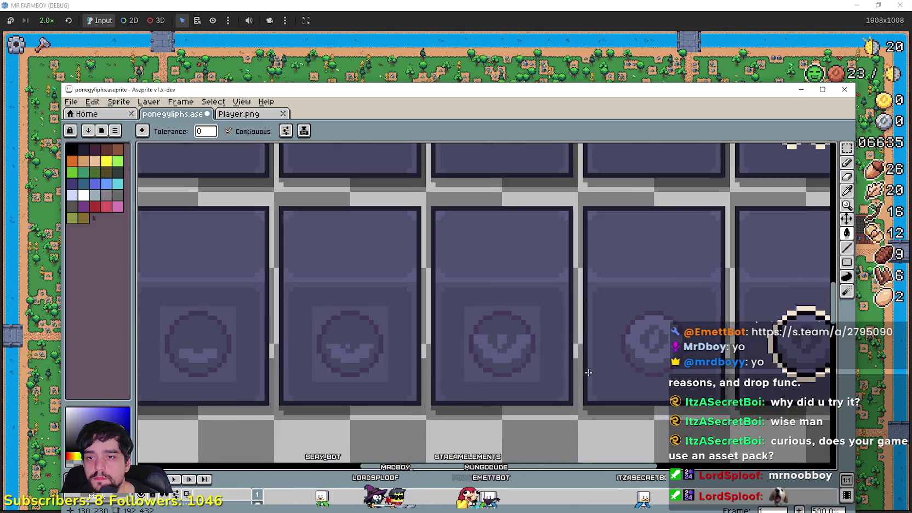
{"action": "scroll", "coordinate": [626, 311], "scroll_direction": "down", "scroll_amount": 1}
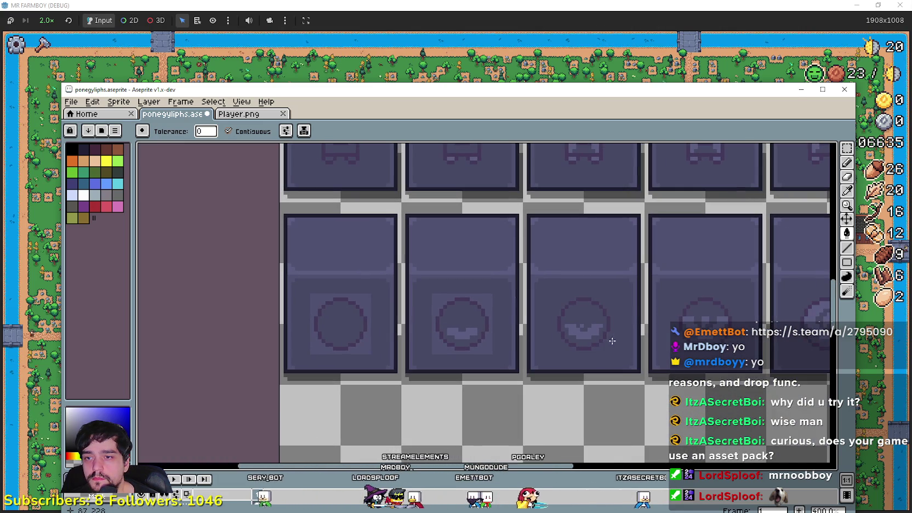
{"action": "left_click_drag", "start_coordinate": [408, 325], "coordinate": [505, 338]}
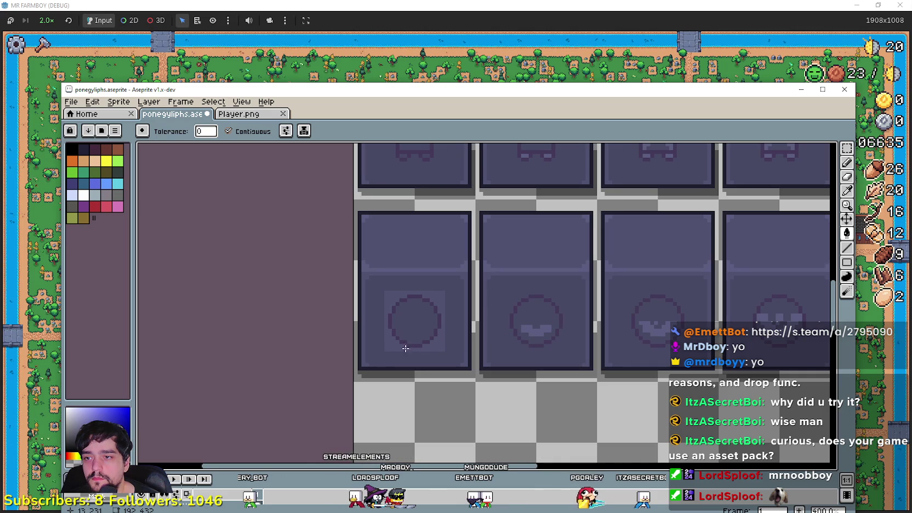
{"action": "scroll", "coordinate": [396, 345], "scroll_direction": "down", "scroll_amount": 2}
{"action": "scroll", "coordinate": [396, 345], "scroll_direction": "up", "scroll_amount": 1}
{"action": "mouse_move", "coordinate": [505, 338]}
{"action": "left_mouse_down"}
{"action": "mouse_move", "coordinate": [525, 328]}
{"action": "mouse_move", "coordinate": [549, 281]}
{"action": "left_mouse_up"}
Step: In the game, close Villager Buy Poneglyph, chop a tree (wood 20 to 22), view Animal Yield Poneglyph, return to Aseprite
{"action": "key", "text": "alt+Tab"}
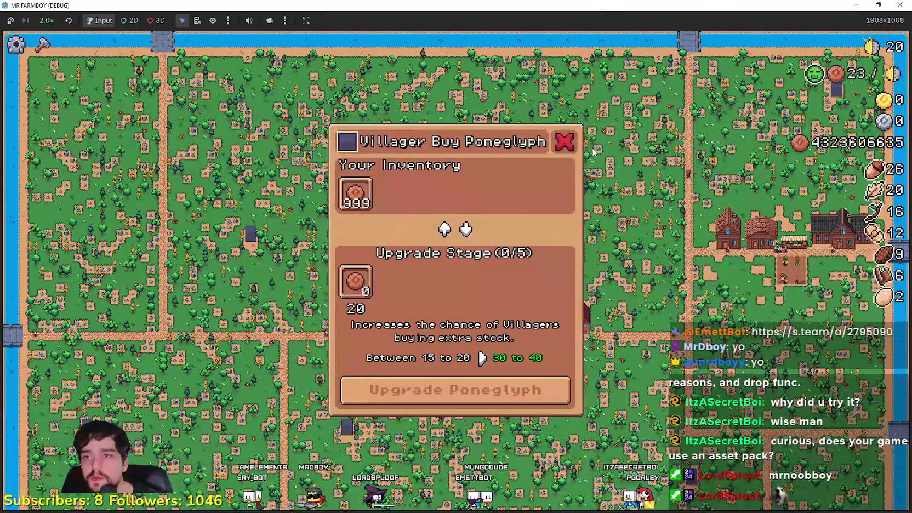
{"action": "key", "text": "Escape"}
{"action": "scroll", "coordinate": [453, 270], "scroll_direction": "up", "scroll_amount": 2}
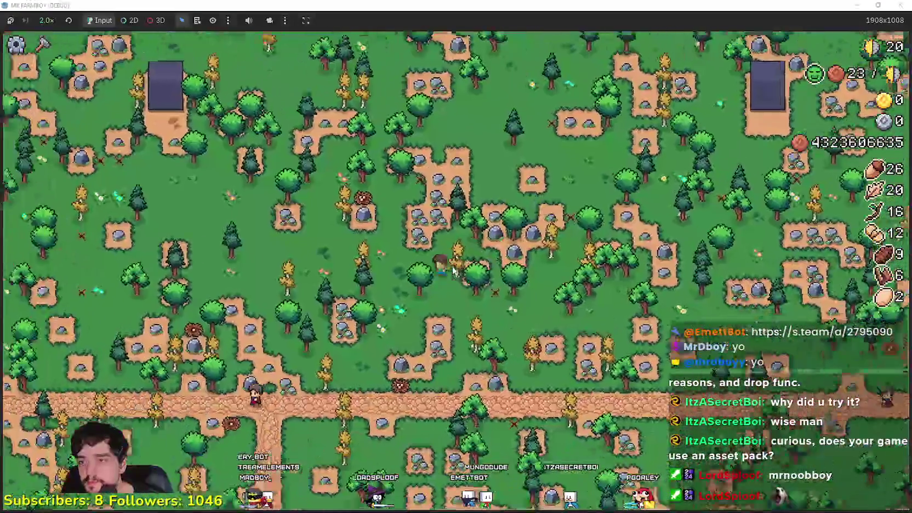
{"action": "scroll", "coordinate": [453, 270], "scroll_direction": "down", "scroll_amount": 2}
{"action": "scroll", "coordinate": [453, 271], "scroll_direction": "up", "scroll_amount": 2}
{"action": "scroll", "coordinate": [453, 270], "scroll_direction": "up", "scroll_amount": 2}
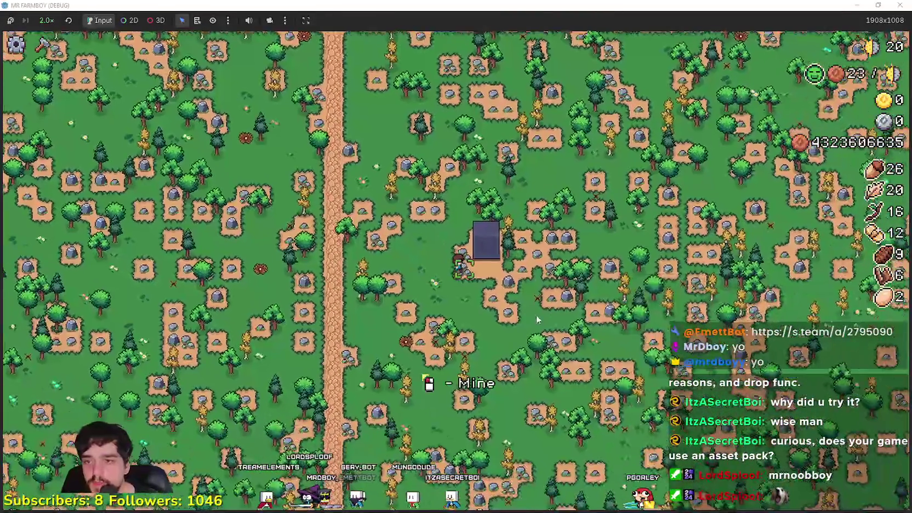
{"action": "left_click", "coordinate": [530, 299]}
{"action": "key", "text": "e"}
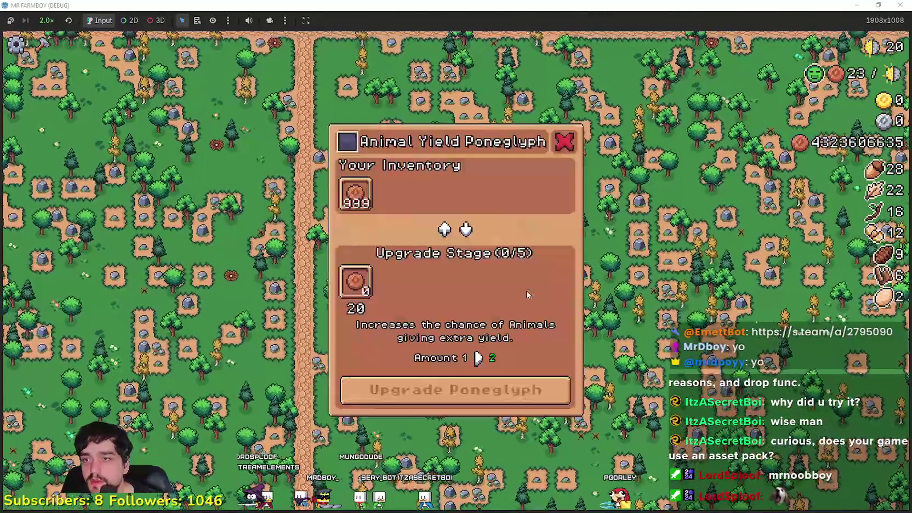
{"action": "key", "text": "alt+Tab"}
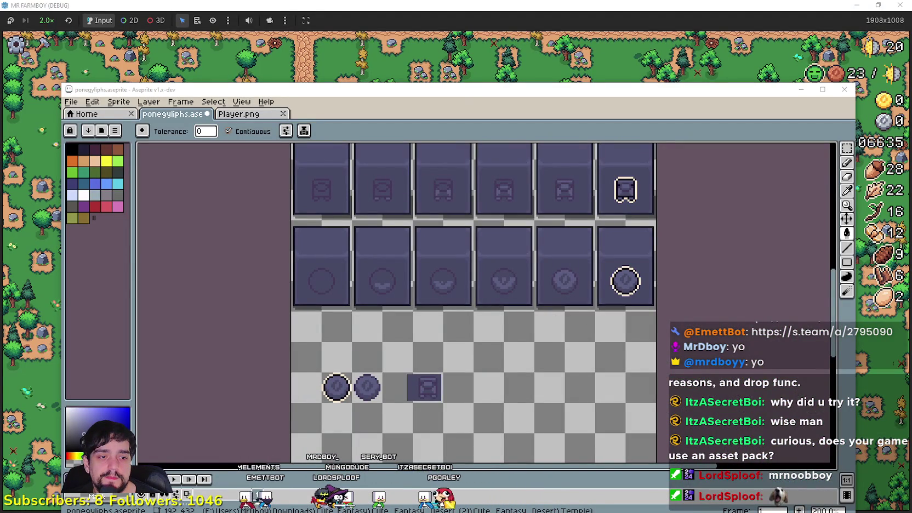
Step: Marquee-select the egg sprite on the Player.png sheet
{"action": "left_click", "coordinate": [237, 113]}
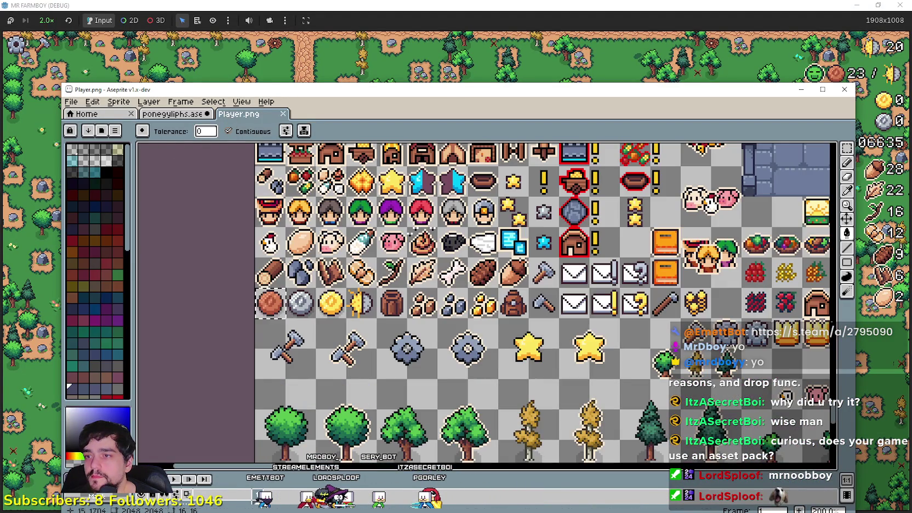
{"action": "left_click_drag", "start_coordinate": [501, 323], "coordinate": [575, 353]}
{"action": "left_click", "coordinate": [846, 148]}
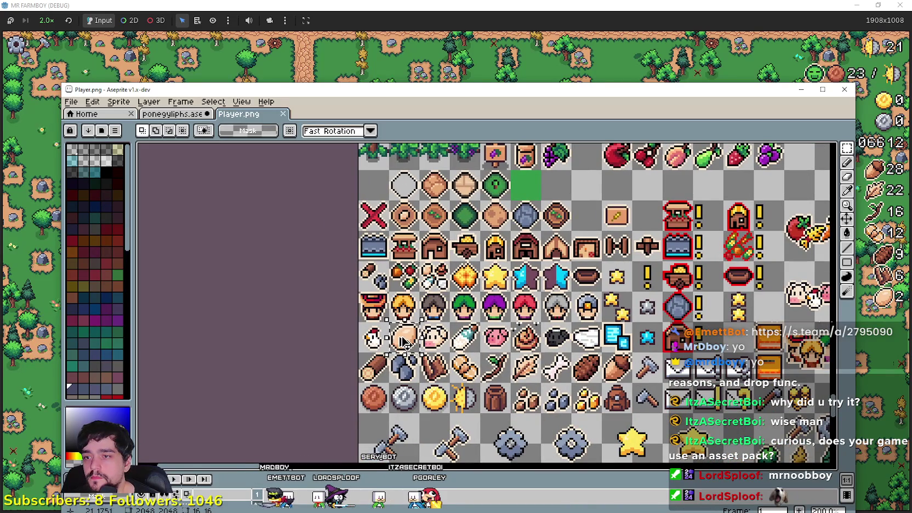
{"action": "left_click_drag", "start_coordinate": [528, 330], "coordinate": [492, 285]}
Step: Paste the egg onto an empty area of the poneglyph sheet
{"action": "left_click", "coordinate": [163, 114]}
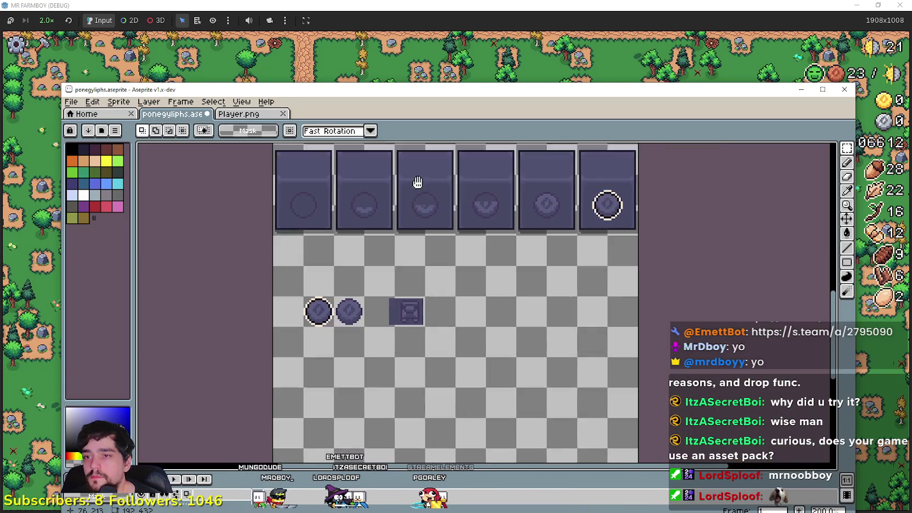
{"action": "scroll", "coordinate": [462, 267], "scroll_direction": "up", "scroll_amount": 1}
{"action": "key", "text": "ctrl+v"}
{"action": "mouse_move", "coordinate": [230, 302]}
{"action": "left_mouse_down"}
{"action": "mouse_move", "coordinate": [522, 337]}
{"action": "mouse_move", "coordinate": [549, 285]}
{"action": "left_mouse_up"}
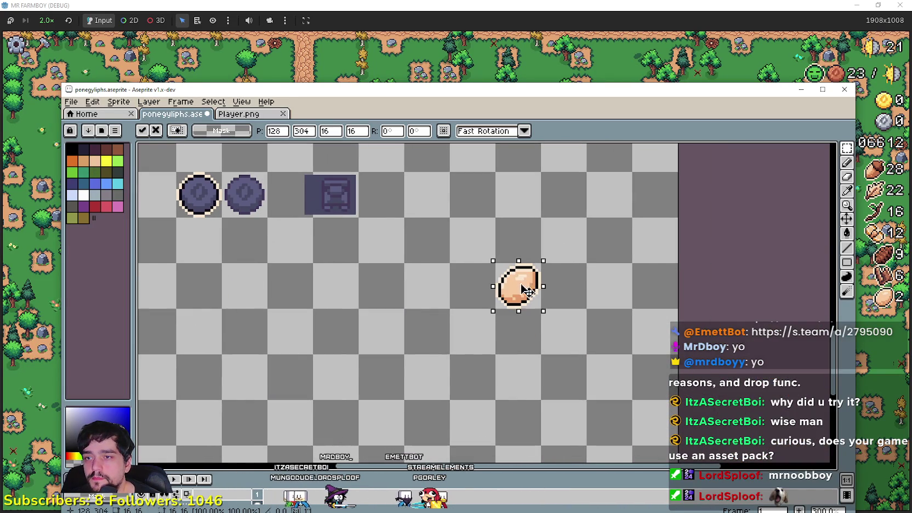
{"action": "left_click", "coordinate": [366, 310]}
Step: Move the spare circles and block lower, and shift the egg down-right
{"action": "scroll", "coordinate": [376, 346], "scroll_direction": "down", "scroll_amount": 1}
{"action": "scroll", "coordinate": [481, 270], "scroll_direction": "down", "scroll_amount": 1}
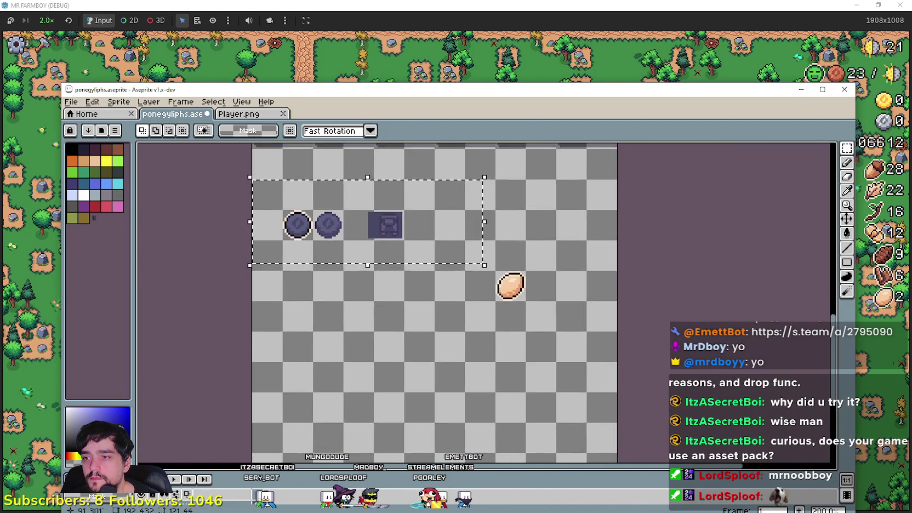
{"action": "left_click_drag", "start_coordinate": [346, 266], "coordinate": [357, 384]}
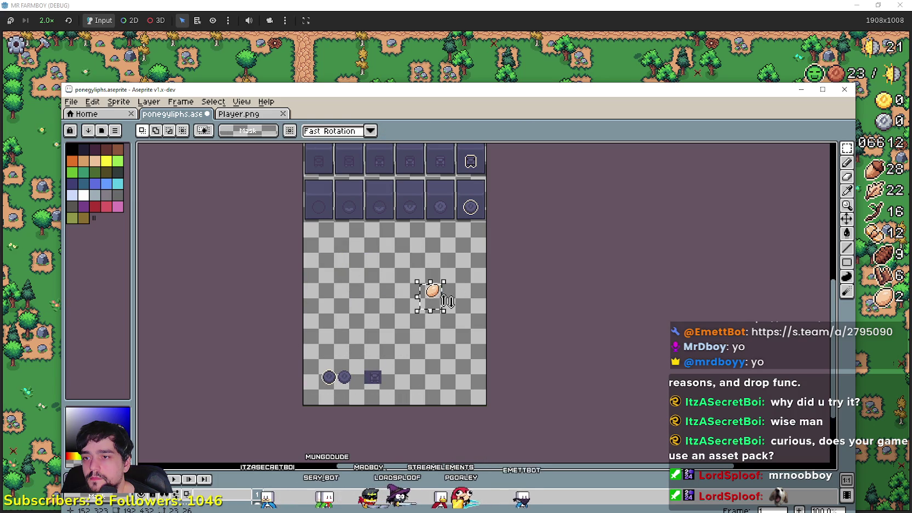
{"action": "left_click_drag", "start_coordinate": [448, 301], "coordinate": [448, 337]}
{"action": "scroll", "coordinate": [343, 196], "scroll_direction": "up", "scroll_amount": 1}
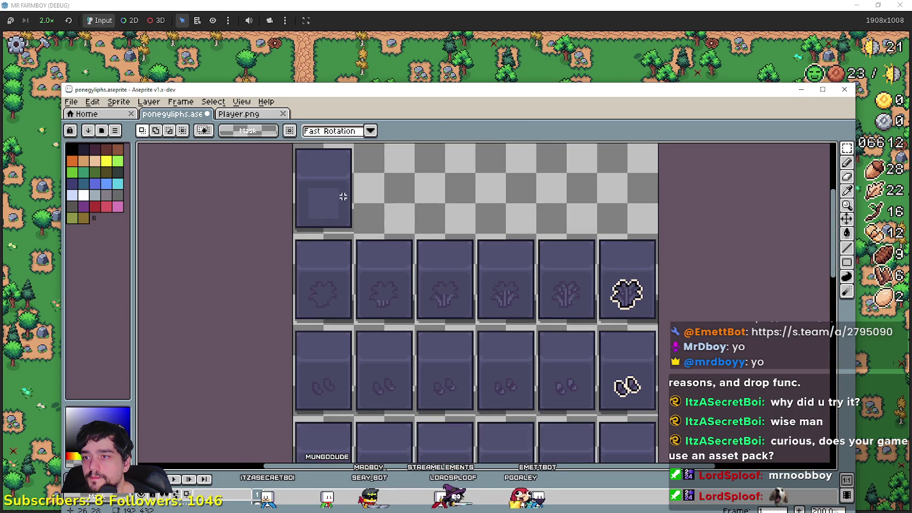
Step: Paste a blank tile and line it up under the circle row
{"action": "scroll", "coordinate": [291, 155], "scroll_direction": "up", "scroll_amount": 1}
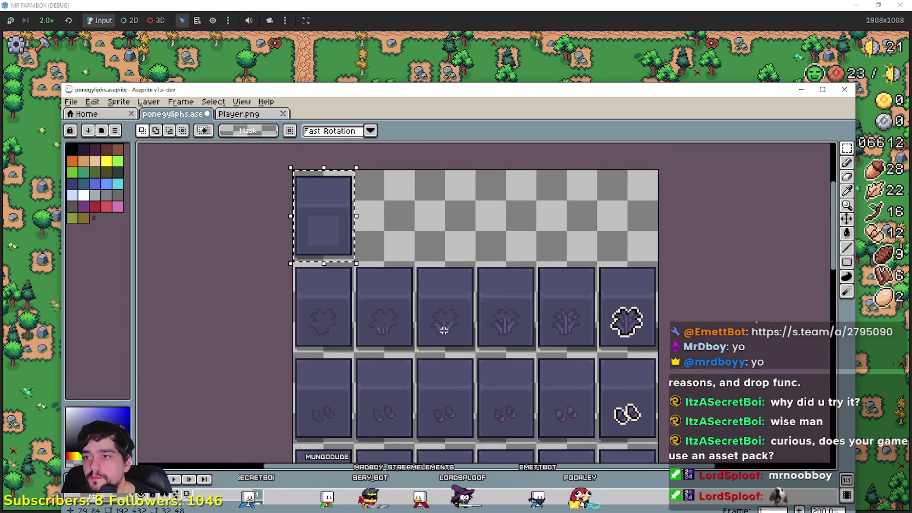
{"action": "scroll", "coordinate": [392, 293], "scroll_direction": "up", "scroll_amount": 1}
{"action": "scroll", "coordinate": [392, 294], "scroll_direction": "down", "scroll_amount": 2}
{"action": "scroll", "coordinate": [340, 307], "scroll_direction": "up", "scroll_amount": 1}
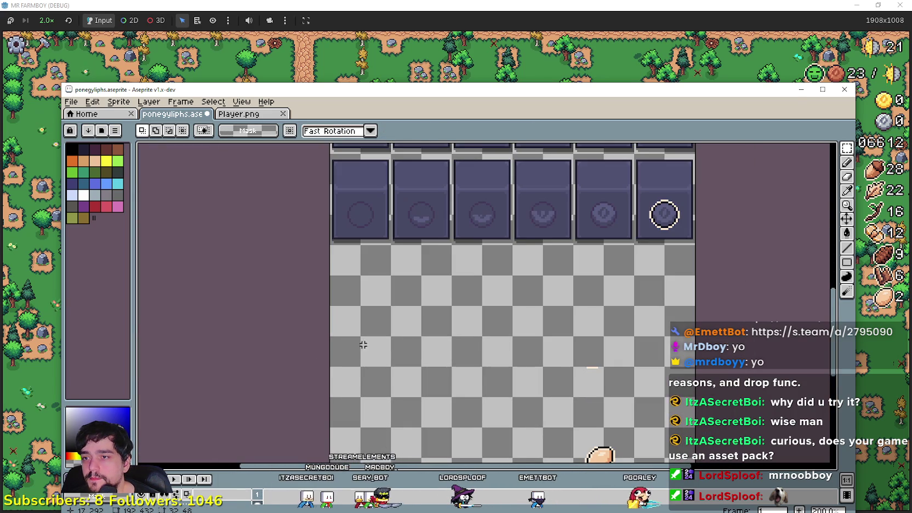
{"action": "key", "text": "ctrl+v"}
{"action": "scroll", "coordinate": [345, 302], "scroll_direction": "up", "scroll_amount": 1}
{"action": "mouse_move", "coordinate": [372, 382]}
{"action": "left_mouse_down"}
{"action": "mouse_move", "coordinate": [366, 326]}
{"action": "mouse_move", "coordinate": [416, 360]}
{"action": "mouse_move", "coordinate": [403, 319]}
{"action": "mouse_move", "coordinate": [472, 307]}
{"action": "mouse_move", "coordinate": [470, 321]}
{"action": "left_mouse_up"}
Step: Paste more blank tile copies into the remaining slots through the sixth
{"action": "scroll", "coordinate": [438, 330], "scroll_direction": "down", "scroll_amount": 1}
{"action": "key", "text": "ctrl+v"}
{"action": "key", "text": "ctrl+v"}
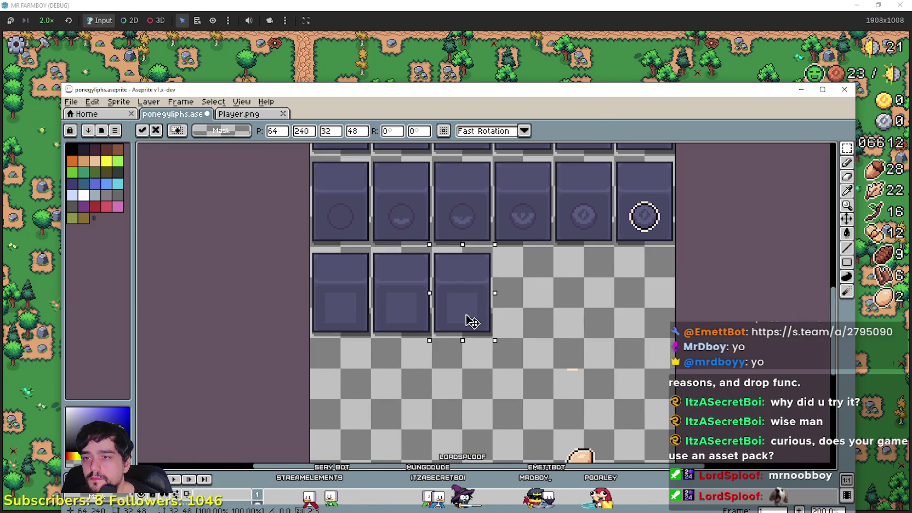
{"action": "key", "text": "ctrl+v"}
{"action": "mouse_move", "coordinate": [357, 332]}
{"action": "left_mouse_down"}
{"action": "mouse_move", "coordinate": [545, 356]}
{"action": "mouse_move", "coordinate": [540, 332]}
{"action": "left_mouse_up"}
{"action": "key", "text": "ctrl+v"}
{"action": "mouse_move", "coordinate": [360, 308]}
{"action": "left_mouse_down"}
{"action": "mouse_move", "coordinate": [578, 362]}
{"action": "mouse_move", "coordinate": [597, 324]}
{"action": "left_mouse_up"}
{"action": "key", "text": "ctrl+v"}
{"action": "mouse_move", "coordinate": [318, 326]}
{"action": "left_mouse_down"}
{"action": "mouse_move", "coordinate": [607, 381]}
{"action": "mouse_move", "coordinate": [633, 315]}
{"action": "left_mouse_up"}
{"action": "key", "text": "i"}
{"action": "key", "text": "m"}
{"action": "scroll", "coordinate": [513, 220], "scroll_direction": "down", "scroll_amount": 5}
{"action": "scroll", "coordinate": [545, 254], "scroll_direction": "down", "scroll_amount": 3}
{"action": "scroll", "coordinate": [559, 202], "scroll_direction": "up", "scroll_amount": 1}
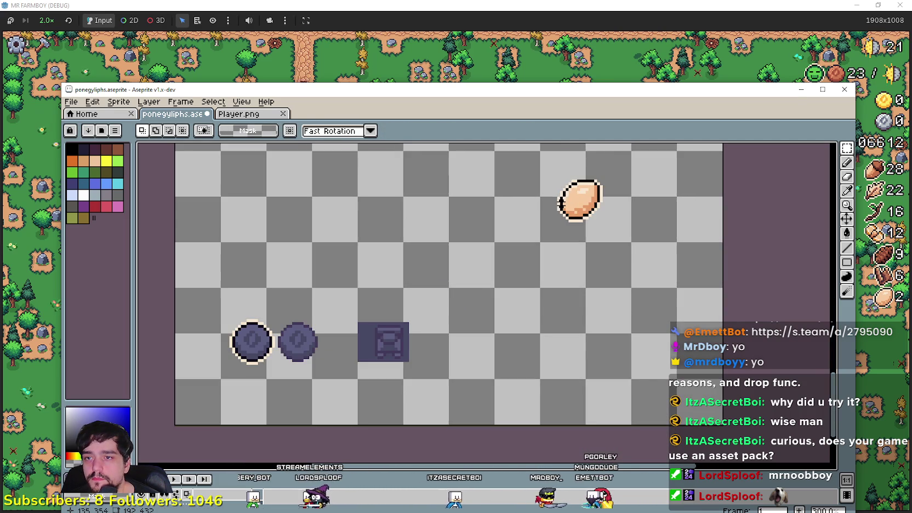
Step: Move the first egg down and left into a new spot
{"action": "scroll", "coordinate": [556, 209], "scroll_direction": "up", "scroll_amount": 2}
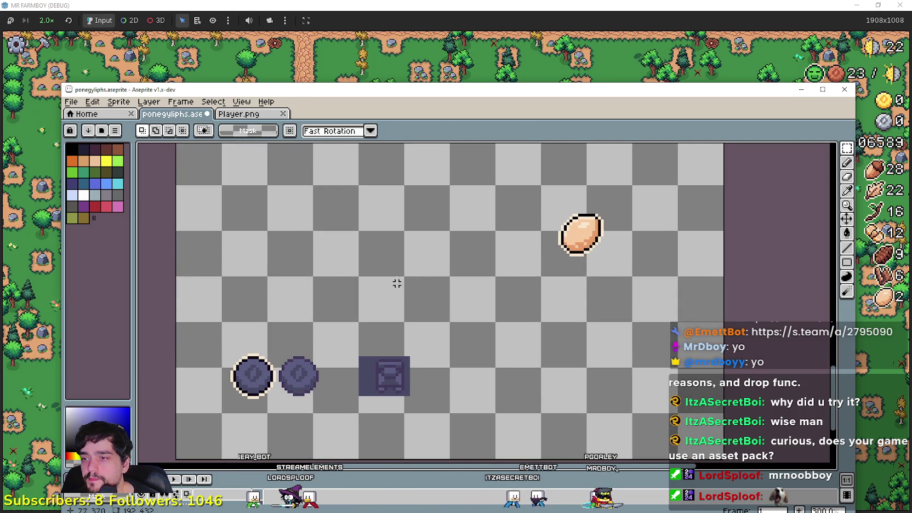
{"action": "left_click_drag", "start_coordinate": [554, 264], "coordinate": [620, 195]}
{"action": "left_click_drag", "start_coordinate": [581, 233], "coordinate": [536, 363]}
{"action": "scroll", "coordinate": [535, 356], "scroll_direction": "up", "scroll_amount": 2}
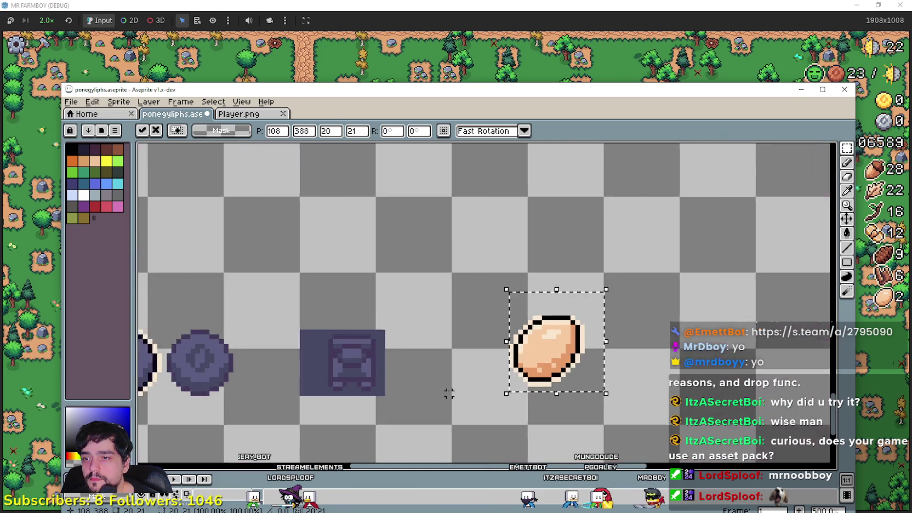
{"action": "scroll", "coordinate": [534, 316], "scroll_direction": "up", "scroll_amount": 1}
{"action": "scroll", "coordinate": [534, 316], "scroll_direction": "down", "scroll_amount": 2}
{"action": "left_click", "coordinate": [515, 327]}
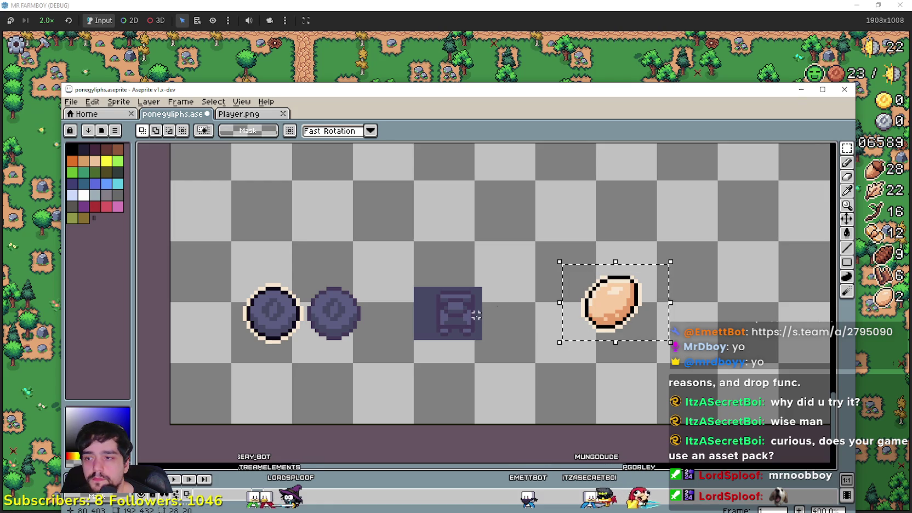
Step: Copy the egg from Player.png and paste a second egg above the original
{"action": "left_click", "coordinate": [239, 113]}
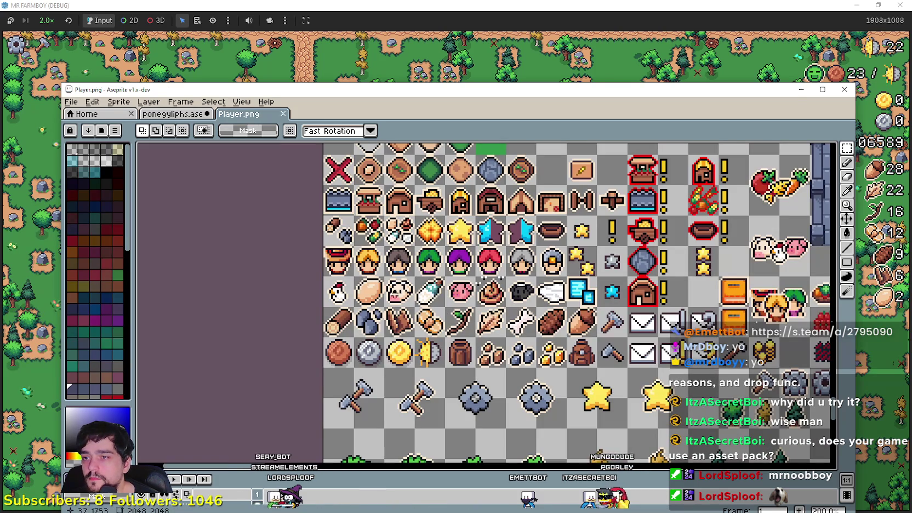
{"action": "left_click_drag", "start_coordinate": [354, 277], "coordinate": [383, 307]}
{"action": "key", "text": "ctrl+c"}
{"action": "key", "text": "ctrl+shift+Tab"}
{"action": "key", "text": "ctrl+v"}
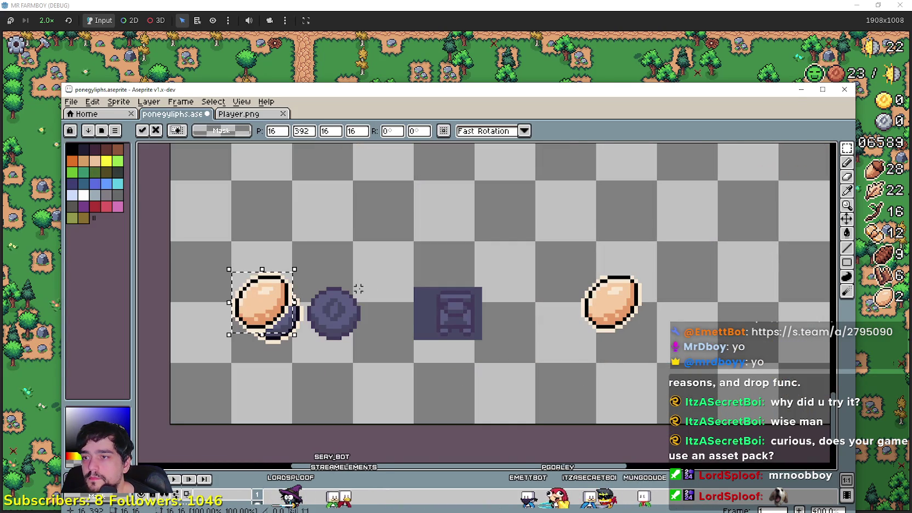
{"action": "left_click_drag", "start_coordinate": [249, 294], "coordinate": [492, 203]}
{"action": "left_click", "coordinate": [417, 228]}
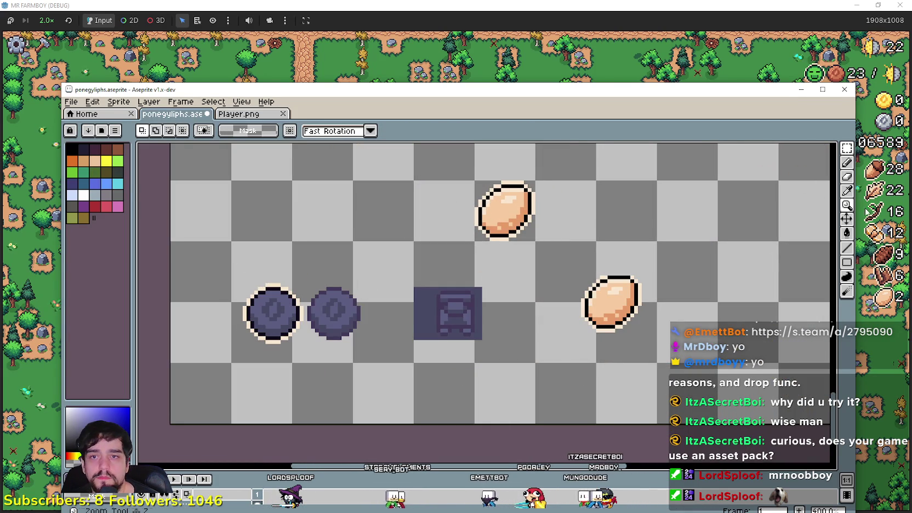
{"action": "key", "text": "i"}
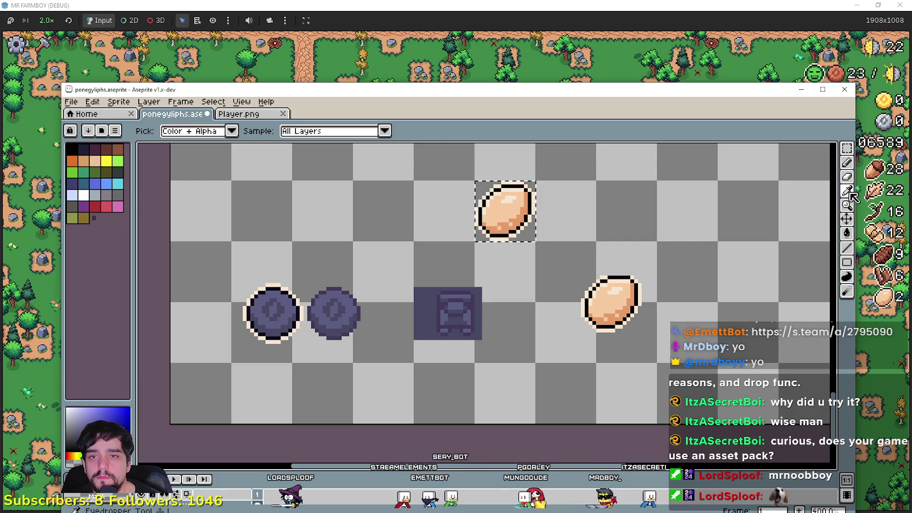
{"action": "scroll", "coordinate": [408, 274], "scroll_direction": "up", "scroll_amount": 1}
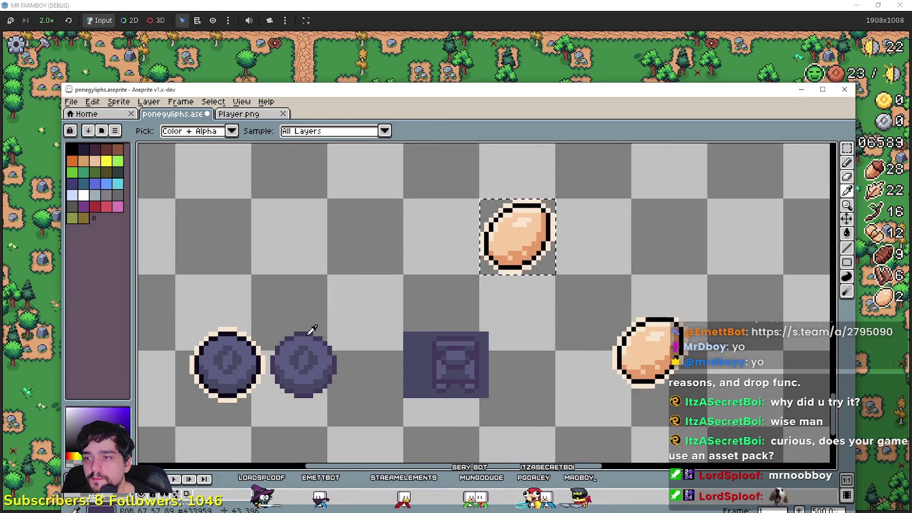
Step: Clear the egg's cream rim and recolour its whole outline purple with non-contiguous fill
{"action": "key", "text": "l"}
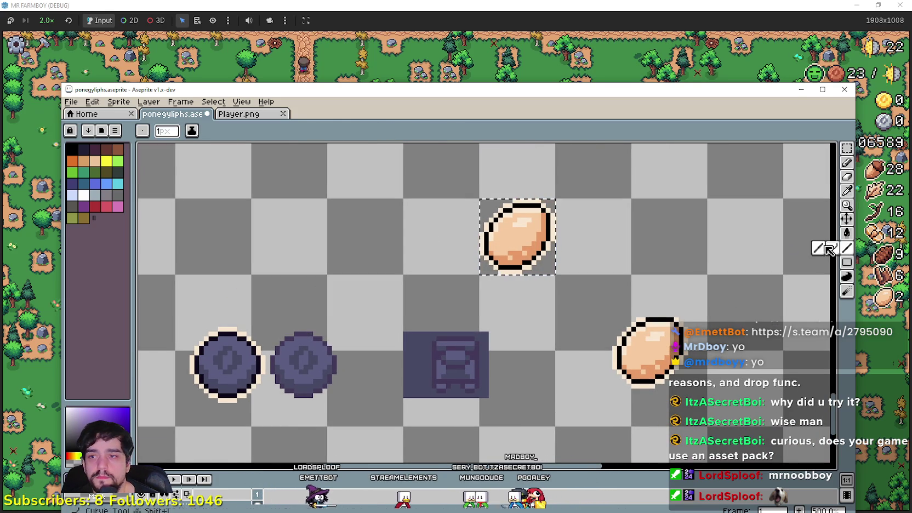
{"action": "scroll", "coordinate": [527, 203], "scroll_direction": "up", "scroll_amount": 1}
{"action": "scroll", "coordinate": [527, 204], "scroll_direction": "up", "scroll_amount": 1}
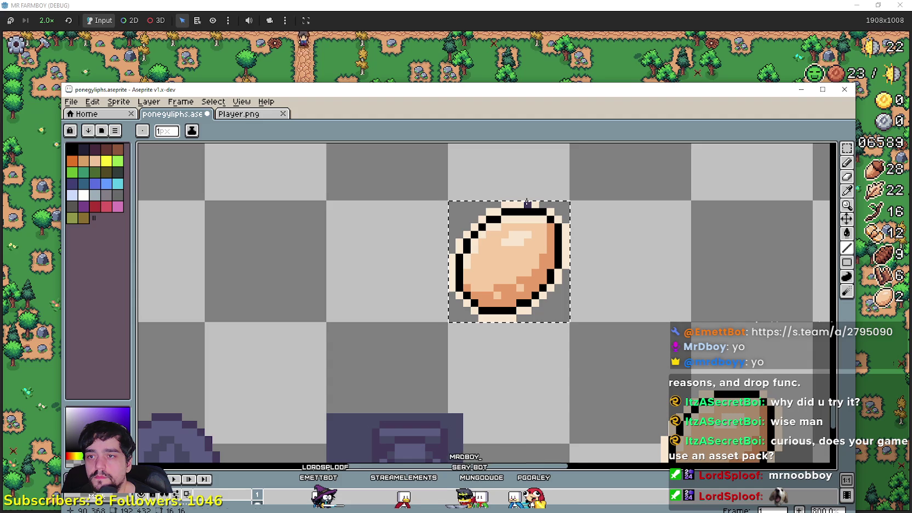
{"action": "key", "text": "g"}
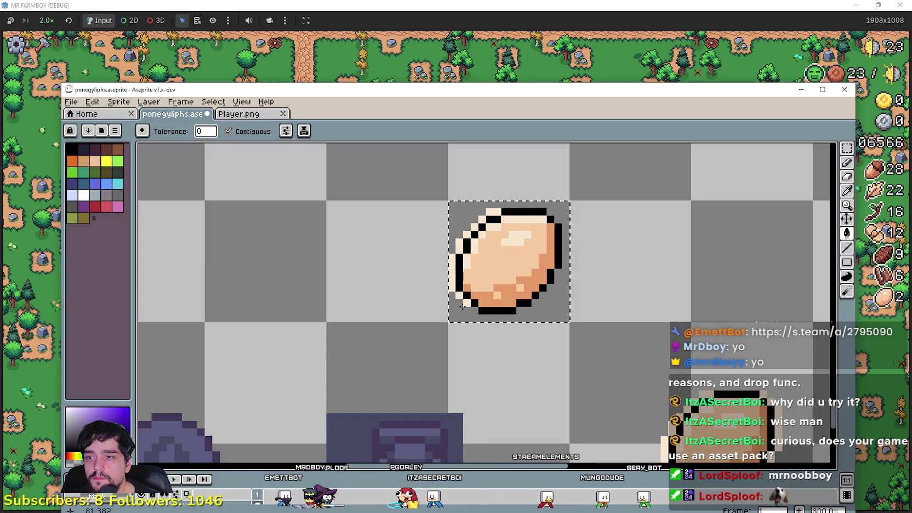
{"action": "left_click", "coordinate": [453, 268]}
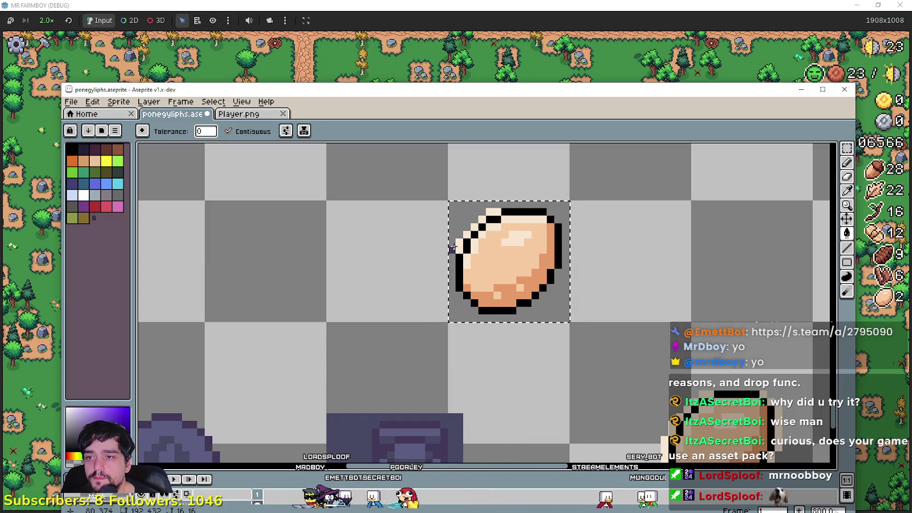
{"action": "left_click", "coordinate": [464, 233]}
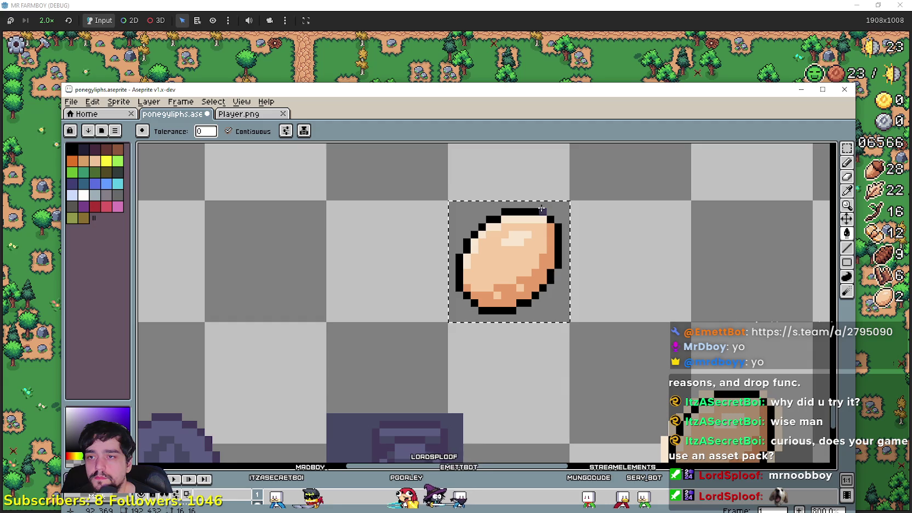
{"action": "left_click", "coordinate": [228, 131]}
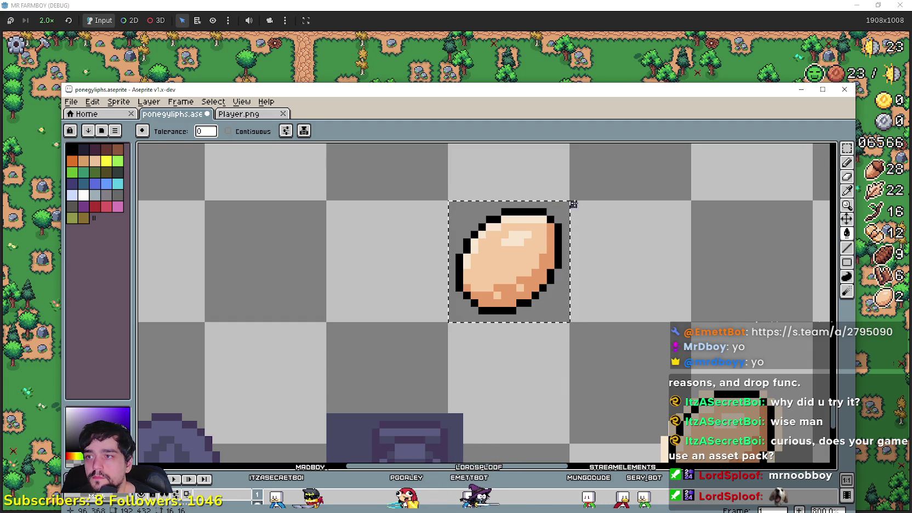
{"action": "left_click", "coordinate": [522, 209]}
Step: Fill the egg's centre highlight purple
{"action": "key", "text": "i"}
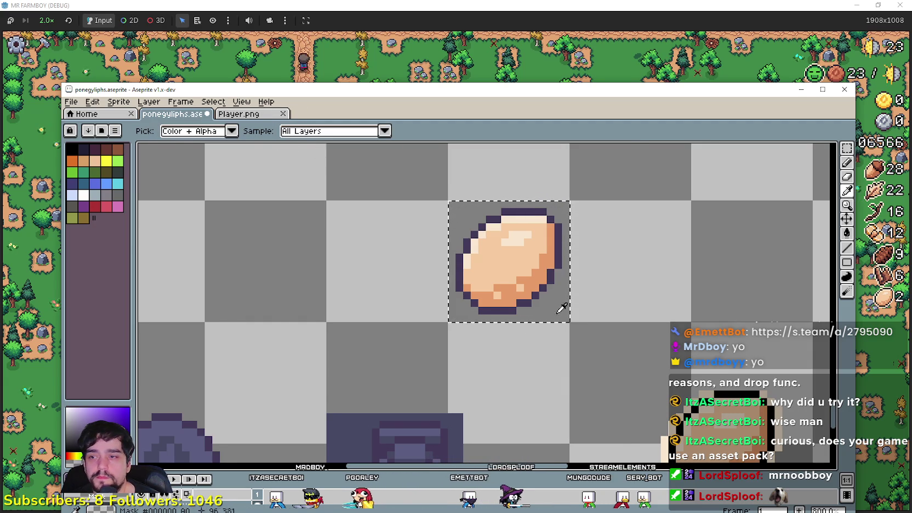
{"action": "scroll", "coordinate": [562, 309], "scroll_direction": "down", "scroll_amount": 2}
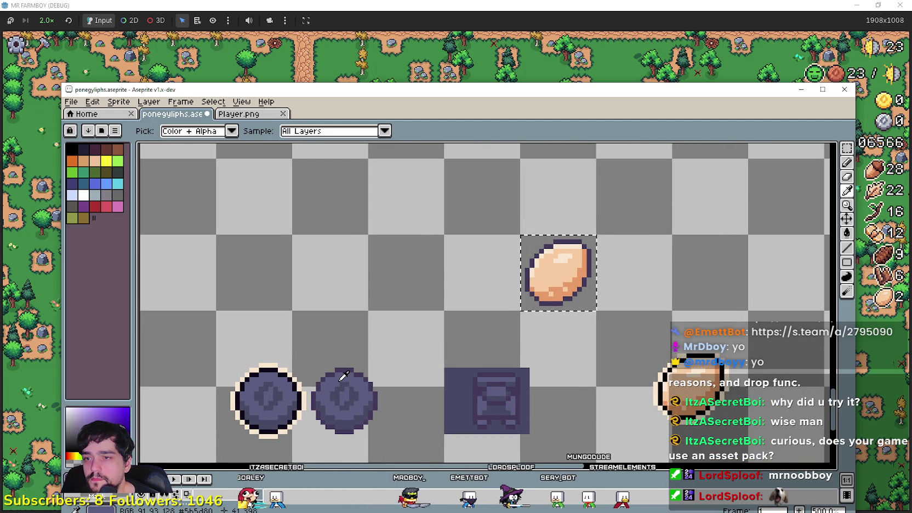
{"action": "scroll", "coordinate": [587, 244], "scroll_direction": "up", "scroll_amount": 1}
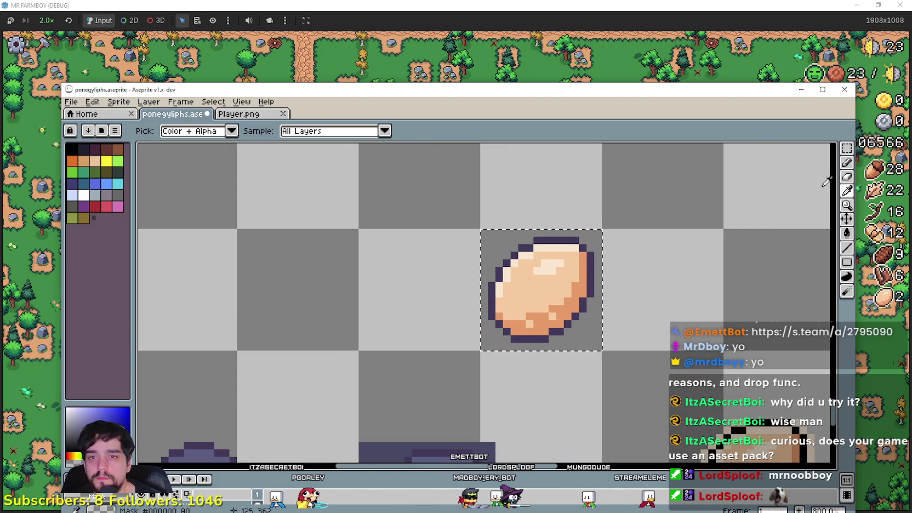
{"action": "left_click", "coordinate": [846, 232]}
{"action": "scroll", "coordinate": [556, 237], "scroll_direction": "up", "scroll_amount": 1}
{"action": "left_click", "coordinate": [547, 284]}
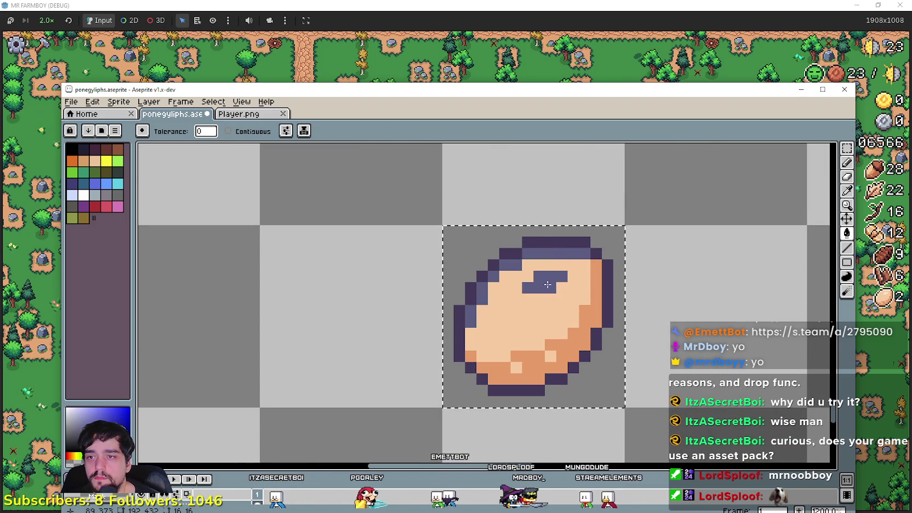
{"action": "scroll", "coordinate": [547, 284], "scroll_direction": "down", "scroll_amount": 1}
{"action": "scroll", "coordinate": [712, 263], "scroll_direction": "down", "scroll_amount": 1}
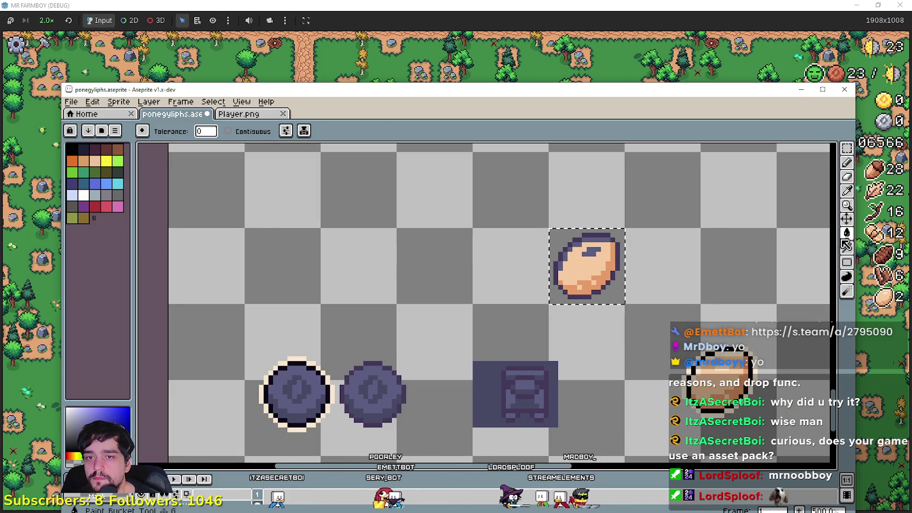
Step: Fill the egg's orange bottom shading with dark purple sampled from the coin
{"action": "left_click", "coordinate": [847, 190]}
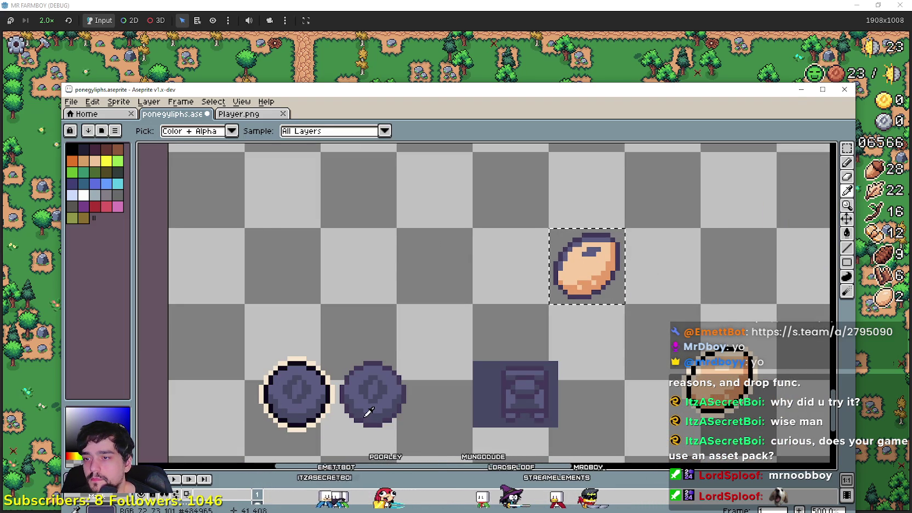
{"action": "scroll", "coordinate": [817, 198], "scroll_direction": "up", "scroll_amount": 1}
{"action": "key", "text": "v"}
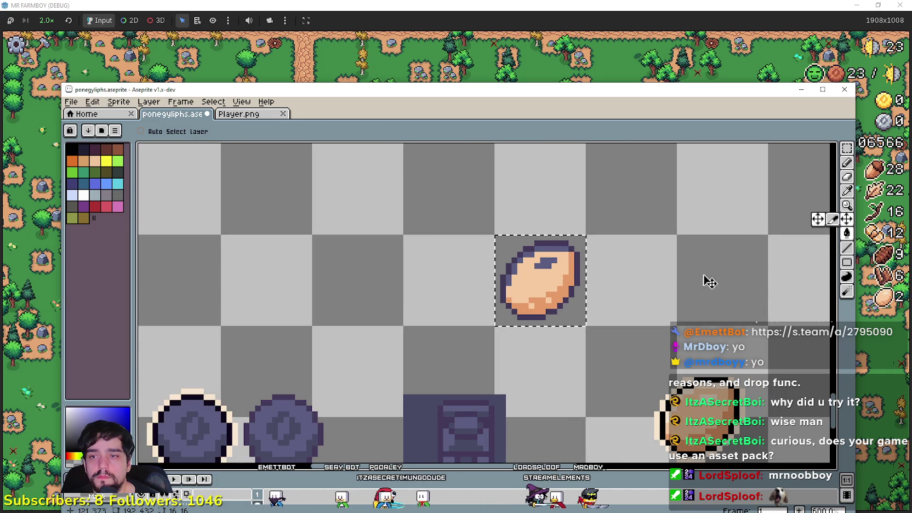
{"action": "key", "text": "g"}
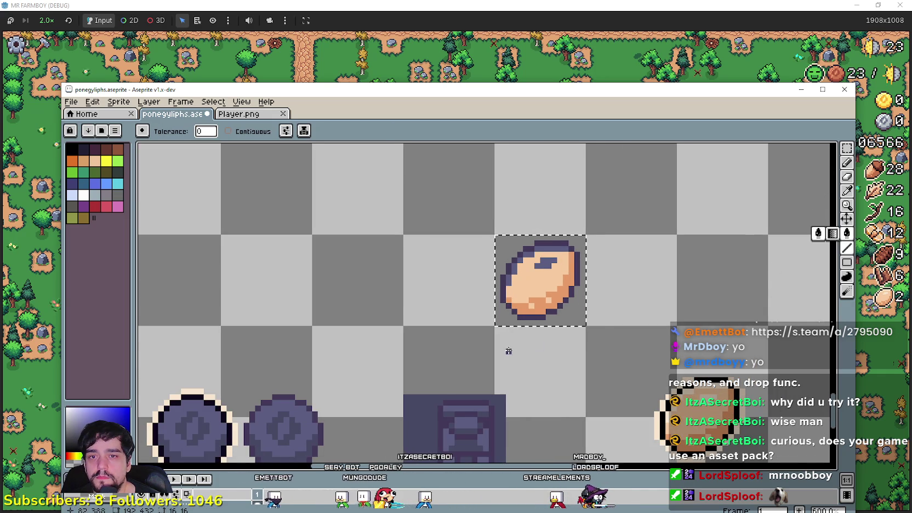
{"action": "scroll", "coordinate": [531, 325], "scroll_direction": "up", "scroll_amount": 1}
{"action": "left_click", "coordinate": [558, 304]}
{"action": "scroll", "coordinate": [561, 323], "scroll_direction": "down", "scroll_amount": 1}
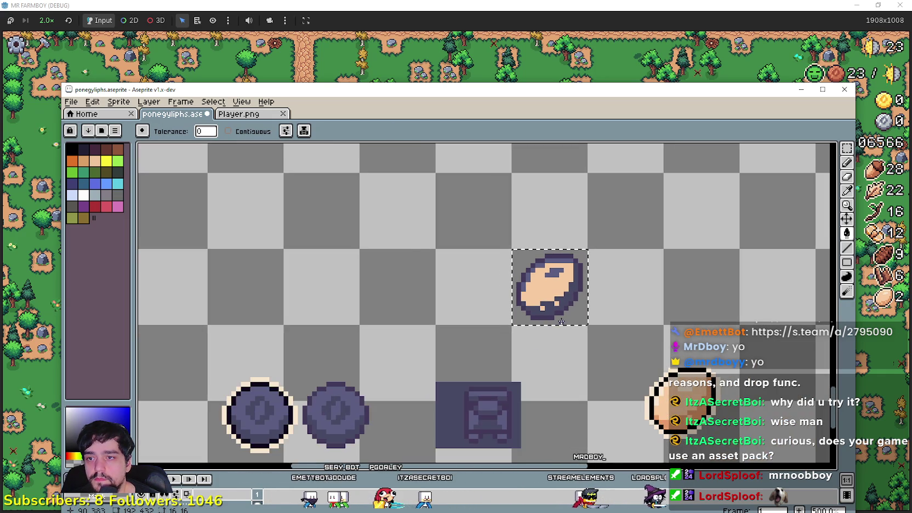
{"action": "scroll", "coordinate": [550, 296], "scroll_direction": "up", "scroll_amount": 1}
Step: Fill the egg's beige body purple, making a solid silhouette
{"action": "key", "text": "i"}
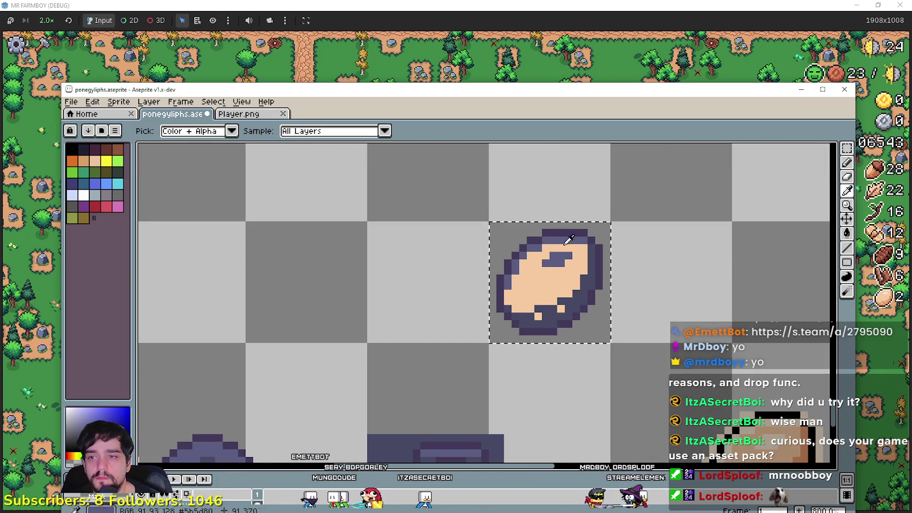
{"action": "left_click", "coordinate": [598, 236]}
{"action": "key", "text": "g"}
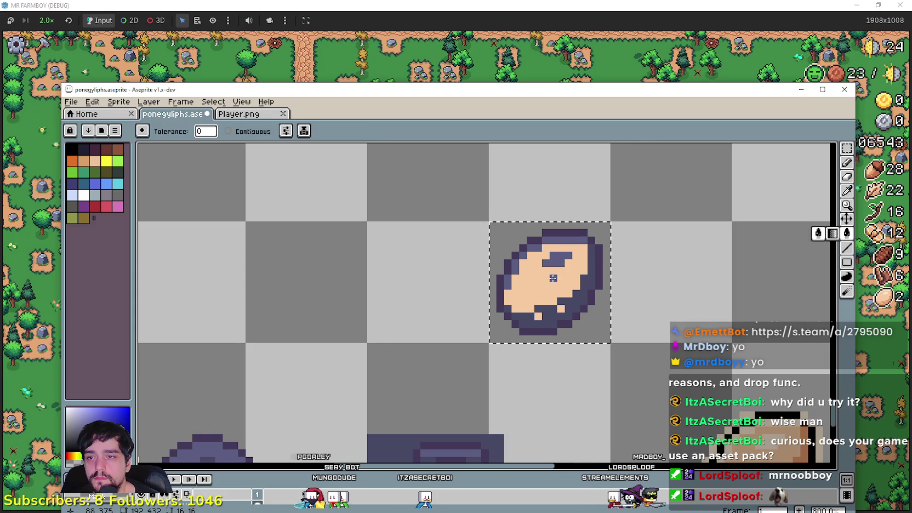
{"action": "left_click", "coordinate": [548, 296]}
{"action": "scroll", "coordinate": [547, 308], "scroll_direction": "down", "scroll_amount": 1}
{"action": "mouse_move", "coordinate": [546, 323]}
{"action": "left_mouse_down"}
{"action": "mouse_move", "coordinate": [591, 248]}
{"action": "mouse_move", "coordinate": [637, 310]}
{"action": "left_mouse_up"}
{"action": "scroll", "coordinate": [618, 326], "scroll_direction": "down", "scroll_amount": 1}
{"action": "scroll", "coordinate": [558, 384], "scroll_direction": "down", "scroll_amount": 1}
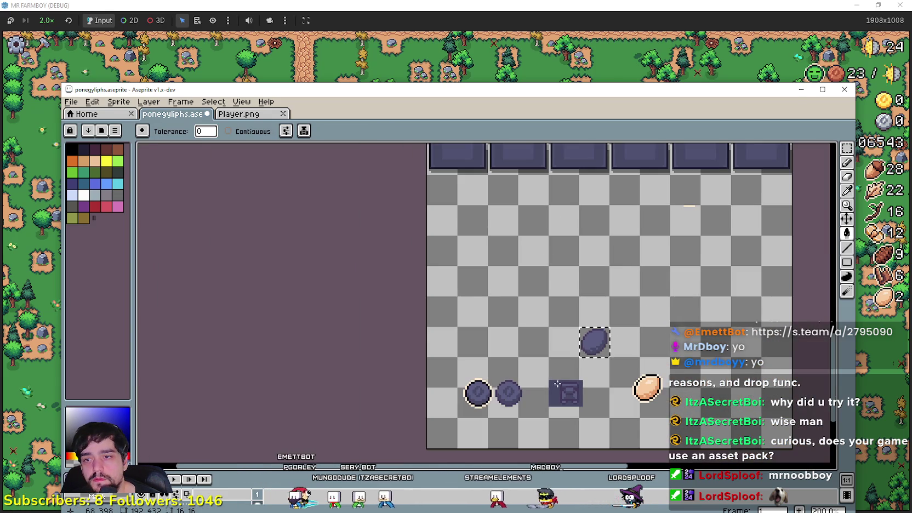
{"action": "scroll", "coordinate": [558, 382], "scroll_direction": "up", "scroll_amount": 1}
{"action": "scroll", "coordinate": [559, 378], "scroll_direction": "up", "scroll_amount": 2}
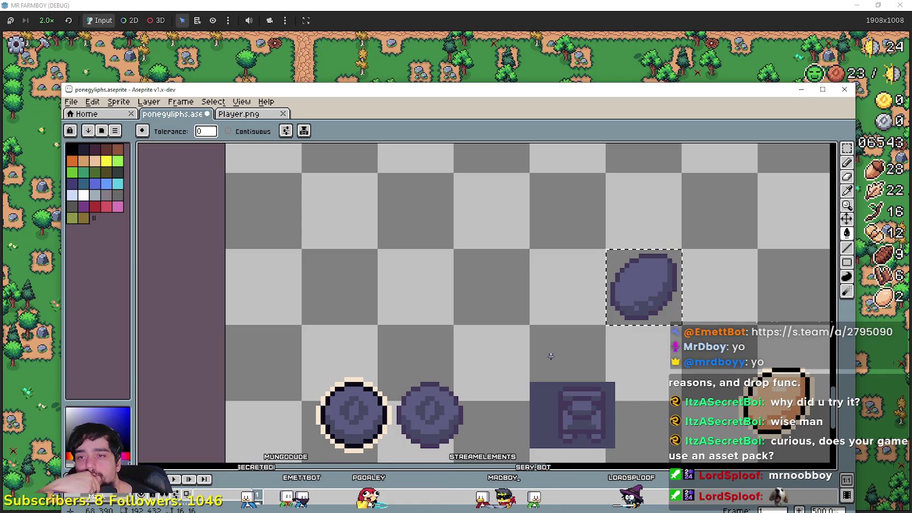
{"action": "scroll", "coordinate": [548, 354], "scroll_direction": "right", "scroll_amount": 3}
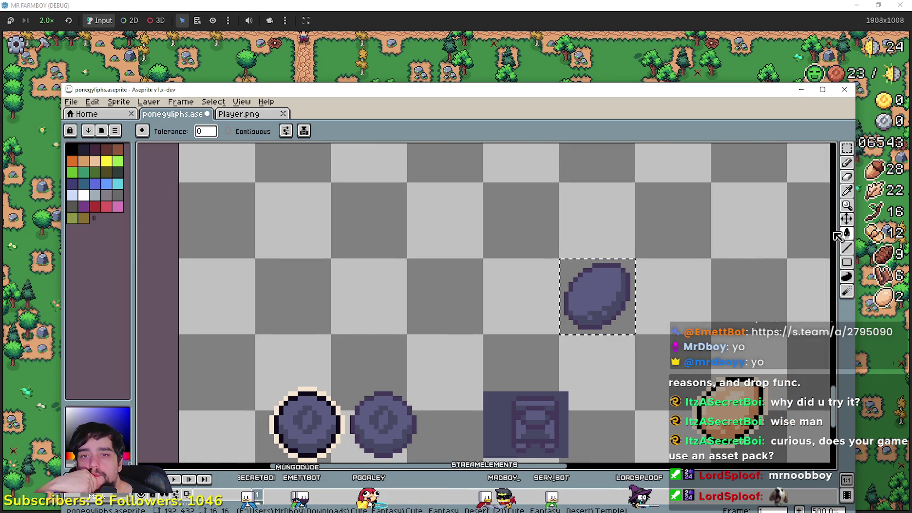
{"action": "left_click", "coordinate": [848, 197]}
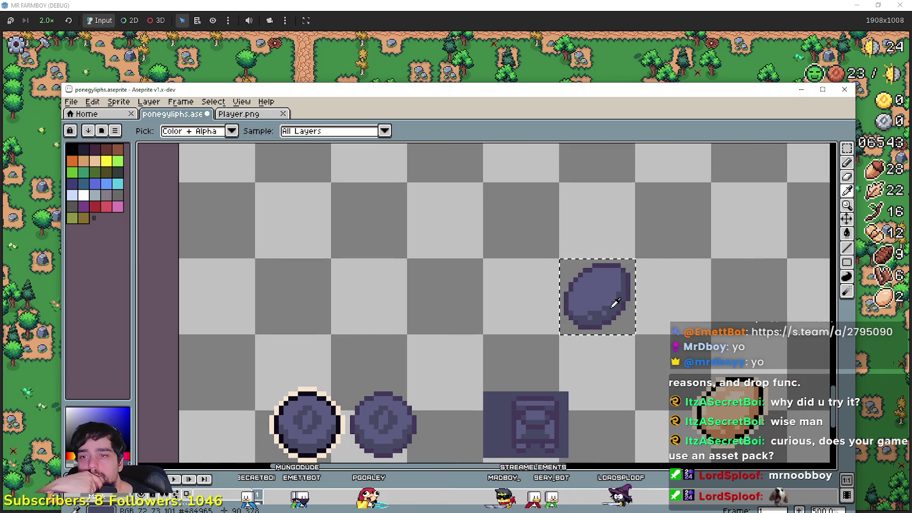
{"action": "left_click", "coordinate": [850, 246]}
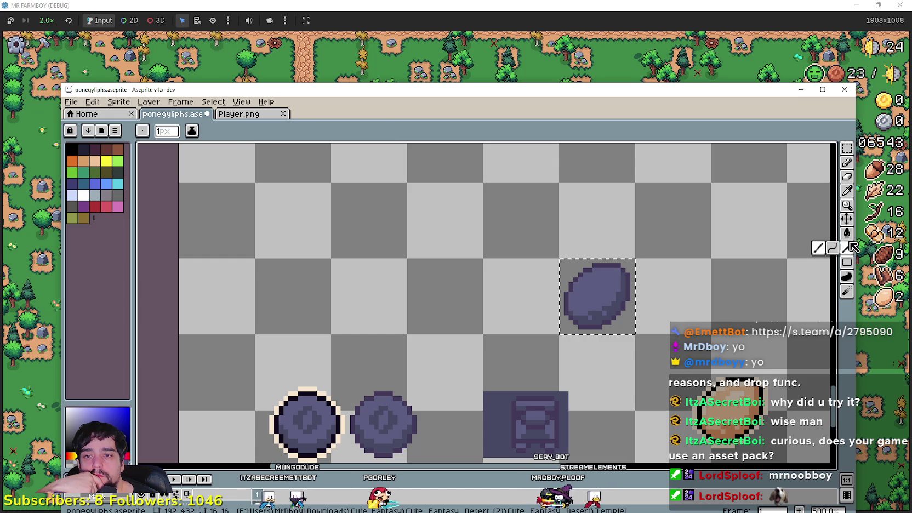
{"action": "scroll", "coordinate": [615, 269], "scroll_direction": "up", "scroll_amount": 4}
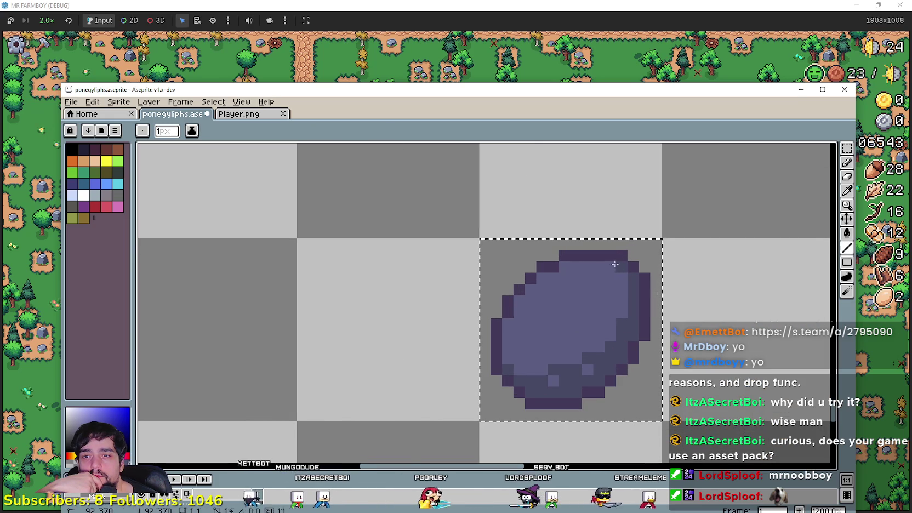
{"action": "scroll", "coordinate": [615, 264], "scroll_direction": "down", "scroll_amount": 3}
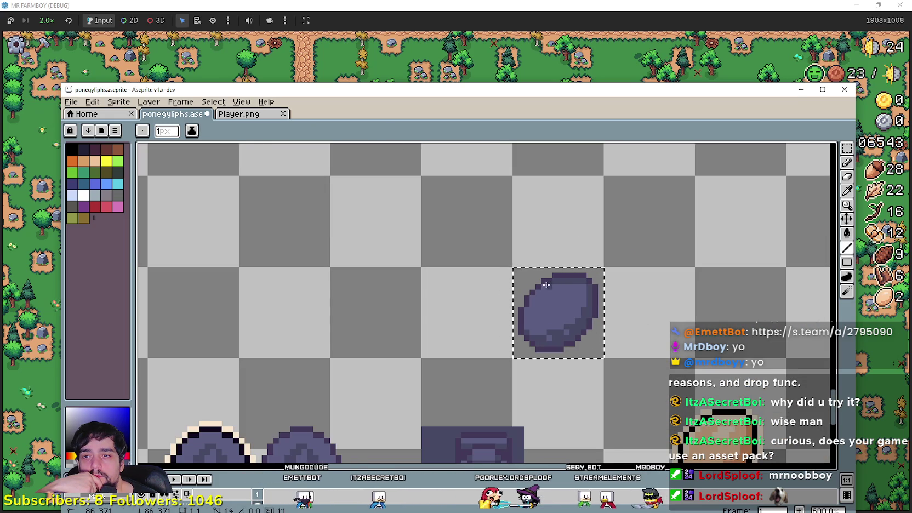
{"action": "scroll", "coordinate": [543, 269], "scroll_direction": "down", "scroll_amount": 1}
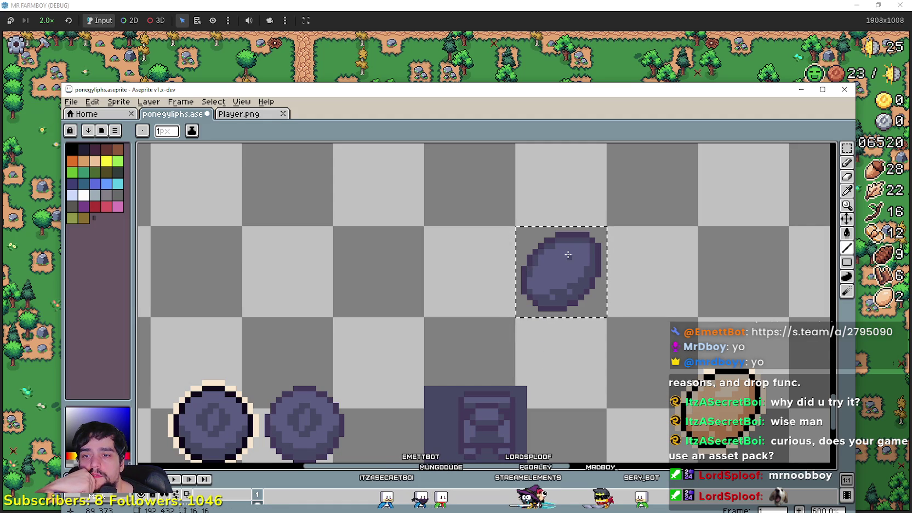
{"action": "scroll", "coordinate": [570, 252], "scroll_direction": "up", "scroll_amount": 1}
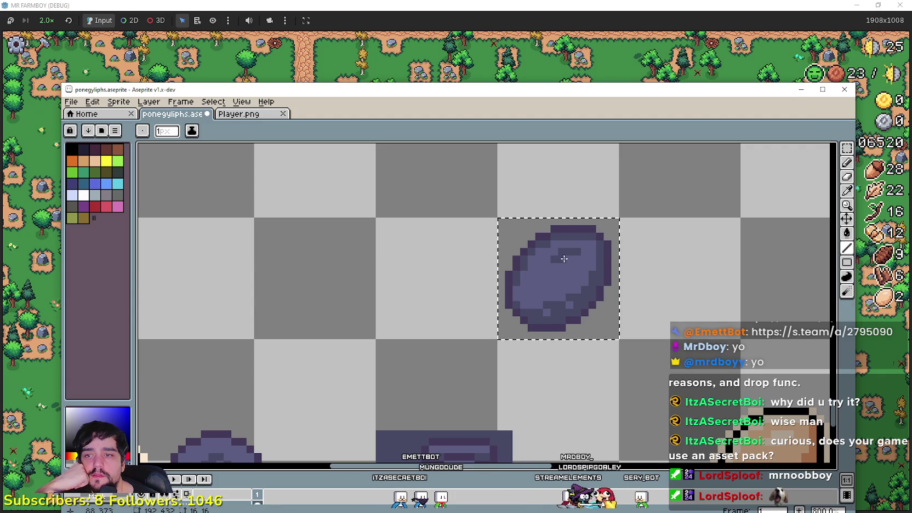
{"action": "scroll", "coordinate": [567, 361], "scroll_direction": "down", "scroll_amount": 2}
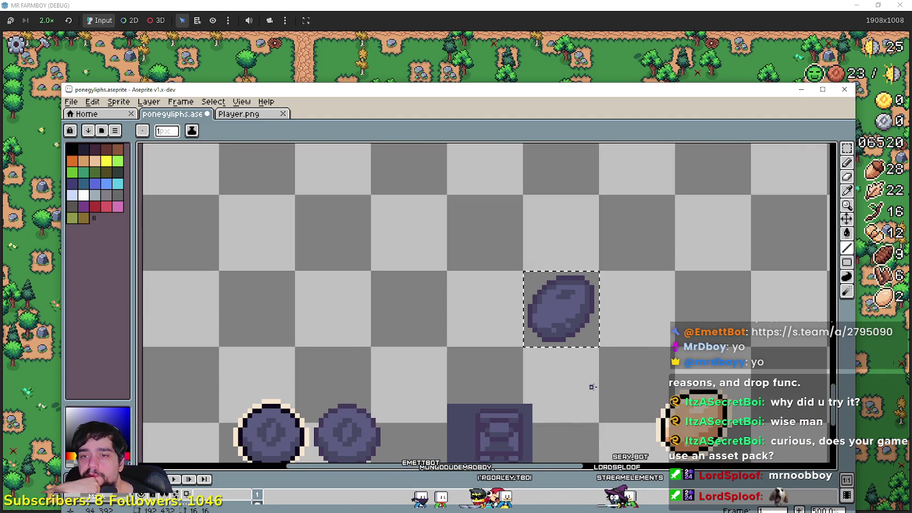
{"action": "scroll", "coordinate": [592, 387], "scroll_direction": "down", "scroll_amount": 1}
{"action": "scroll", "coordinate": [583, 257], "scroll_direction": "down", "scroll_amount": 1}
{"action": "scroll", "coordinate": [557, 329], "scroll_direction": "down", "scroll_amount": 1}
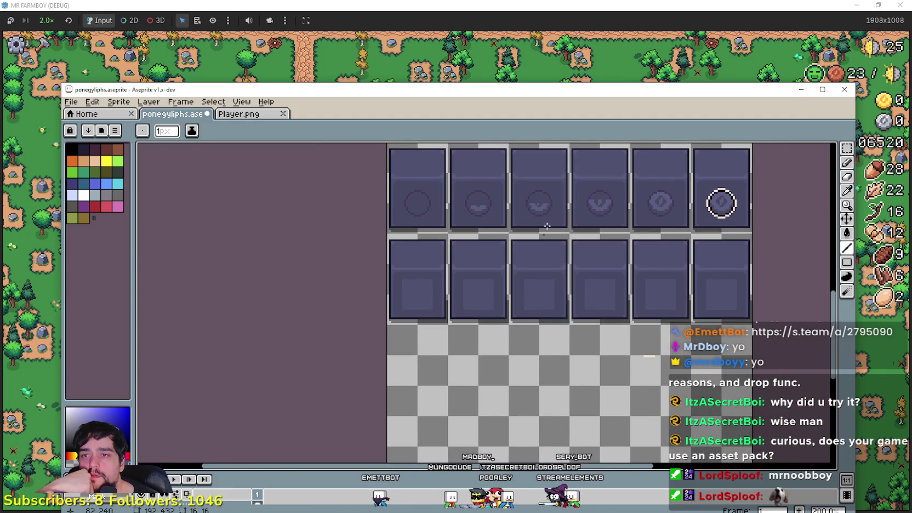
Step: Marquee-select the copper coin tile on Player.png, then return to poneyglyphs.aseprite
{"action": "left_click_drag", "start_coordinate": [547, 225], "coordinate": [533, 142]}
{"action": "mouse_move", "coordinate": [529, 256]}
{"action": "left_mouse_down"}
{"action": "mouse_move", "coordinate": [505, 382]}
{"action": "mouse_move", "coordinate": [504, 144]}
{"action": "left_mouse_up"}
{"action": "left_click", "coordinate": [241, 114]}
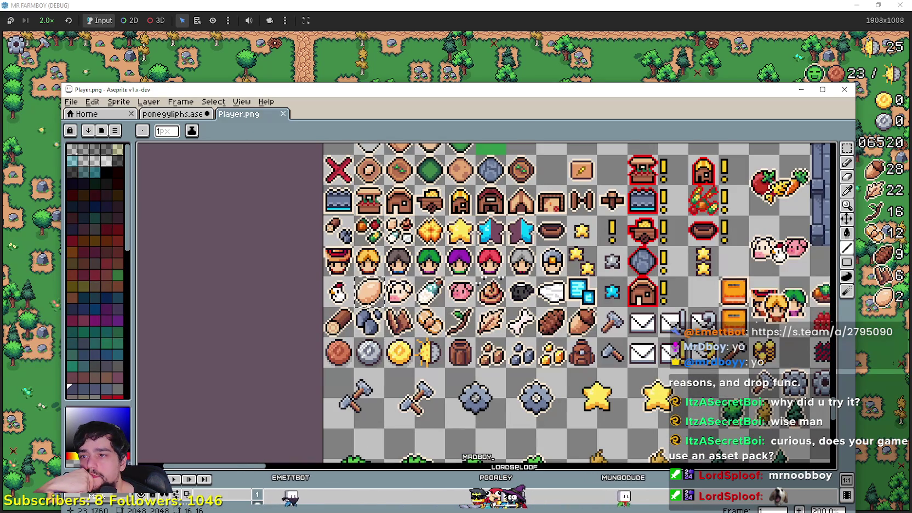
{"action": "scroll", "coordinate": [378, 375], "scroll_direction": "up", "scroll_amount": 3}
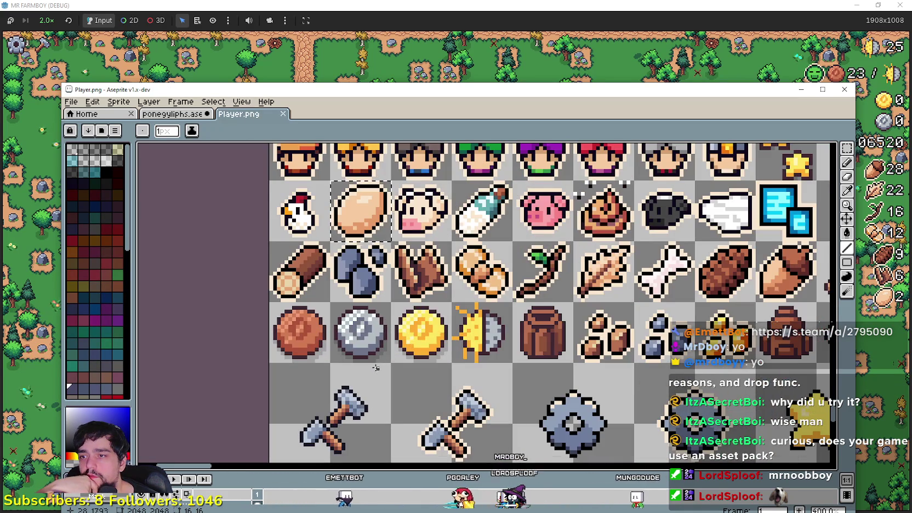
{"action": "left_click", "coordinate": [846, 148]}
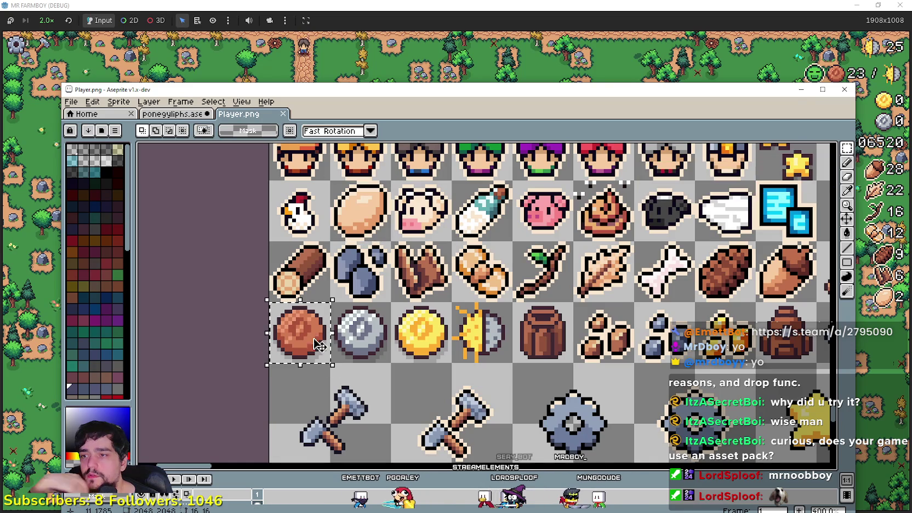
{"action": "left_click_drag", "start_coordinate": [272, 305], "coordinate": [316, 345]}
{"action": "left_click", "coordinate": [173, 113]}
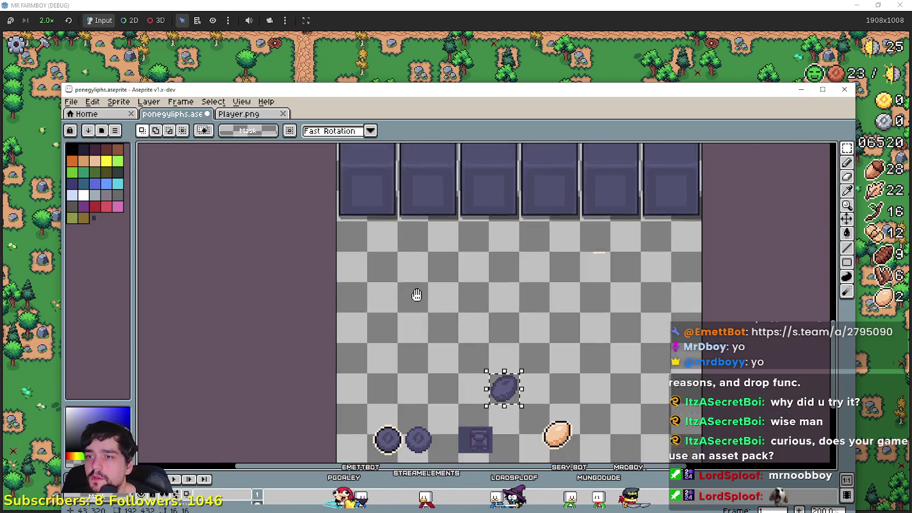
Step: Paste the copper coin and drop it beside the cream-outlined coin
{"action": "scroll", "coordinate": [419, 332], "scroll_direction": "down", "scroll_amount": 3}
{"action": "scroll", "coordinate": [434, 307], "scroll_direction": "up", "scroll_amount": 2}
{"action": "key", "text": "ctrl+v"}
{"action": "mouse_move", "coordinate": [271, 307]}
{"action": "left_mouse_down"}
{"action": "mouse_move", "coordinate": [503, 231]}
{"action": "mouse_move", "coordinate": [418, 204]}
{"action": "left_mouse_up"}
{"action": "left_click", "coordinate": [402, 301]}
{"action": "scroll", "coordinate": [433, 269], "scroll_direction": "up", "scroll_amount": 2}
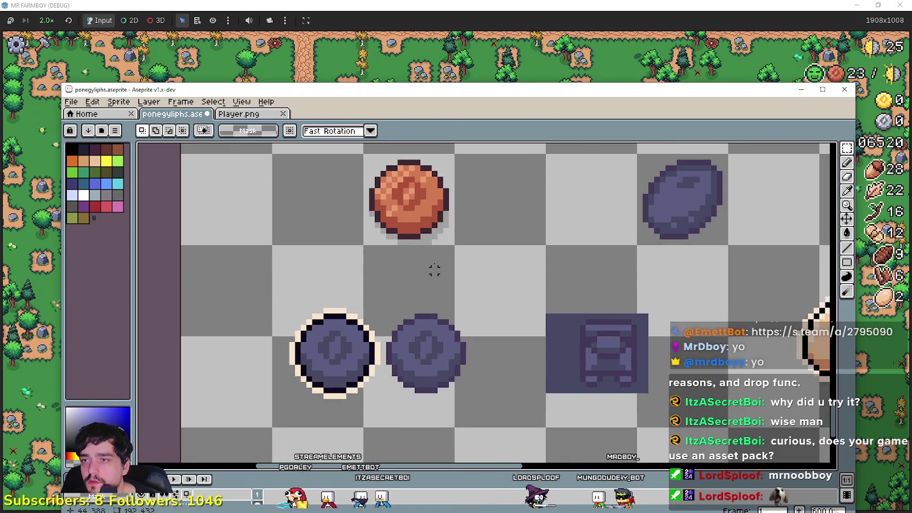
{"action": "key", "text": "i"}
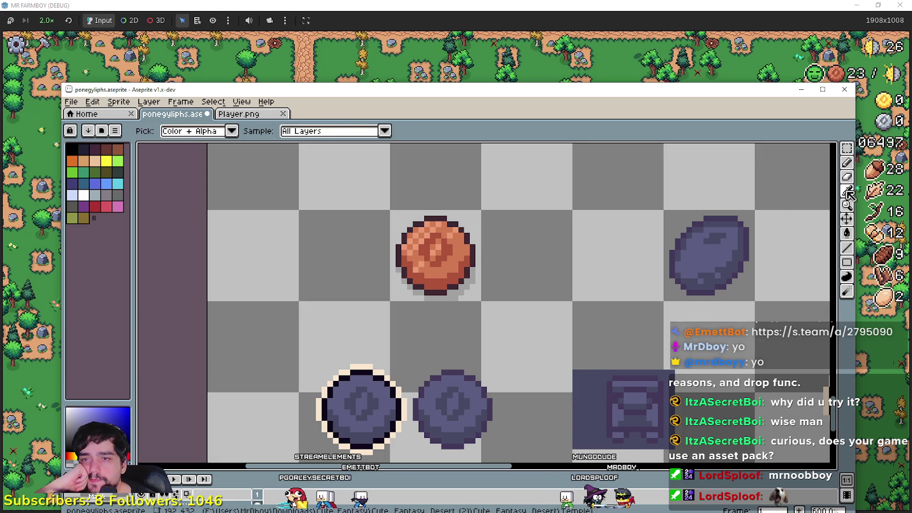
{"action": "scroll", "coordinate": [439, 334], "scroll_direction": "up", "scroll_amount": 1}
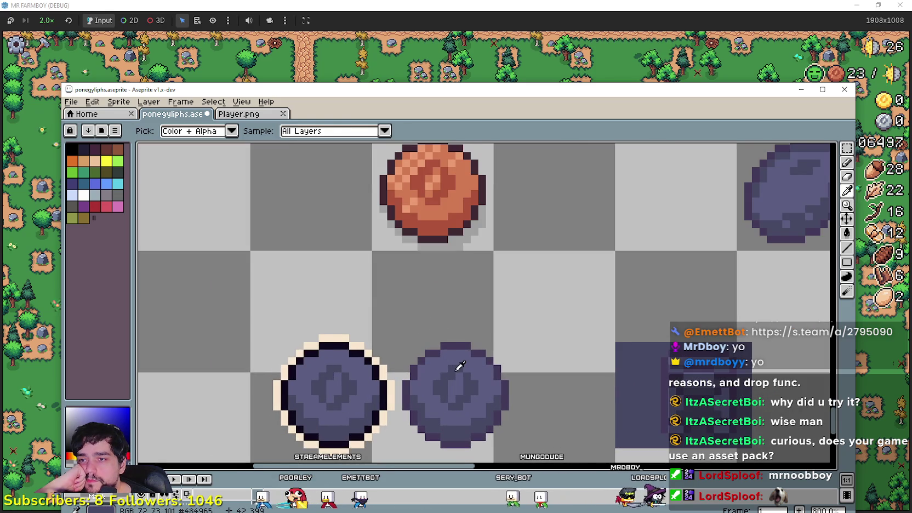
{"action": "scroll", "coordinate": [458, 361], "scroll_direction": "down", "scroll_amount": 1}
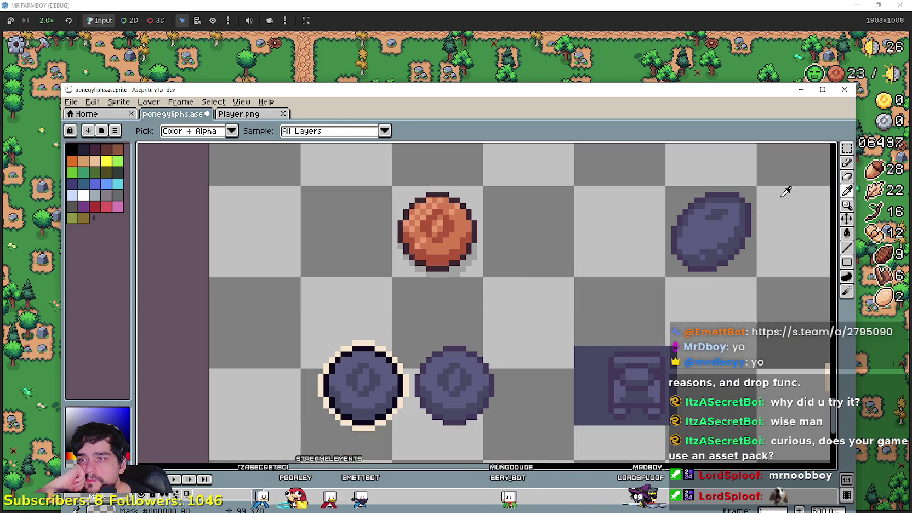
{"action": "left_click", "coordinate": [849, 251]}
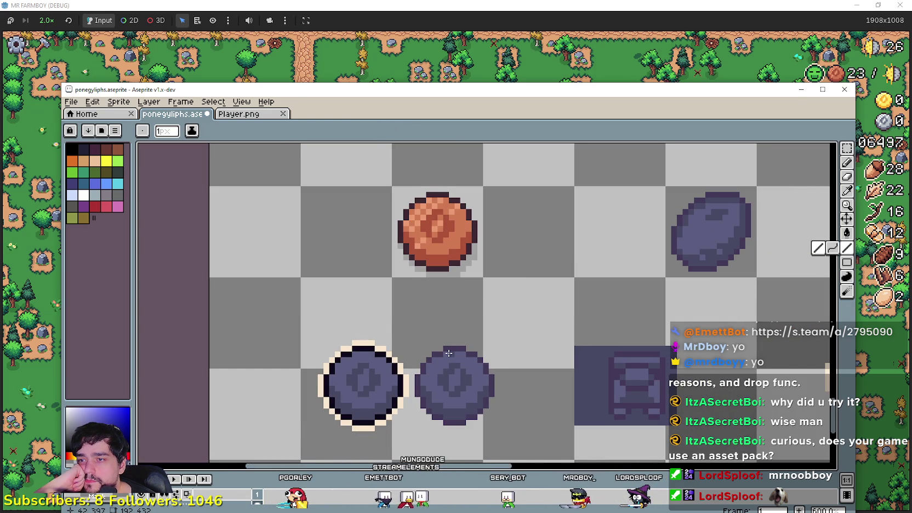
{"action": "left_click_drag", "start_coordinate": [449, 353], "coordinate": [423, 378]}
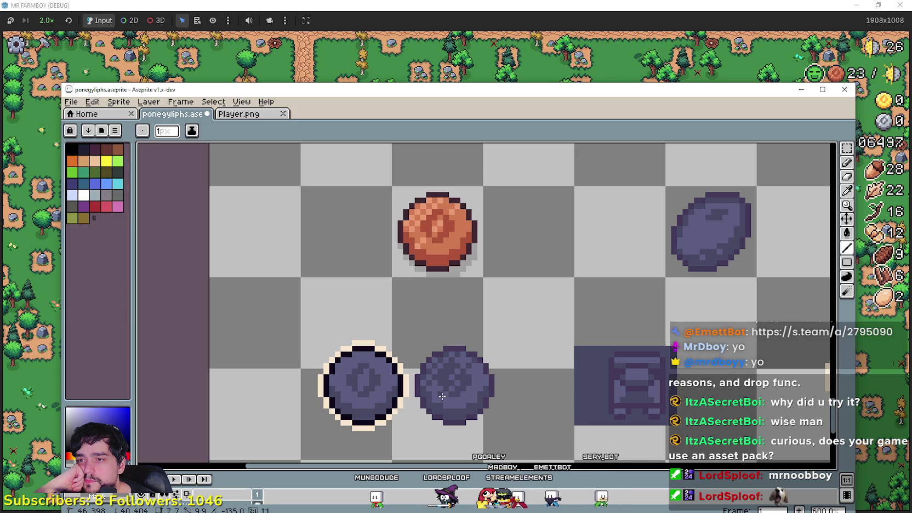
{"action": "mouse_move", "coordinate": [539, 407]}
{"action": "left_mouse_down"}
{"action": "mouse_move", "coordinate": [601, 375]}
{"action": "mouse_move", "coordinate": [631, 372]}
{"action": "left_mouse_up"}
{"action": "scroll", "coordinate": [631, 358], "scroll_direction": "down", "scroll_amount": 2}
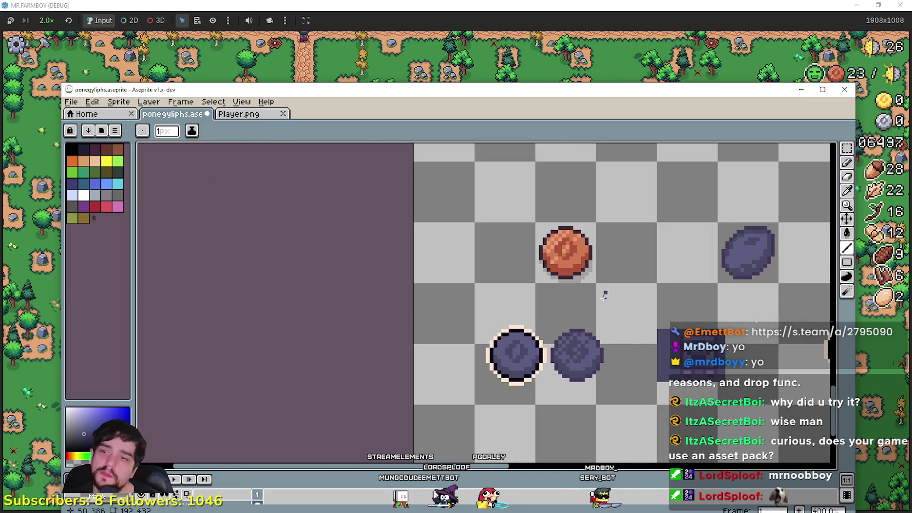
{"action": "key", "text": "ctrl+z"}
{"action": "key", "text": "v"}
{"action": "mouse_move", "coordinate": [595, 305]}
{"action": "left_mouse_down"}
{"action": "mouse_move", "coordinate": [467, 335]}
{"action": "mouse_move", "coordinate": [559, 305]}
{"action": "left_mouse_up"}
{"action": "scroll", "coordinate": [460, 361], "scroll_direction": "up", "scroll_amount": 1}
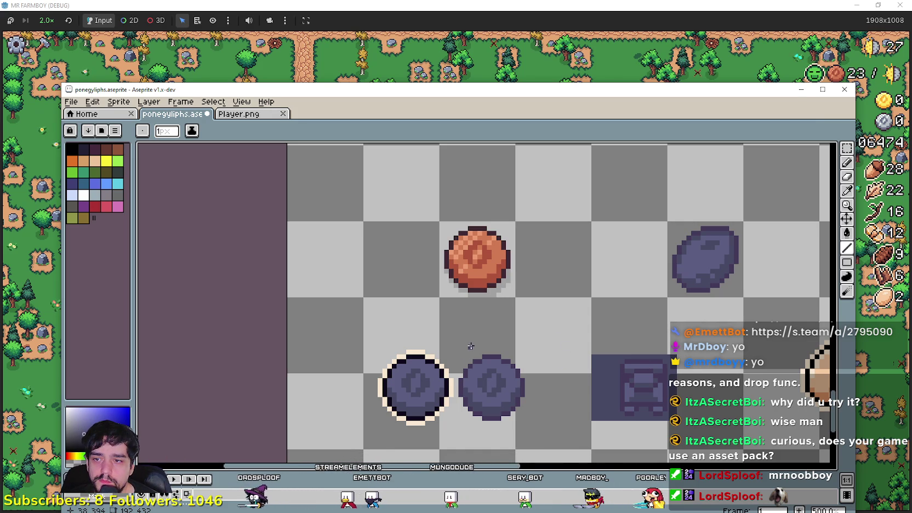
{"action": "key", "text": "i"}
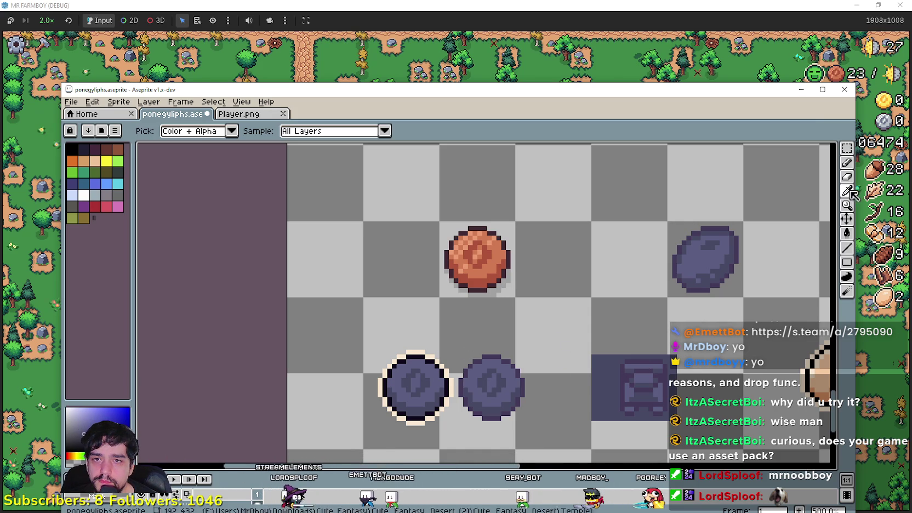
{"action": "scroll", "coordinate": [532, 373], "scroll_direction": "up", "scroll_amount": 2}
{"action": "scroll", "coordinate": [734, 286], "scroll_direction": "down", "scroll_amount": 2}
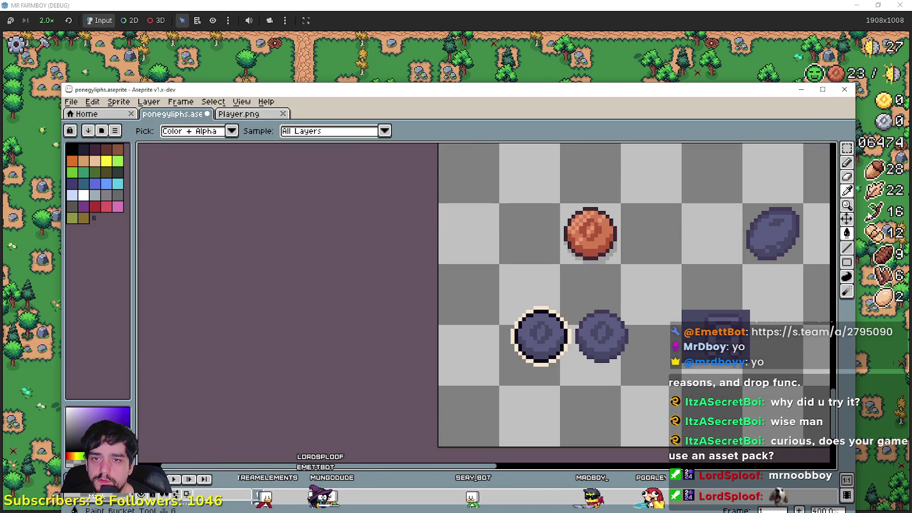
{"action": "left_click", "coordinate": [847, 247]}
{"action": "scroll", "coordinate": [518, 355], "scroll_direction": "up", "scroll_amount": 1}
{"action": "scroll", "coordinate": [517, 356], "scroll_direction": "up", "scroll_amount": 2}
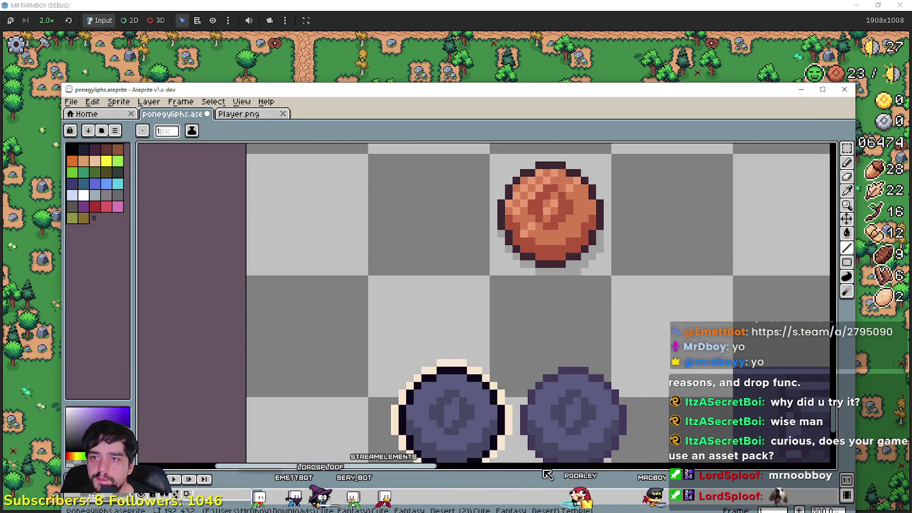
{"action": "left_click_drag", "start_coordinate": [566, 390], "coordinate": [529, 415]}
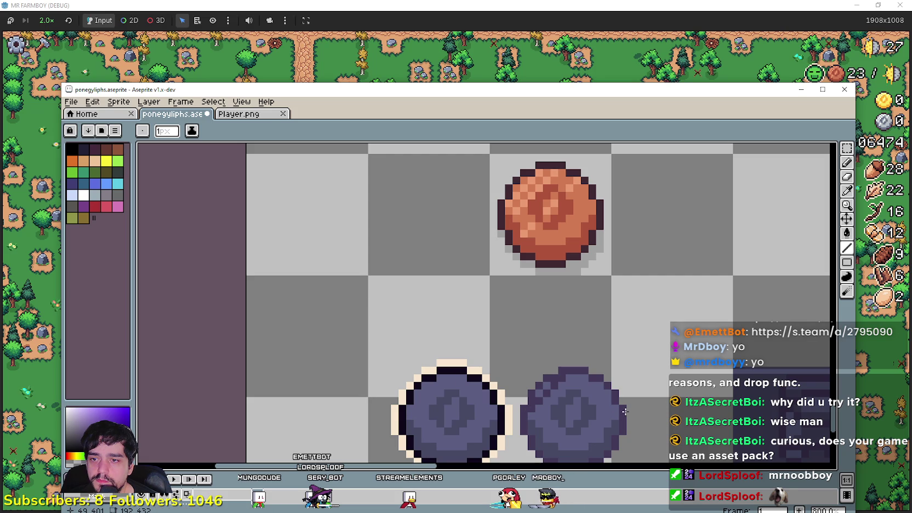
{"action": "key", "text": "ctrl+z"}
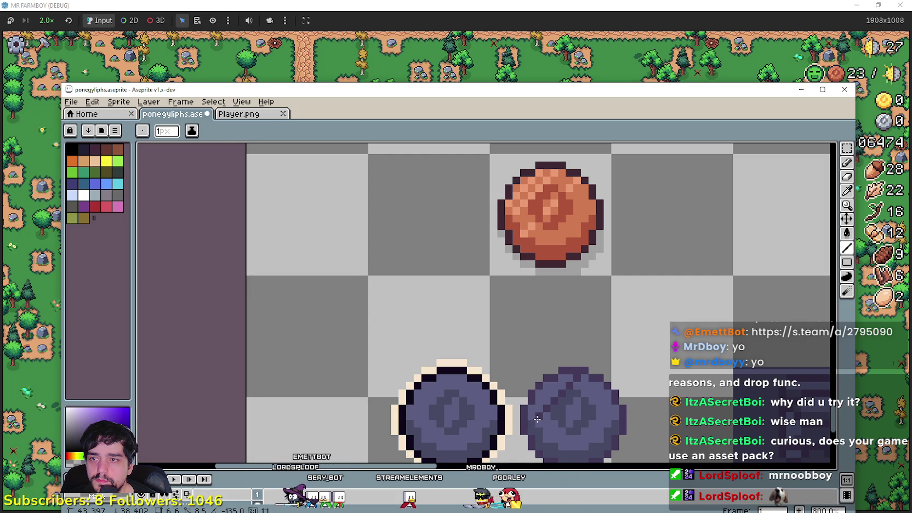
{"action": "scroll", "coordinate": [542, 411], "scroll_direction": "right", "scroll_amount": 2}
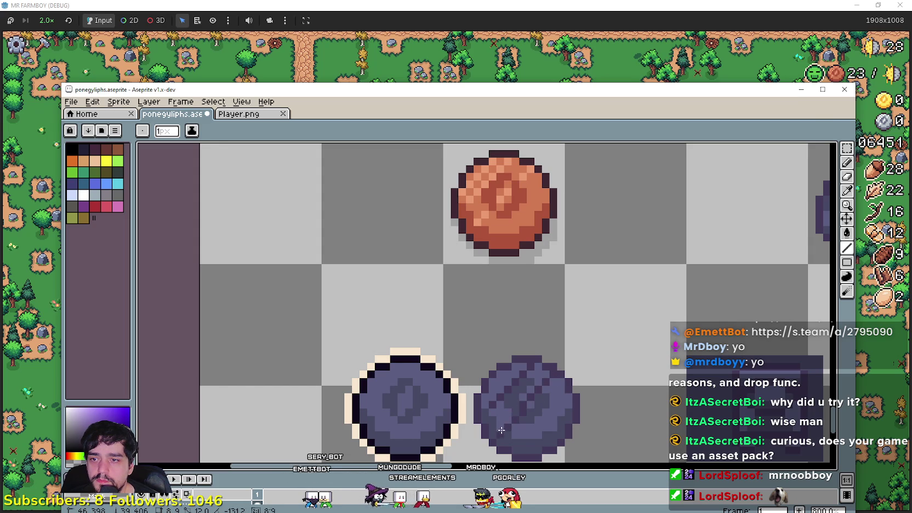
{"action": "scroll", "coordinate": [578, 426], "scroll_direction": "down", "scroll_amount": 1}
{"action": "scroll", "coordinate": [614, 394], "scroll_direction": "down", "scroll_amount": 1}
{"action": "left_click_drag", "start_coordinate": [614, 381], "coordinate": [564, 322]}
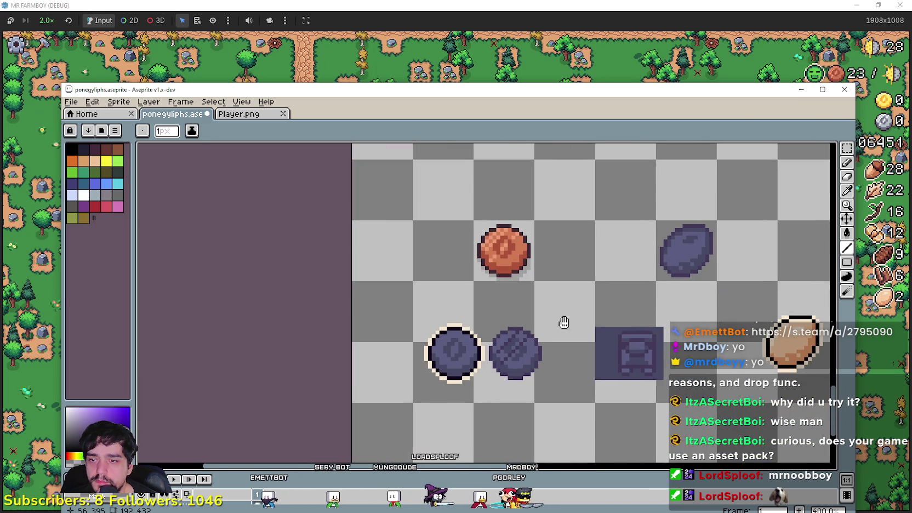
Step: Delete the orange coin and move the dark oval egg into its tile
{"action": "key", "text": "Delete"}
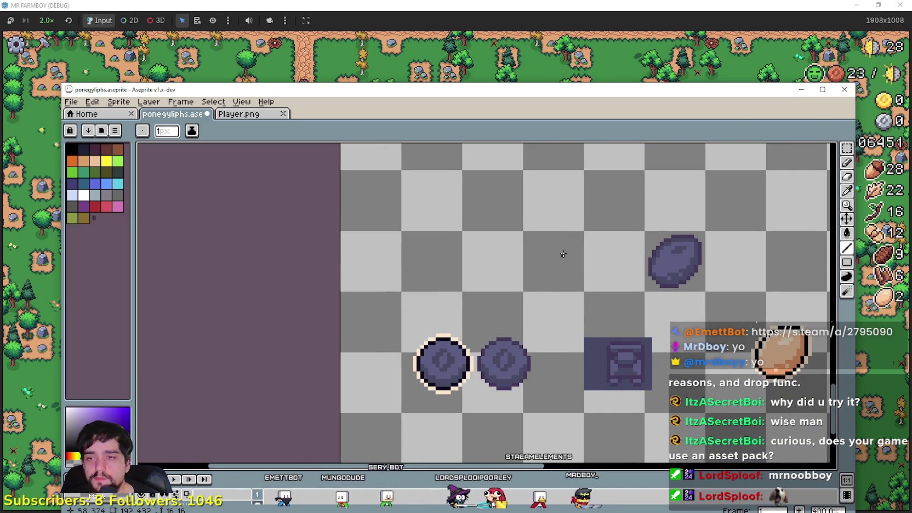
{"action": "scroll", "coordinate": [519, 248], "scroll_direction": "down", "scroll_amount": 1}
{"action": "scroll", "coordinate": [519, 248], "scroll_direction": "down", "scroll_amount": 1}
{"action": "key", "text": "m"}
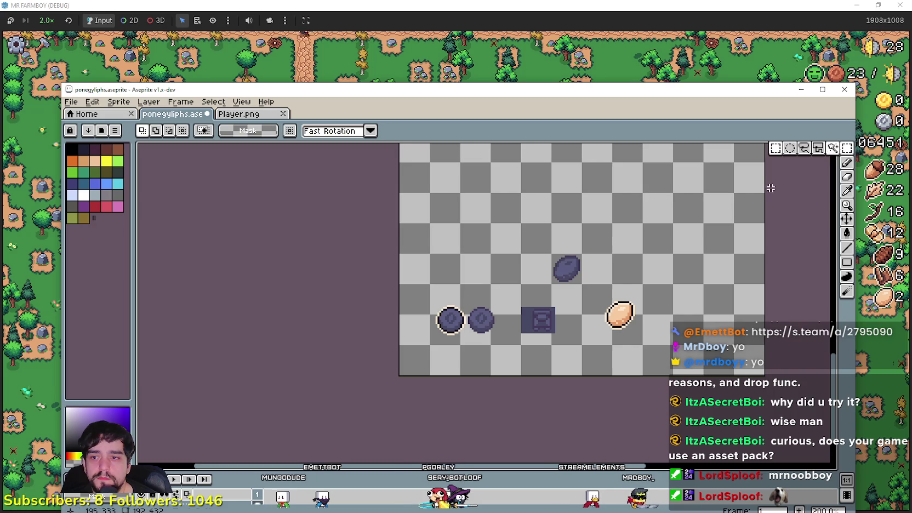
{"action": "left_click", "coordinate": [563, 270]}
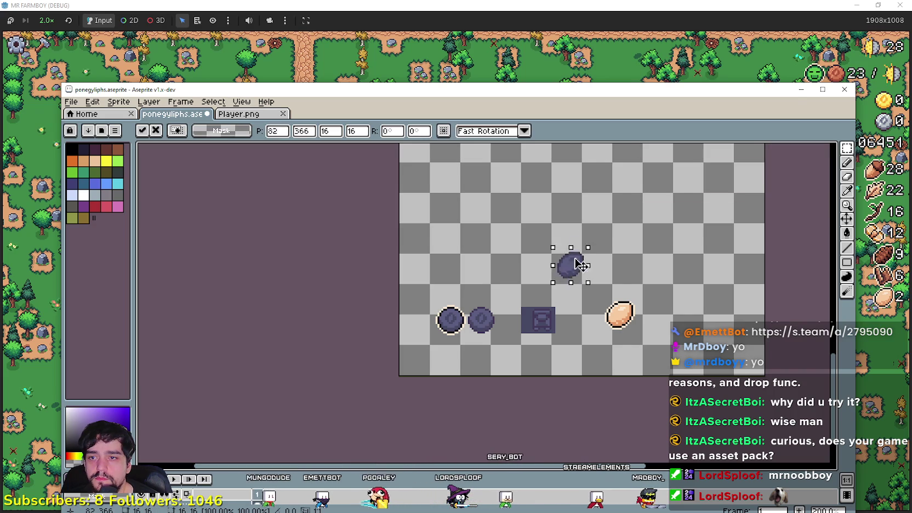
{"action": "scroll", "coordinate": [573, 263], "scroll_direction": "up", "scroll_amount": 2}
{"action": "left_click_drag", "start_coordinate": [603, 318], "coordinate": [462, 412]}
{"action": "scroll", "coordinate": [462, 412], "scroll_direction": "down", "scroll_amount": 3}
{"action": "mouse_move", "coordinate": [466, 291]}
{"action": "left_mouse_down"}
{"action": "mouse_move", "coordinate": [533, 330]}
{"action": "mouse_move", "coordinate": [562, 319]}
{"action": "left_mouse_up"}
Step: Duplicate the oval egg into the tile to its right
{"action": "left_click", "coordinate": [514, 379]}
{"action": "left_click", "coordinate": [847, 191]}
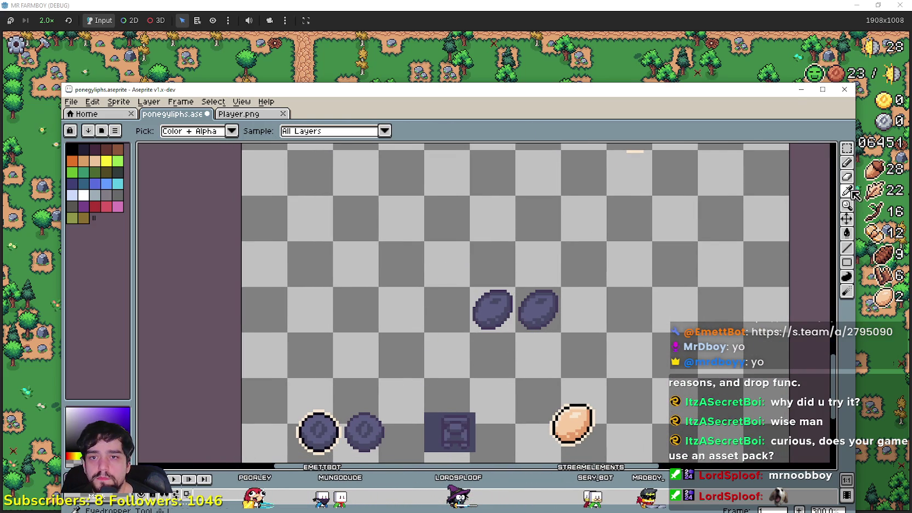
{"action": "scroll", "coordinate": [353, 399], "scroll_direction": "up", "scroll_amount": 3}
{"action": "scroll", "coordinate": [377, 312], "scroll_direction": "up", "scroll_amount": 1}
{"action": "scroll", "coordinate": [401, 273], "scroll_direction": "up", "scroll_amount": 2}
{"action": "scroll", "coordinate": [401, 273], "scroll_direction": "down", "scroll_amount": 5}
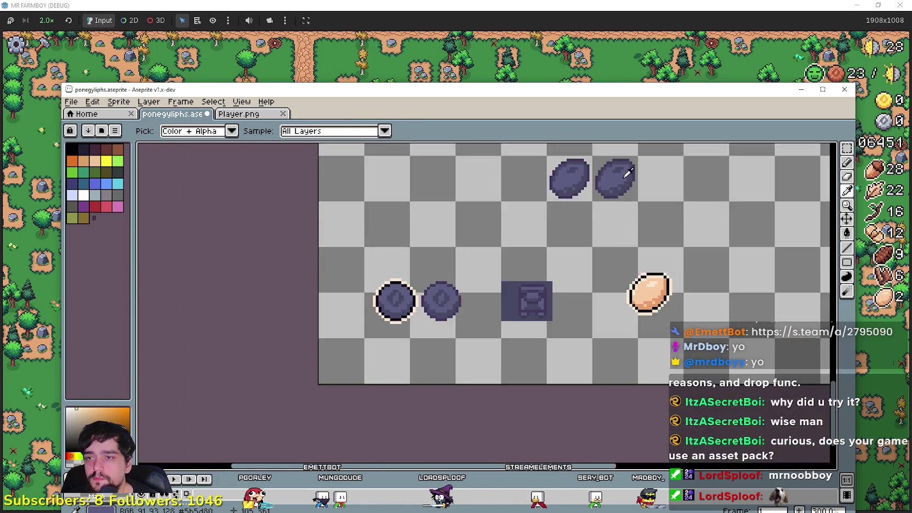
{"action": "scroll", "coordinate": [529, 260], "scroll_direction": "up", "scroll_amount": 2}
{"action": "scroll", "coordinate": [743, 300], "scroll_direction": "up", "scroll_amount": 1}
{"action": "scroll", "coordinate": [716, 227], "scroll_direction": "up", "scroll_amount": 1}
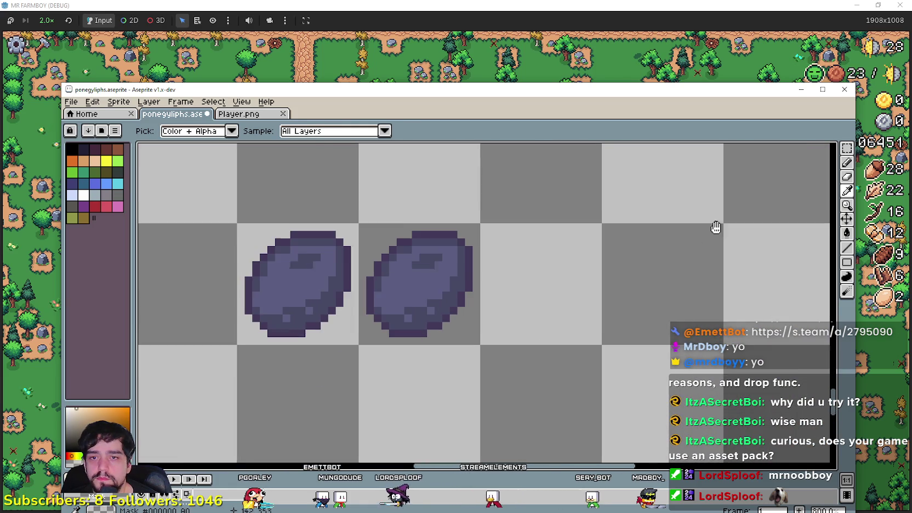
Step: Draw a cream line along the right oval's top and upper-left, undoing a stray pixel
{"action": "left_click", "coordinate": [846, 248]}
{"action": "scroll", "coordinate": [535, 234], "scroll_direction": "up", "scroll_amount": 1}
{"action": "scroll", "coordinate": [535, 233], "scroll_direction": "up", "scroll_amount": 2}
{"action": "mouse_move", "coordinate": [570, 204]}
{"action": "left_mouse_down"}
{"action": "mouse_move", "coordinate": [415, 266]}
{"action": "mouse_move", "coordinate": [387, 365]}
{"action": "left_mouse_up"}
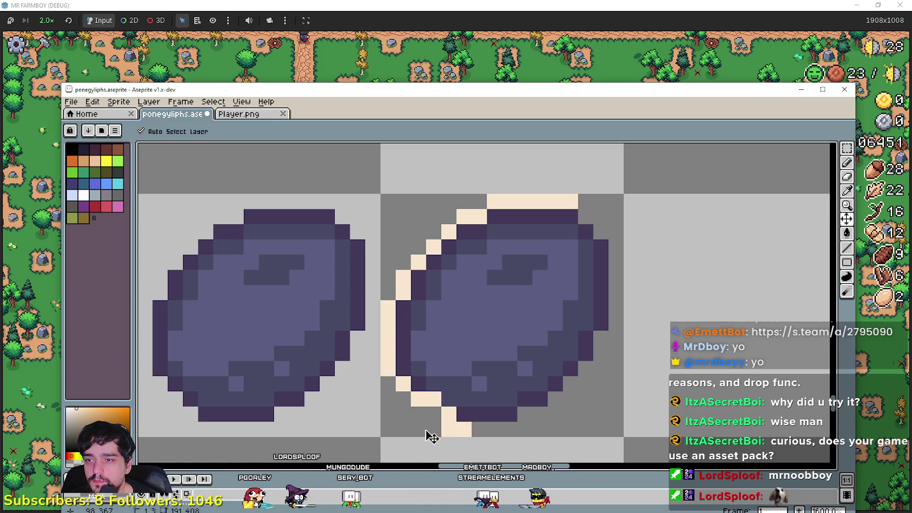
{"action": "key", "text": "ctrl+z"}
Step: Extend the cream outline down the oval's lower-left edge
{"action": "left_click_drag", "start_coordinate": [404, 383], "coordinate": [440, 420]}
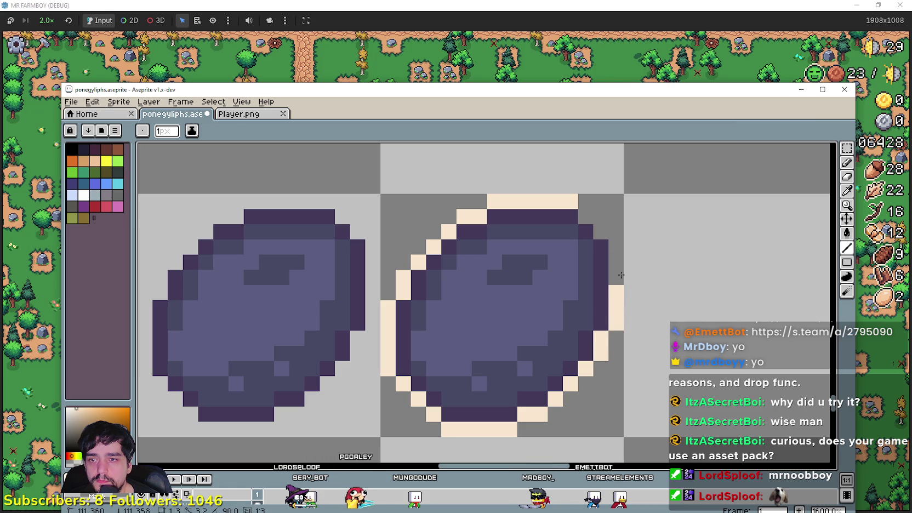
{"action": "scroll", "coordinate": [593, 228], "scroll_direction": "down", "scroll_amount": 3}
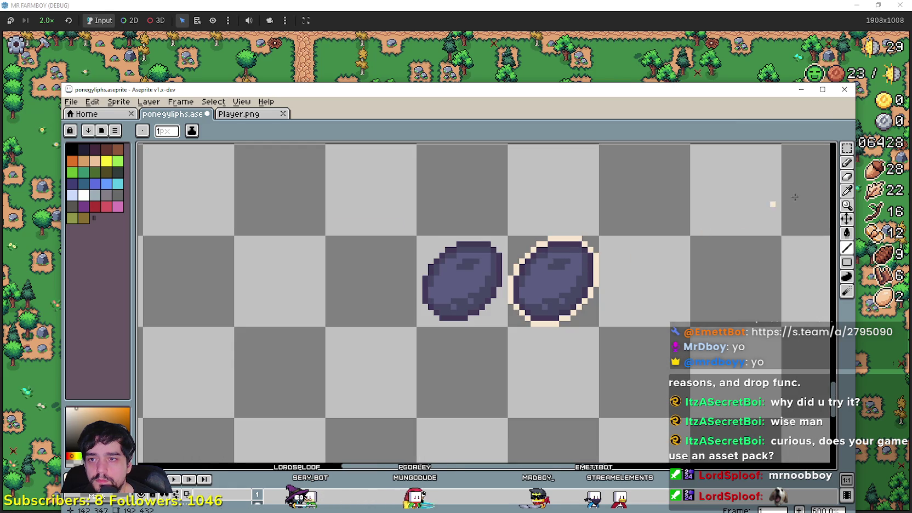
{"action": "left_click", "coordinate": [847, 192]}
{"action": "scroll", "coordinate": [556, 367], "scroll_direction": "down", "scroll_amount": 1}
{"action": "scroll", "coordinate": [430, 359], "scroll_direction": "down", "scroll_amount": 2}
{"action": "scroll", "coordinate": [384, 329], "scroll_direction": "up", "scroll_amount": 2}
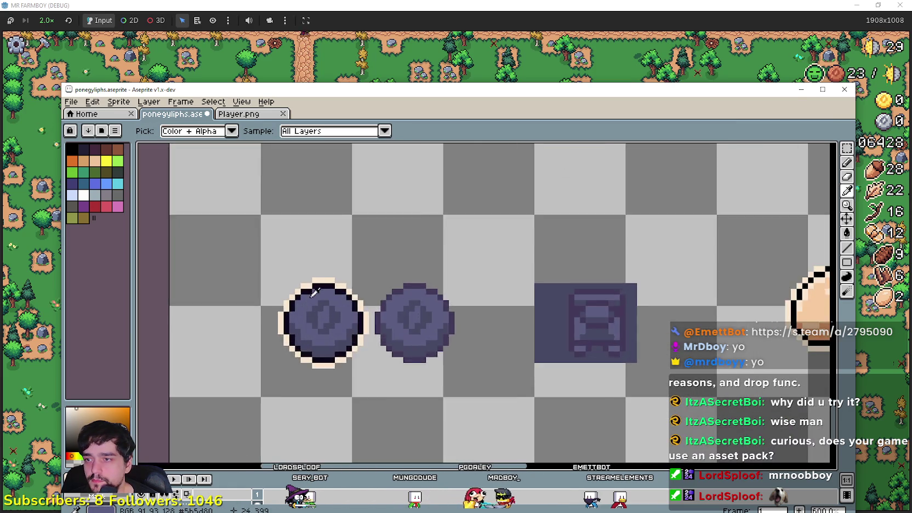
{"action": "scroll", "coordinate": [338, 261], "scroll_direction": "up", "scroll_amount": 3}
{"action": "scroll", "coordinate": [332, 264], "scroll_direction": "down", "scroll_amount": 2}
{"action": "scroll", "coordinate": [592, 335], "scroll_direction": "down", "scroll_amount": 2}
{"action": "scroll", "coordinate": [502, 320], "scroll_direction": "up", "scroll_amount": 1}
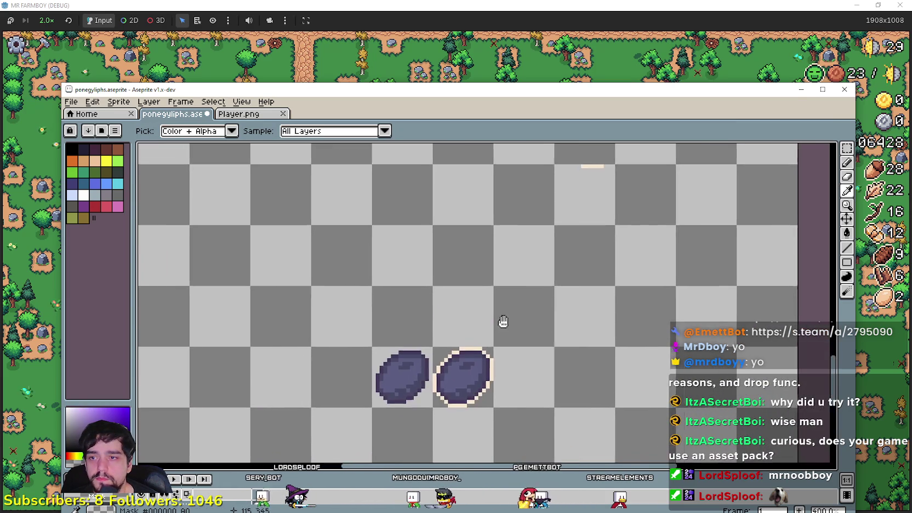
{"action": "scroll", "coordinate": [470, 369], "scroll_direction": "up", "scroll_amount": 2}
{"action": "scroll", "coordinate": [470, 369], "scroll_direction": "up", "scroll_amount": 1}
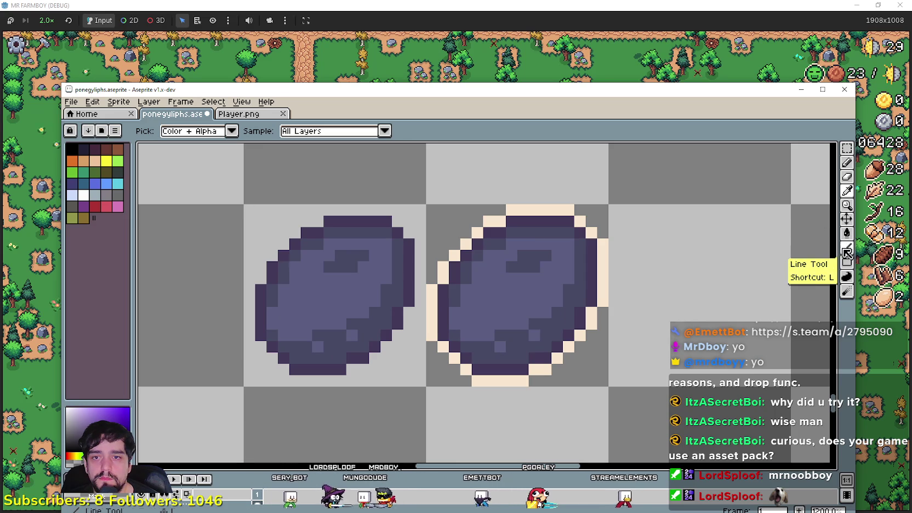
Step: Paint the black outline across the egg's top and down its upper-left and left edges
{"action": "left_click", "coordinate": [847, 262]}
{"action": "scroll", "coordinate": [554, 255], "scroll_direction": "up", "scroll_amount": 2}
{"action": "left_click_drag", "start_coordinate": [583, 189], "coordinate": [469, 189]}
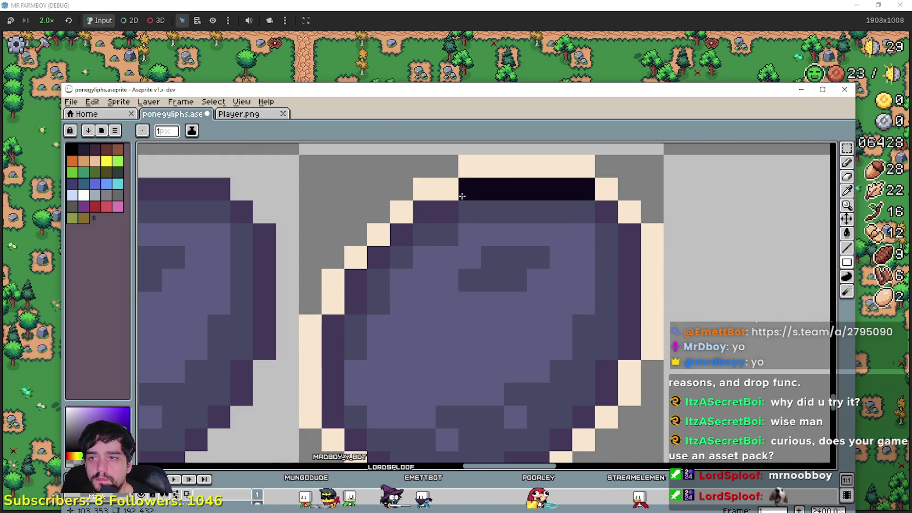
{"action": "left_click", "coordinate": [420, 212]}
{"action": "left_click", "coordinate": [401, 235]}
{"action": "left_click", "coordinate": [378, 257]}
{"action": "left_click", "coordinate": [355, 280]}
{"action": "left_click", "coordinate": [355, 303]}
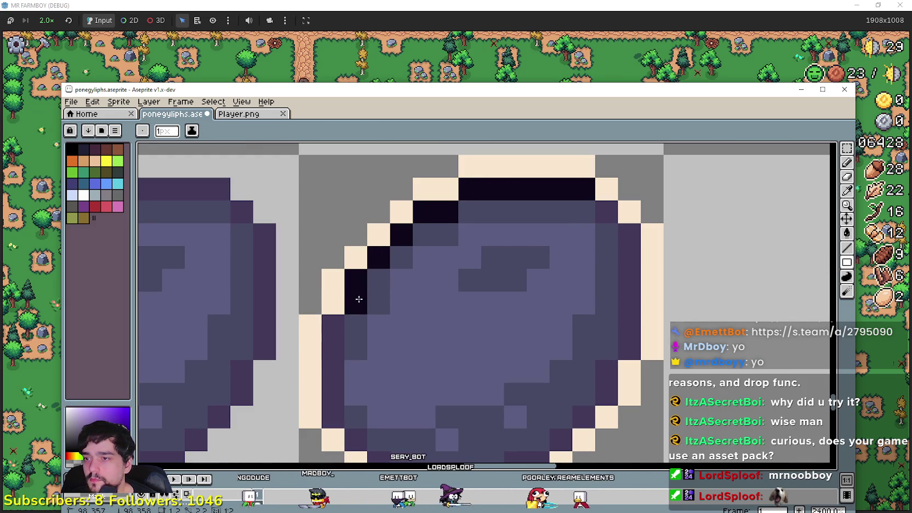
{"action": "left_click", "coordinate": [333, 326]}
{"action": "left_click_drag", "start_coordinate": [333, 334], "coordinate": [333, 417]}
{"action": "scroll", "coordinate": [336, 417], "scroll_direction": "down", "scroll_amount": 3}
Step: Blacken the egg's lower-left, bottom edge and lower-right outline pixels, then zoom out
{"action": "left_click", "coordinate": [355, 316]}
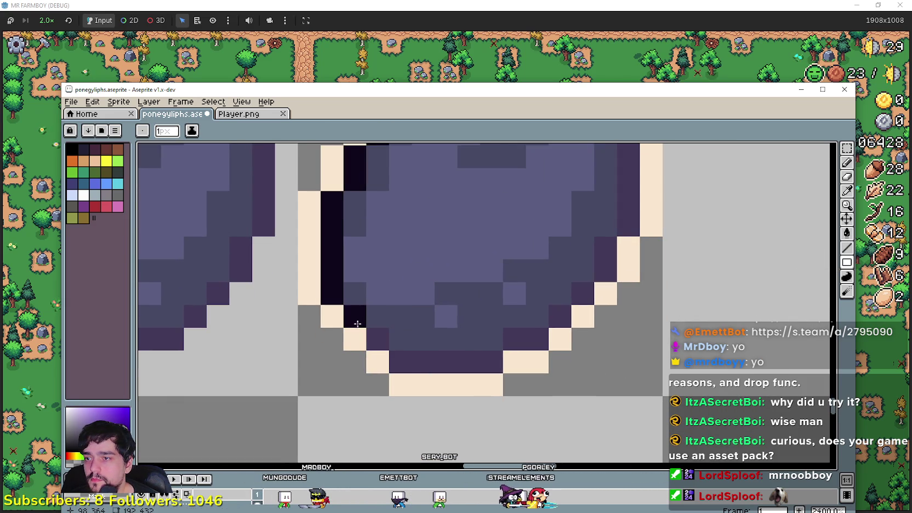
{"action": "left_click_drag", "start_coordinate": [380, 346], "coordinate": [478, 352]}
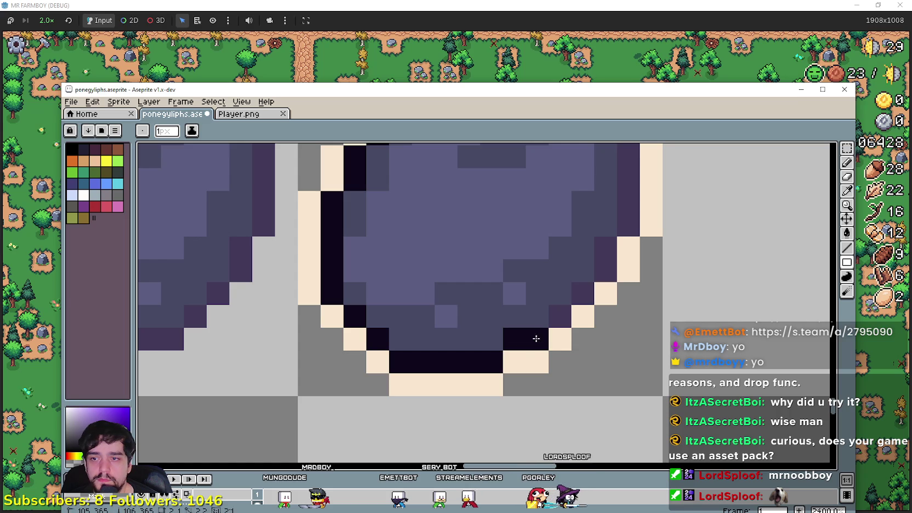
{"action": "left_click", "coordinate": [560, 316]}
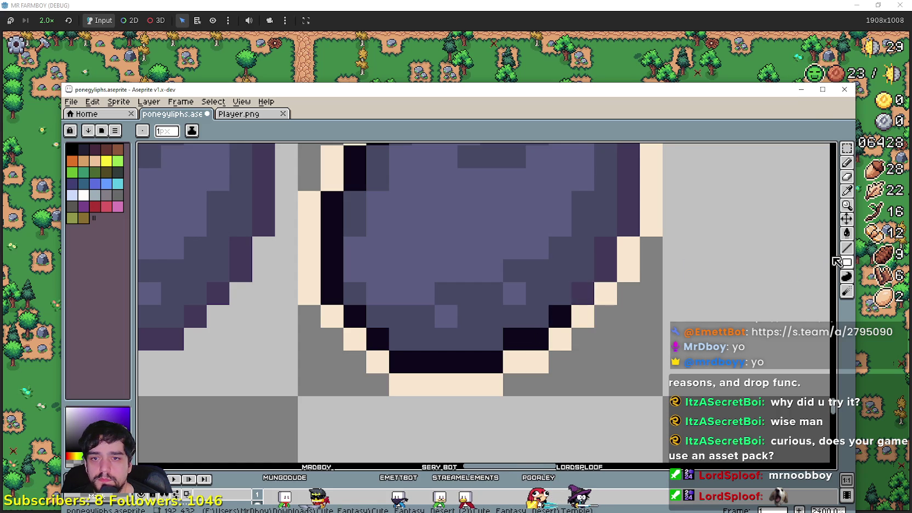
{"action": "left_click", "coordinate": [589, 288]}
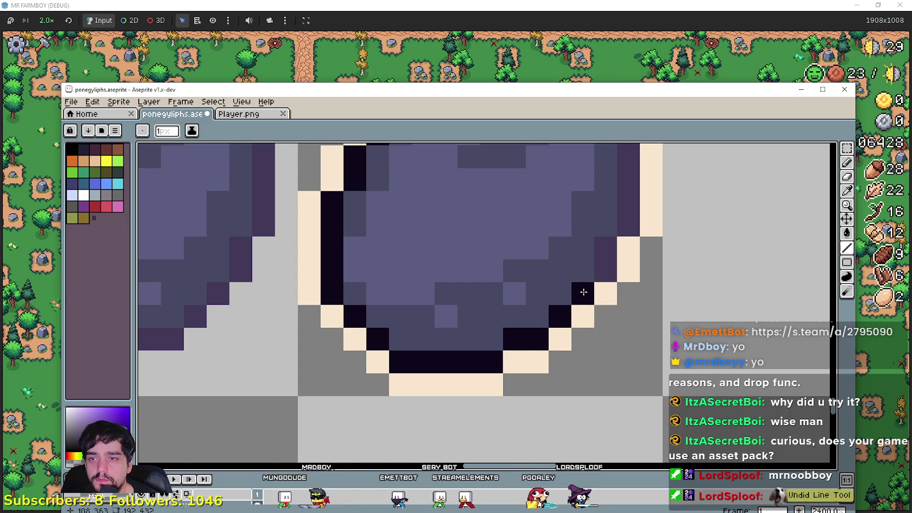
{"action": "scroll", "coordinate": [595, 393], "scroll_direction": "down", "scroll_amount": 3}
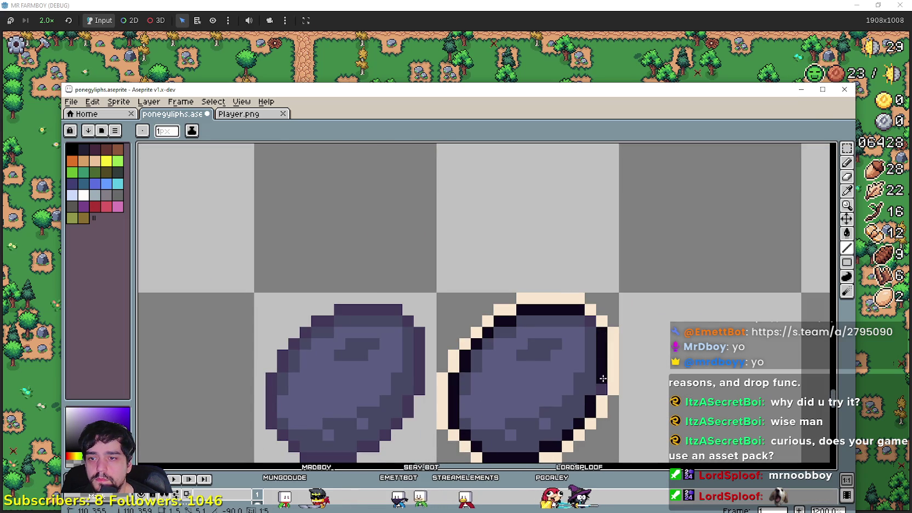
{"action": "scroll", "coordinate": [589, 328], "scroll_direction": "down", "scroll_amount": 4}
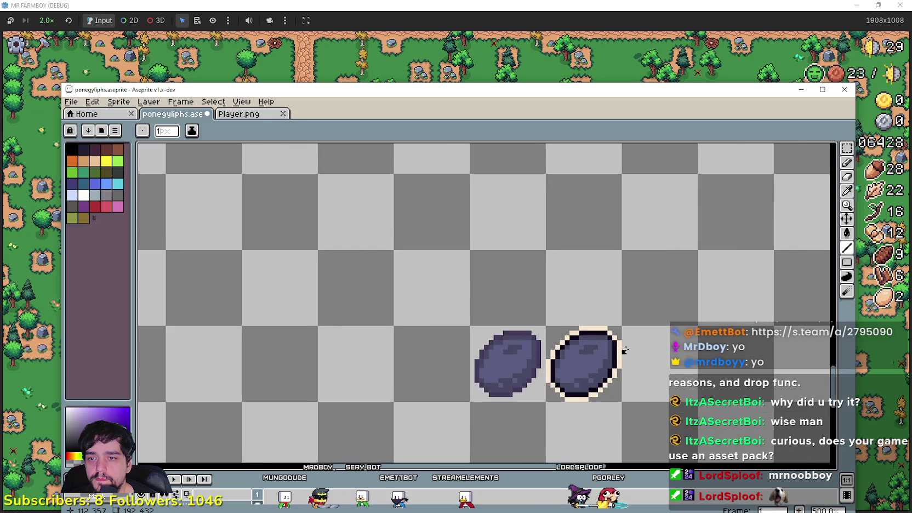
{"action": "scroll", "coordinate": [603, 337], "scroll_direction": "down", "scroll_amount": 1}
{"action": "scroll", "coordinate": [595, 291], "scroll_direction": "down", "scroll_amount": 3}
{"action": "scroll", "coordinate": [595, 291], "scroll_direction": "up", "scroll_amount": 2}
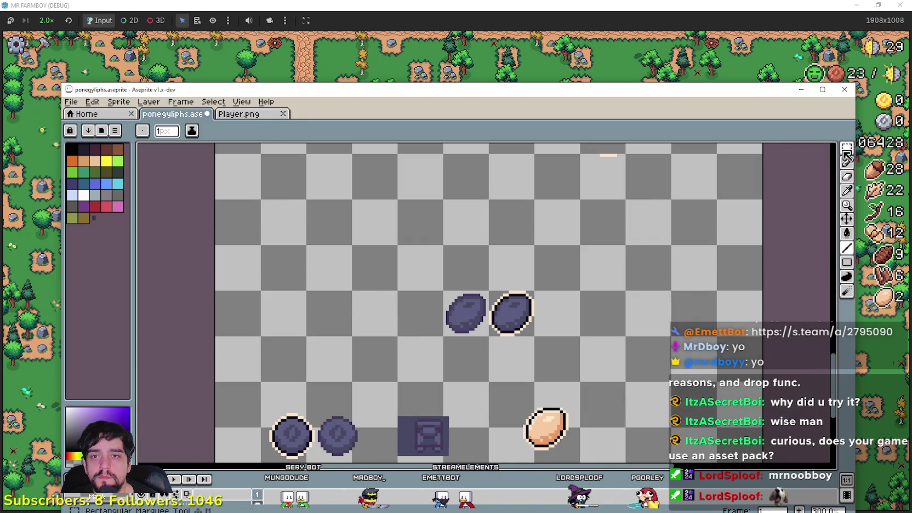
Step: Move the outlined egg into the bottom row's last tile, nudged up one pixel, and commit
{"action": "key", "text": "m"}
{"action": "scroll", "coordinate": [482, 318], "scroll_direction": "up", "scroll_amount": 1}
{"action": "scroll", "coordinate": [458, 322], "scroll_direction": "up", "scroll_amount": 1}
{"action": "left_click_drag", "start_coordinate": [458, 322], "coordinate": [387, 371]}
{"action": "scroll", "coordinate": [387, 370], "scroll_direction": "down", "scroll_amount": 2}
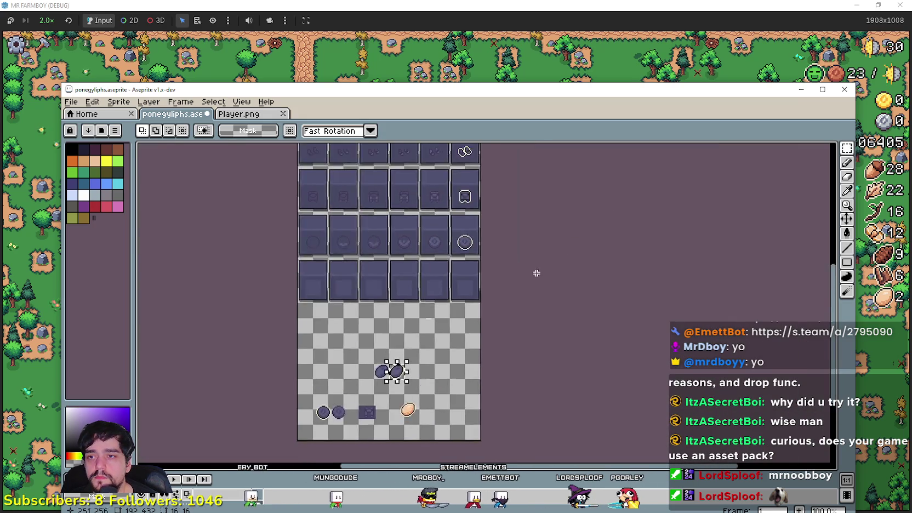
{"action": "scroll", "coordinate": [452, 214], "scroll_direction": "up", "scroll_amount": 2}
{"action": "left_click_drag", "start_coordinate": [205, 301], "coordinate": [463, 274]}
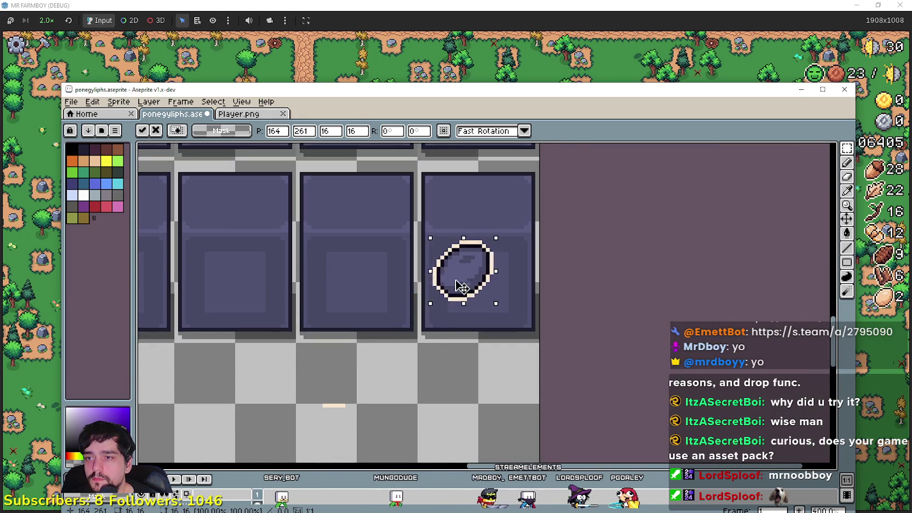
{"action": "scroll", "coordinate": [470, 299], "scroll_direction": "up", "scroll_amount": 1}
{"action": "key", "text": "Up"}
{"action": "scroll", "coordinate": [488, 301], "scroll_direction": "down", "scroll_amount": 2}
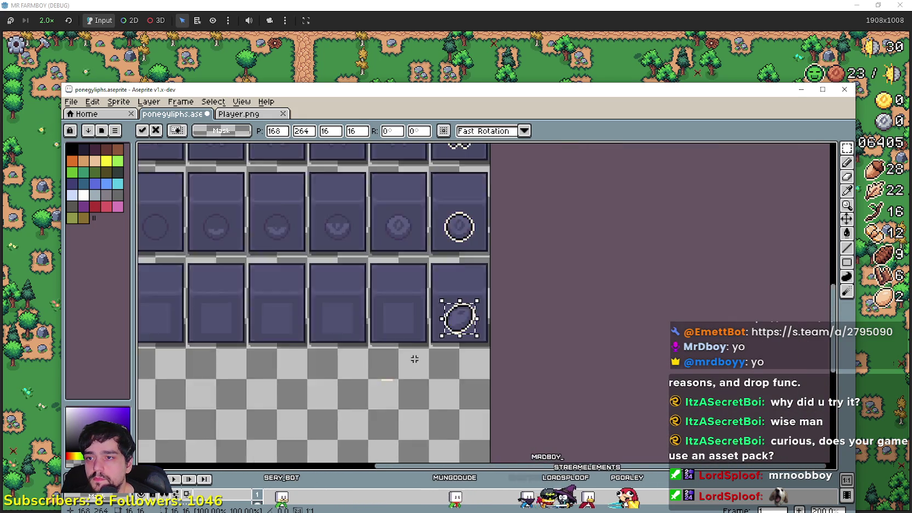
{"action": "scroll", "coordinate": [471, 307], "scroll_direction": "down", "scroll_amount": 1}
{"action": "scroll", "coordinate": [455, 274], "scroll_direction": "up", "scroll_amount": 2}
{"action": "key", "text": "Return"}
Step: Move the plain egg into the tile beside the outlined egg, shifted slightly right
{"action": "scroll", "coordinate": [450, 283], "scroll_direction": "up", "scroll_amount": 2}
{"action": "scroll", "coordinate": [505, 258], "scroll_direction": "down", "scroll_amount": 1}
{"action": "scroll", "coordinate": [506, 259], "scroll_direction": "down", "scroll_amount": 2}
{"action": "scroll", "coordinate": [507, 265], "scroll_direction": "up", "scroll_amount": 3}
{"action": "key", "text": "ctrl+z"}
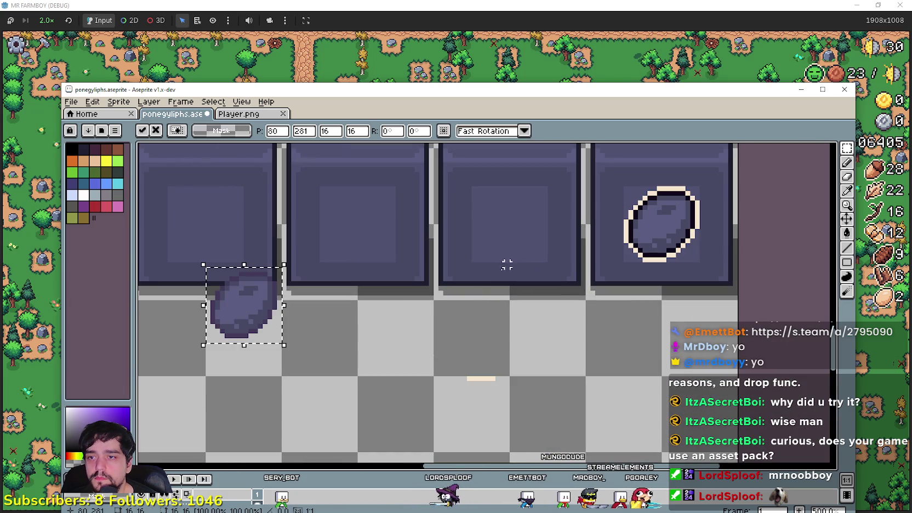
{"action": "mouse_move", "coordinate": [253, 301]}
{"action": "left_mouse_down"}
{"action": "mouse_move", "coordinate": [533, 218]}
{"action": "mouse_move", "coordinate": [510, 227]}
{"action": "left_mouse_up"}
{"action": "scroll", "coordinate": [512, 230], "scroll_direction": "up", "scroll_amount": 1}
{"action": "key", "text": "Right"}
{"action": "key", "text": "Right"}
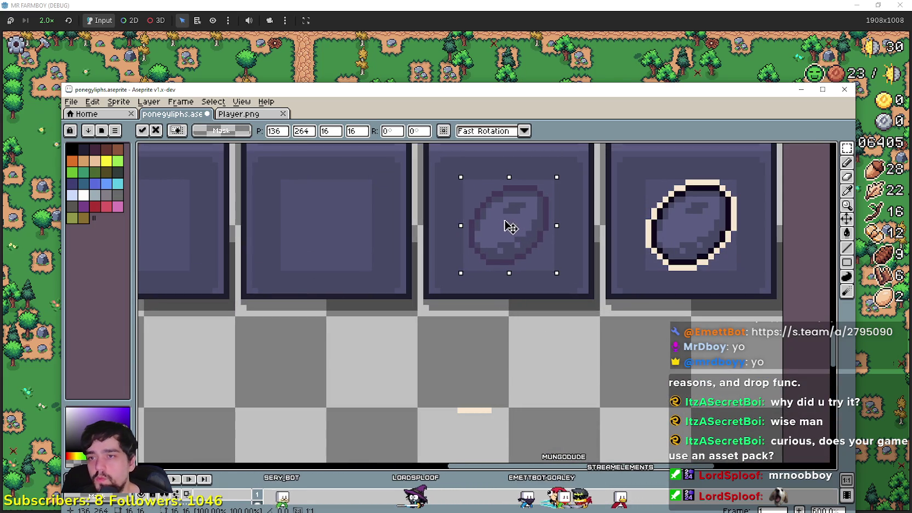
{"action": "scroll", "coordinate": [570, 305], "scroll_direction": "down", "scroll_amount": 1}
{"action": "scroll", "coordinate": [559, 363], "scroll_direction": "down", "scroll_amount": 1}
{"action": "scroll", "coordinate": [533, 378], "scroll_direction": "down", "scroll_amount": 1}
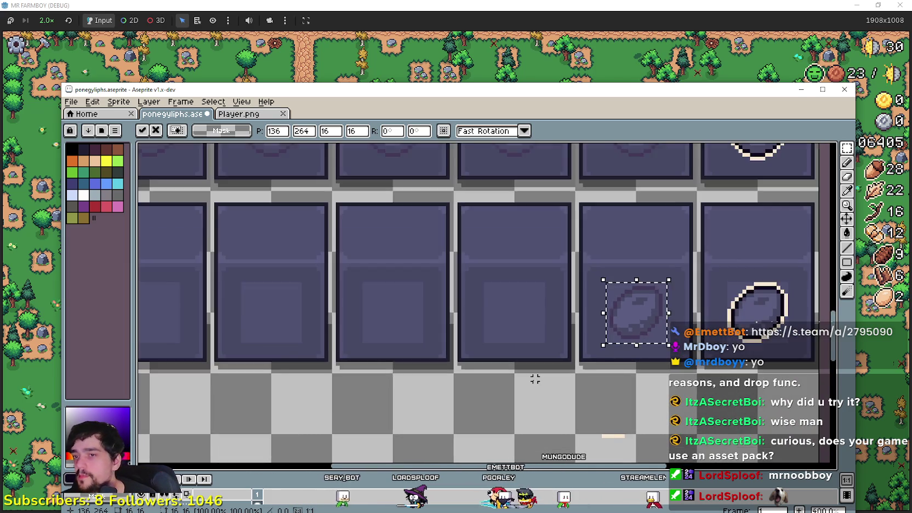
{"action": "scroll", "coordinate": [532, 380], "scroll_direction": "down", "scroll_amount": 2}
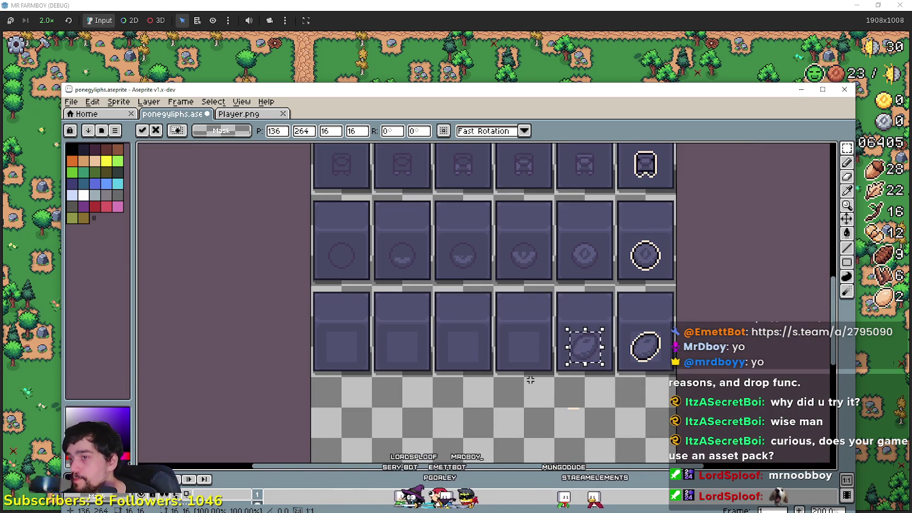
{"action": "scroll", "coordinate": [503, 332], "scroll_direction": "down", "scroll_amount": 1}
{"action": "scroll", "coordinate": [484, 302], "scroll_direction": "up", "scroll_amount": 1}
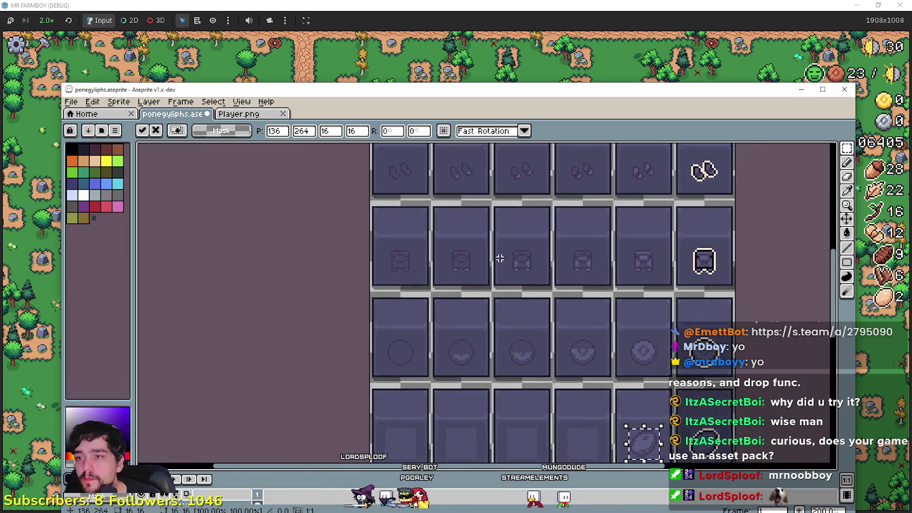
{"action": "scroll", "coordinate": [463, 279], "scroll_direction": "up", "scroll_amount": 1}
Step: Place a copy of the plain egg in the first tile of the egg row
{"action": "key", "text": "Return"}
{"action": "left_click_drag", "start_coordinate": [645, 249], "coordinate": [275, 252]}
{"action": "scroll", "coordinate": [271, 248], "scroll_direction": "up", "scroll_amount": 1}
{"action": "scroll", "coordinate": [417, 332], "scroll_direction": "up", "scroll_amount": 1}
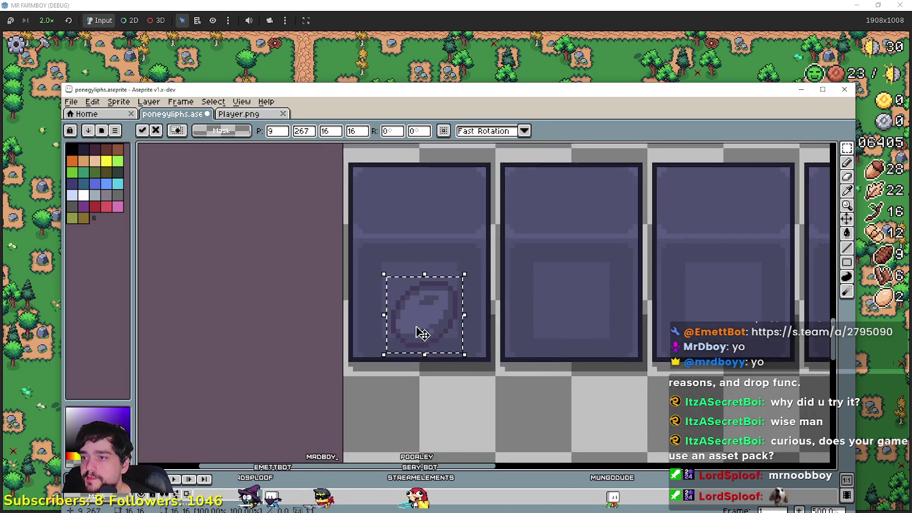
{"action": "scroll", "coordinate": [425, 305], "scroll_direction": "up", "scroll_amount": 1}
{"action": "left_click_drag", "start_coordinate": [425, 305], "coordinate": [435, 298]}
{"action": "left_click", "coordinate": [661, 301]}
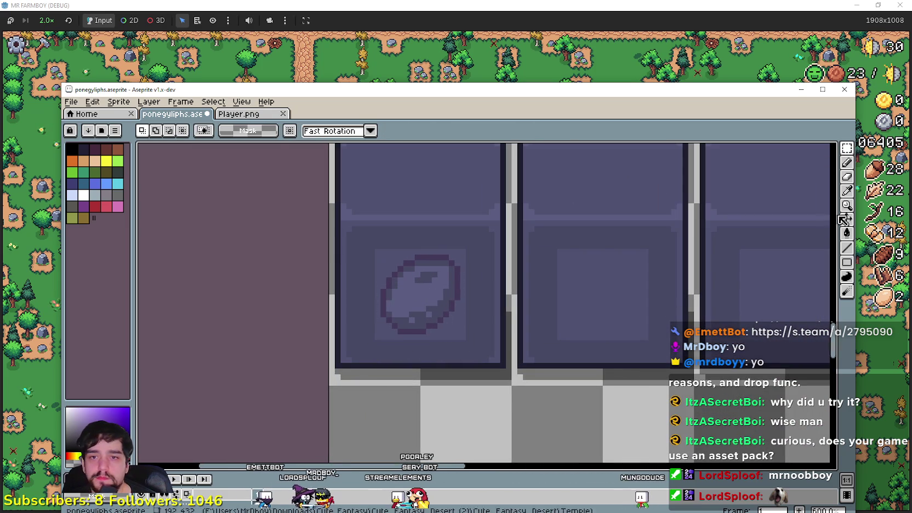
{"action": "scroll", "coordinate": [710, 228], "scroll_direction": "up", "scroll_amount": 1}
Step: Bucket-fill the copied egg's interior with the lighter colour, with Contiguous enabled
{"action": "left_click", "coordinate": [847, 163]}
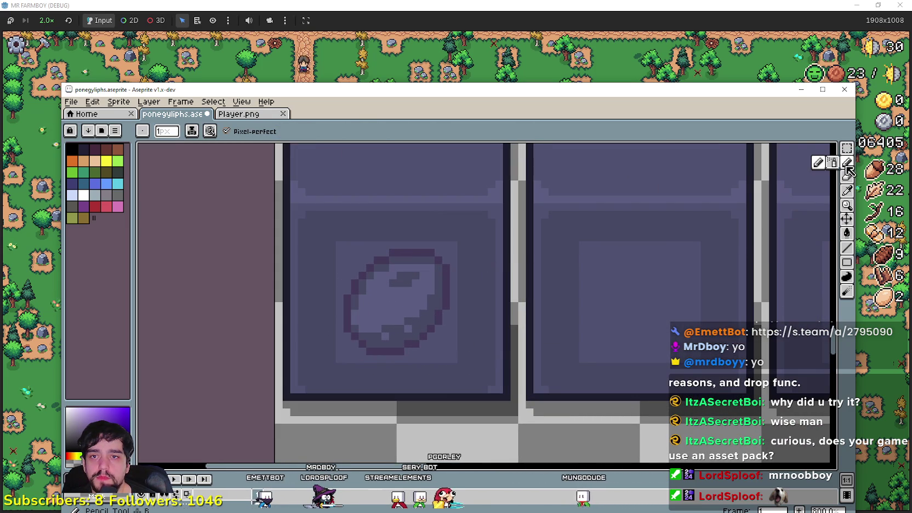
{"action": "left_click", "coordinate": [849, 190]}
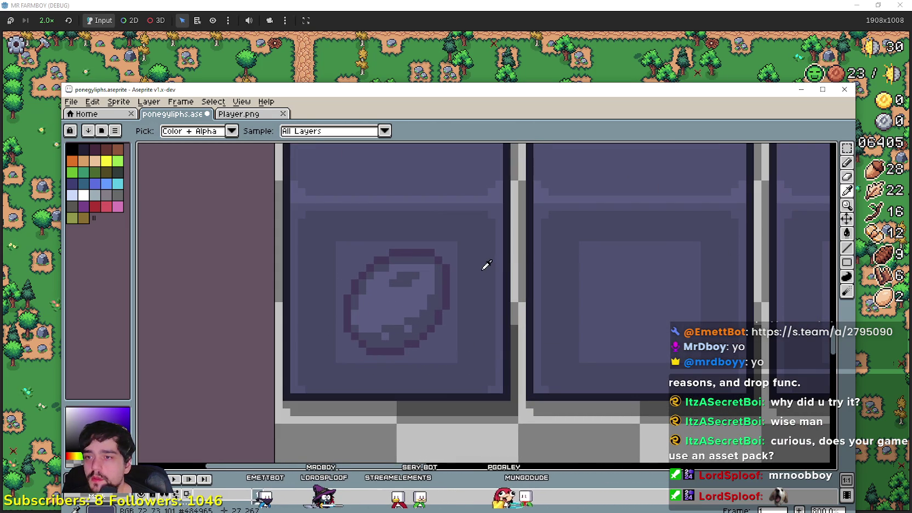
{"action": "left_click", "coordinate": [846, 233]}
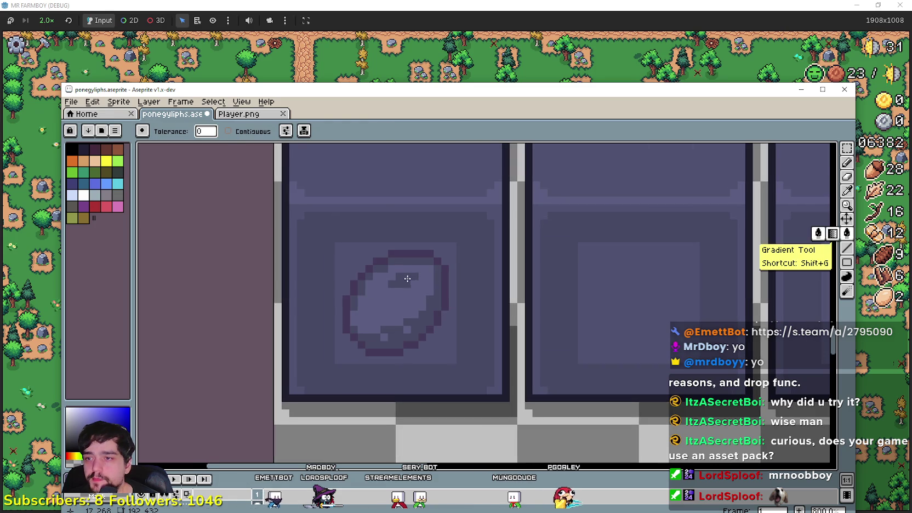
{"action": "scroll", "coordinate": [410, 277], "scroll_direction": "up", "scroll_amount": 1}
{"action": "left_click", "coordinate": [409, 276]}
{"action": "scroll", "coordinate": [410, 276], "scroll_direction": "down", "scroll_amount": 4}
{"action": "key", "text": "ctrl+z"}
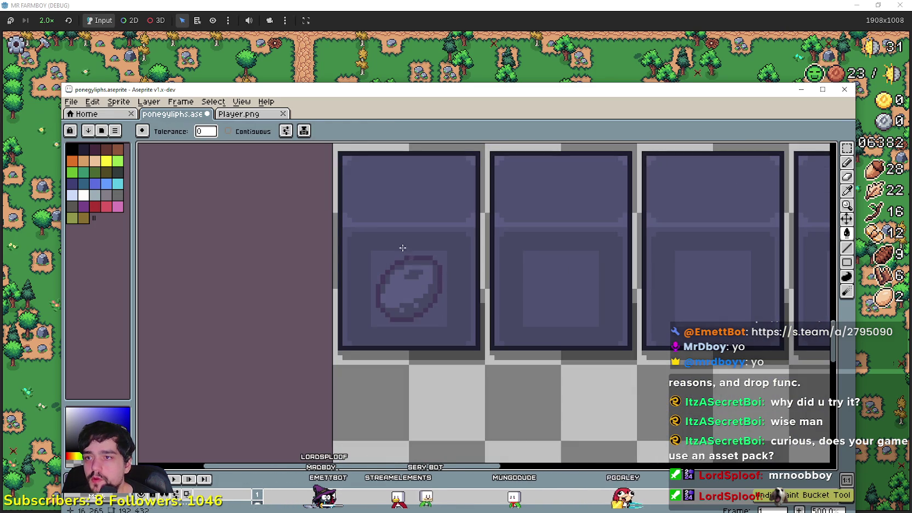
{"action": "left_click", "coordinate": [228, 130]}
{"action": "left_click", "coordinate": [409, 280]}
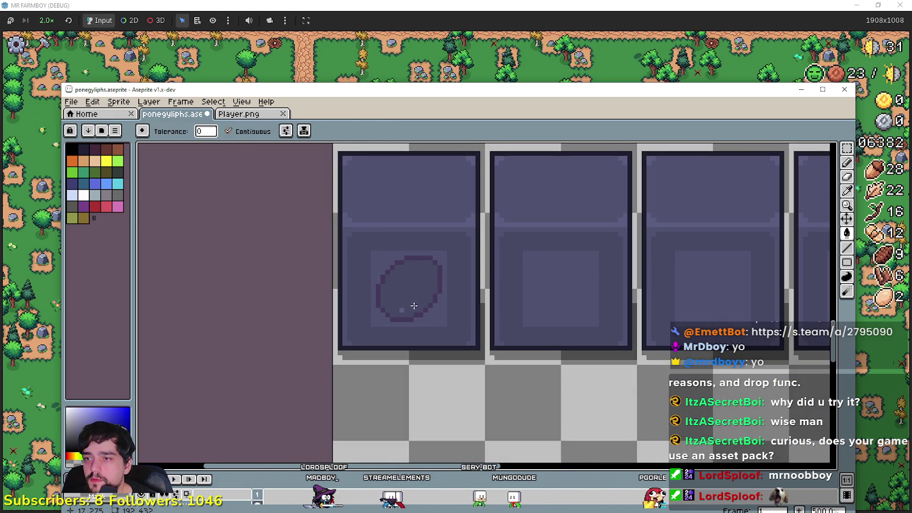
{"action": "scroll", "coordinate": [402, 308], "scroll_direction": "down", "scroll_amount": 2}
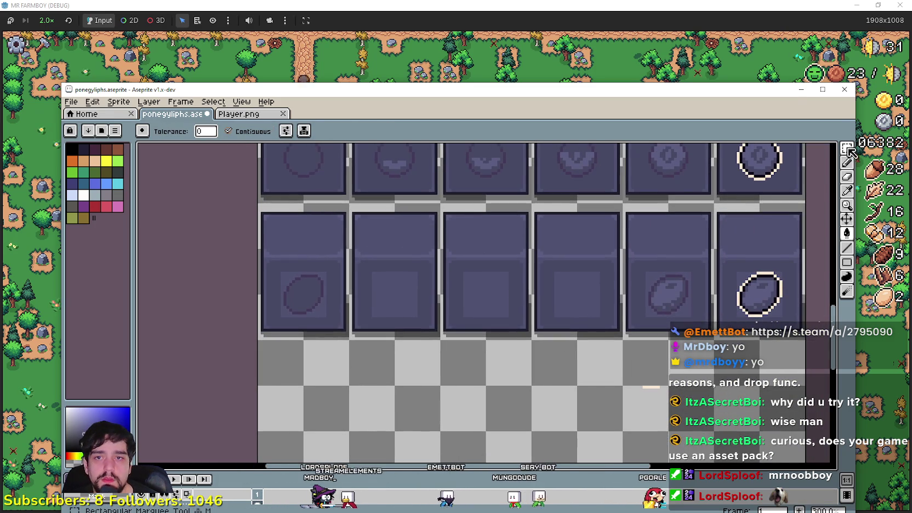
Step: Move the fourth-tile egg into the third tile
{"action": "key", "text": "m"}
{"action": "scroll", "coordinate": [717, 251], "scroll_direction": "up", "scroll_amount": 1}
{"action": "mouse_move", "coordinate": [597, 211]}
{"action": "left_mouse_down"}
{"action": "mouse_move", "coordinate": [680, 299]}
{"action": "mouse_move", "coordinate": [495, 275]}
{"action": "mouse_move", "coordinate": [495, 261]}
{"action": "left_mouse_up"}
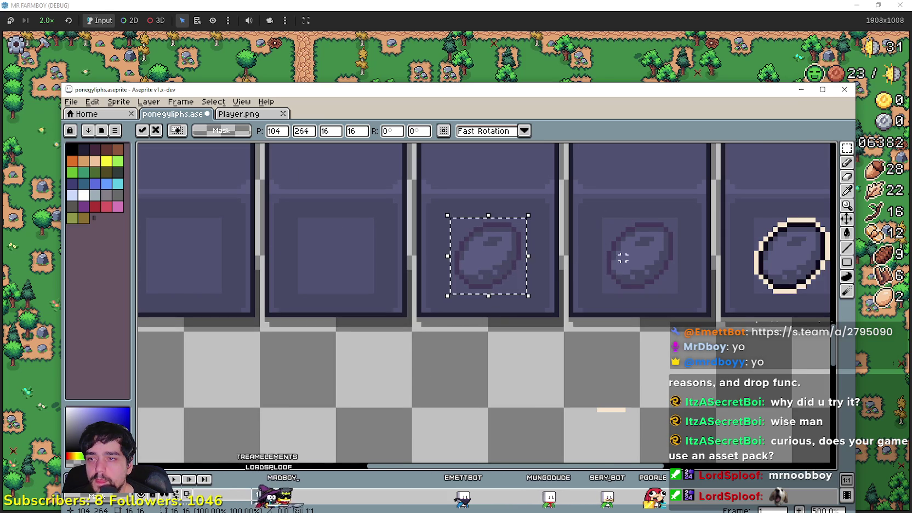
Step: Drop the moved egg, then undo the recent egg moves
{"action": "left_click", "coordinate": [570, 249]}
{"action": "key", "text": "ctrl+z"}
{"action": "key", "text": "ctrl+z"}
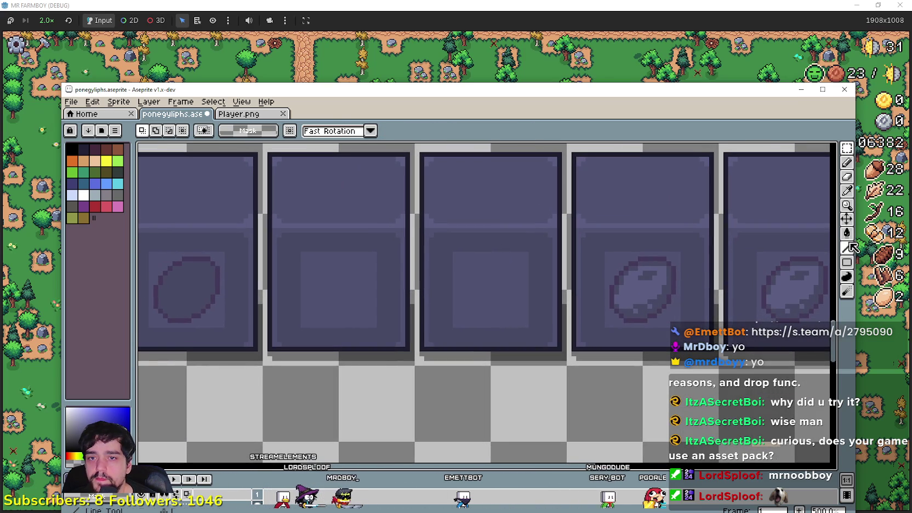
{"action": "left_click", "coordinate": [847, 247]}
{"action": "scroll", "coordinate": [664, 265], "scroll_direction": "up", "scroll_amount": 1}
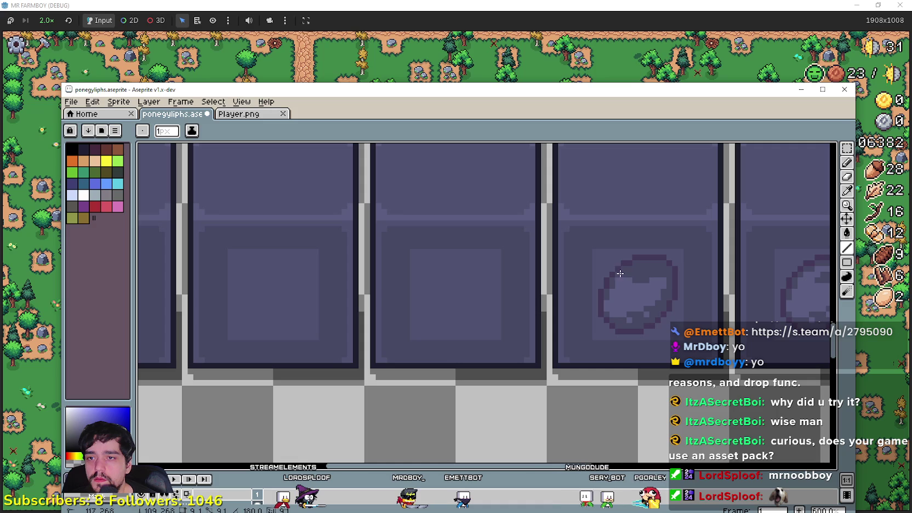
{"action": "scroll", "coordinate": [615, 281], "scroll_direction": "down", "scroll_amount": 1}
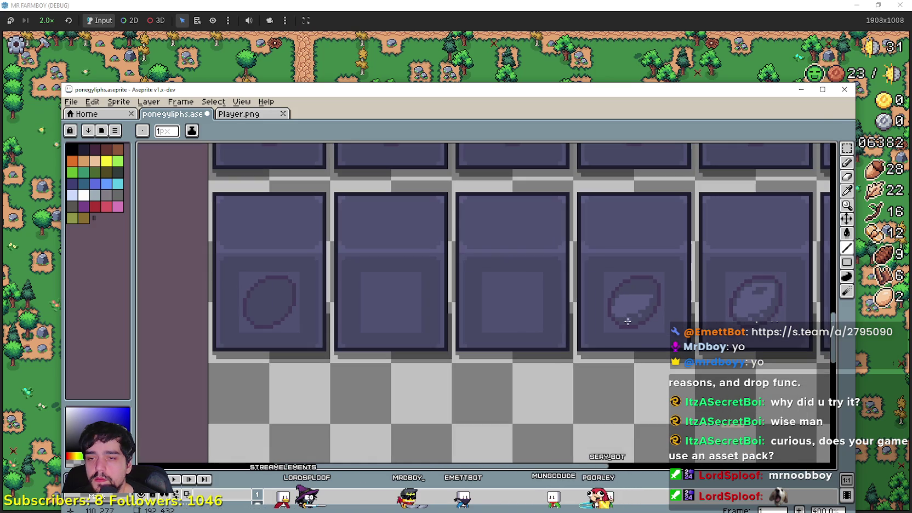
Step: Copy the fourth frame's egg into the third frame
{"action": "left_click", "coordinate": [846, 152]}
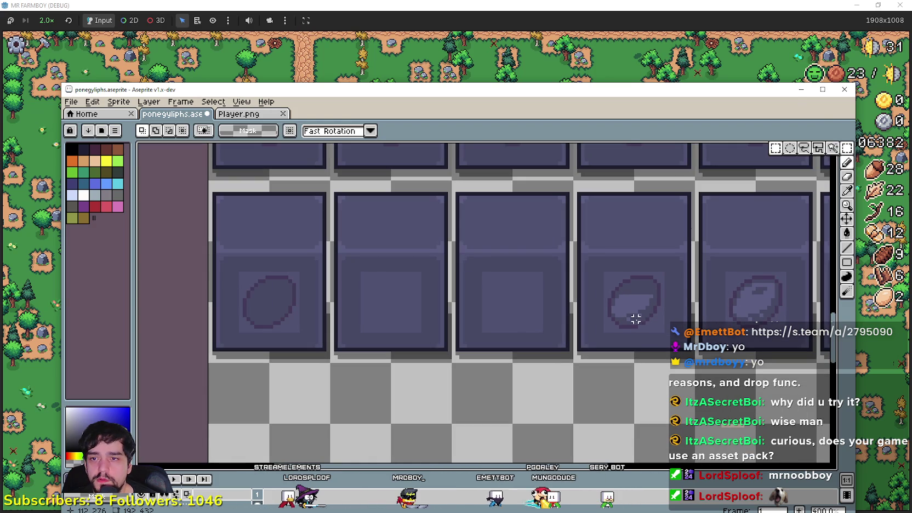
{"action": "scroll", "coordinate": [609, 323], "scroll_direction": "up", "scroll_amount": 1}
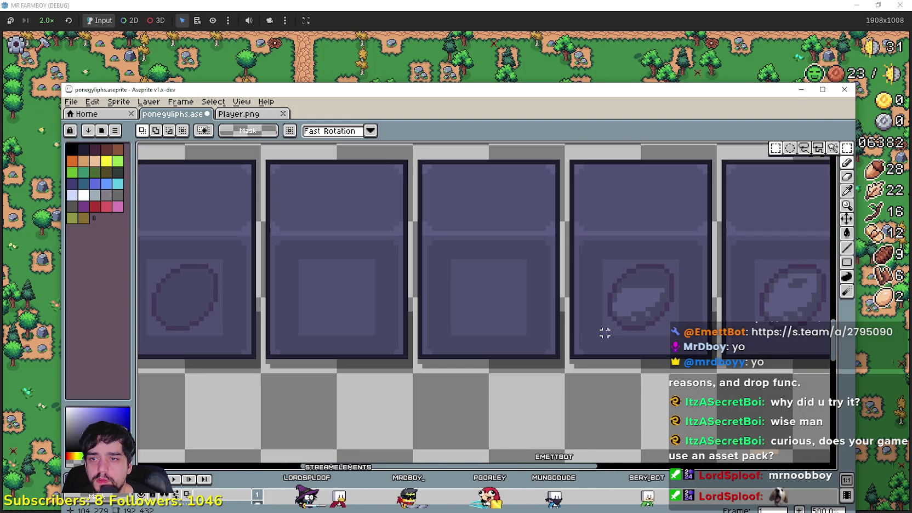
{"action": "left_click_drag", "start_coordinate": [604, 334], "coordinate": [677, 256]}
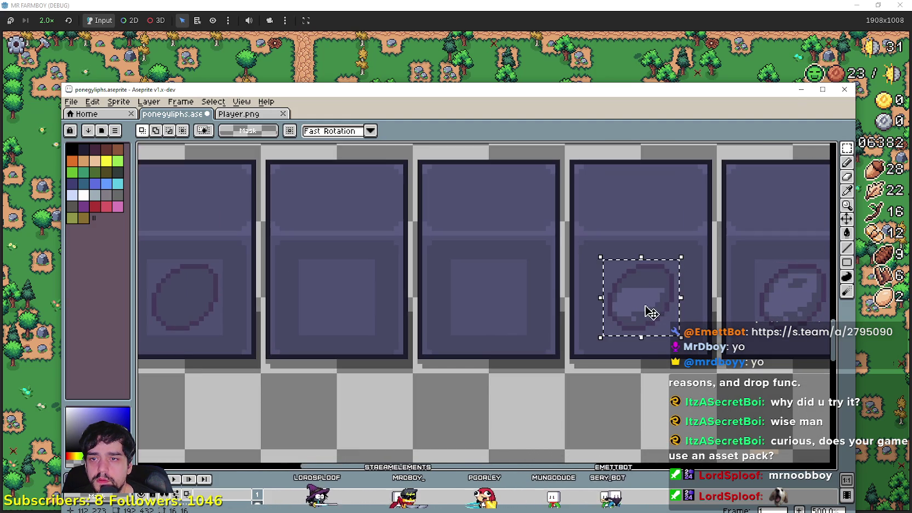
{"action": "left_click_drag", "start_coordinate": [648, 310], "coordinate": [498, 294]}
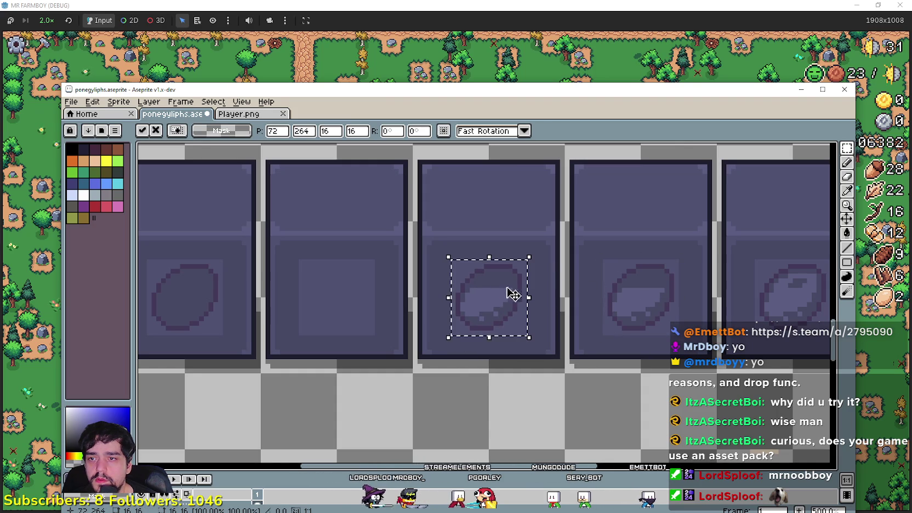
{"action": "left_click", "coordinate": [675, 294]}
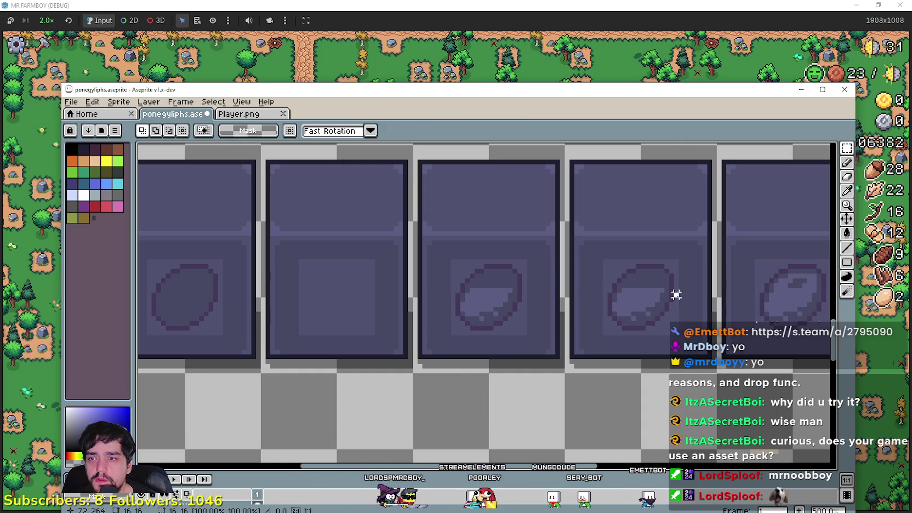
Step: Draw two fill lines across the lower part of the third frame's egg
{"action": "left_click", "coordinate": [847, 247]}
{"action": "scroll", "coordinate": [513, 293], "scroll_direction": "up", "scroll_amount": 1}
{"action": "left_click_drag", "start_coordinate": [513, 294], "coordinate": [499, 291]}
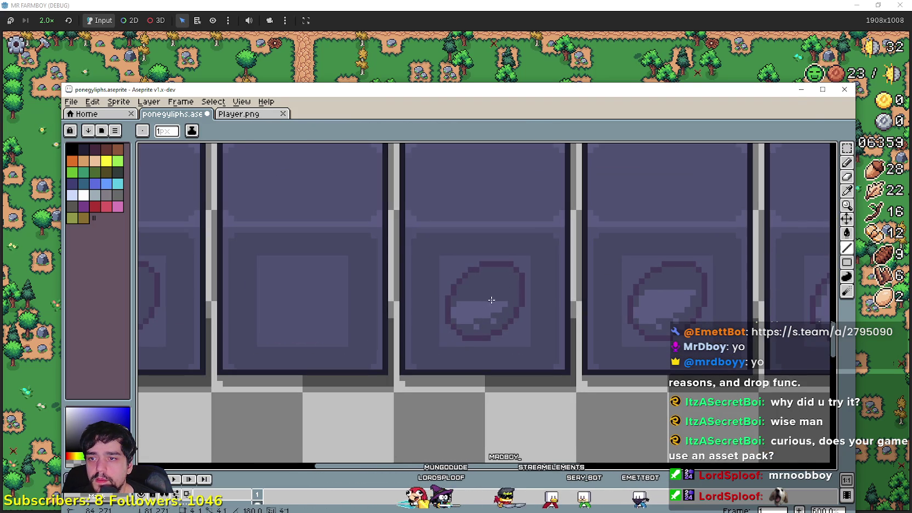
{"action": "left_click_drag", "start_coordinate": [489, 304], "coordinate": [453, 304]}
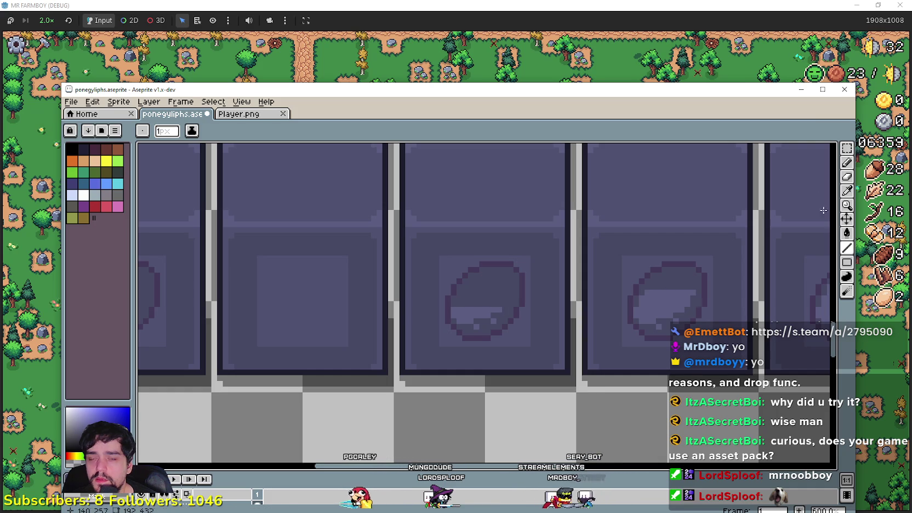
Step: Try moving the right frame's egg into the left frame, then undo it
{"action": "left_click", "coordinate": [846, 148]}
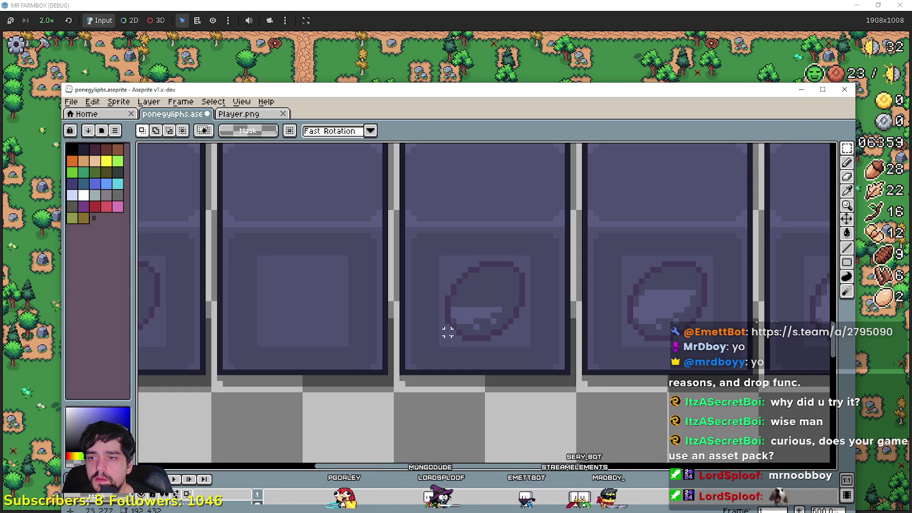
{"action": "left_click_drag", "start_coordinate": [441, 343], "coordinate": [528, 254]}
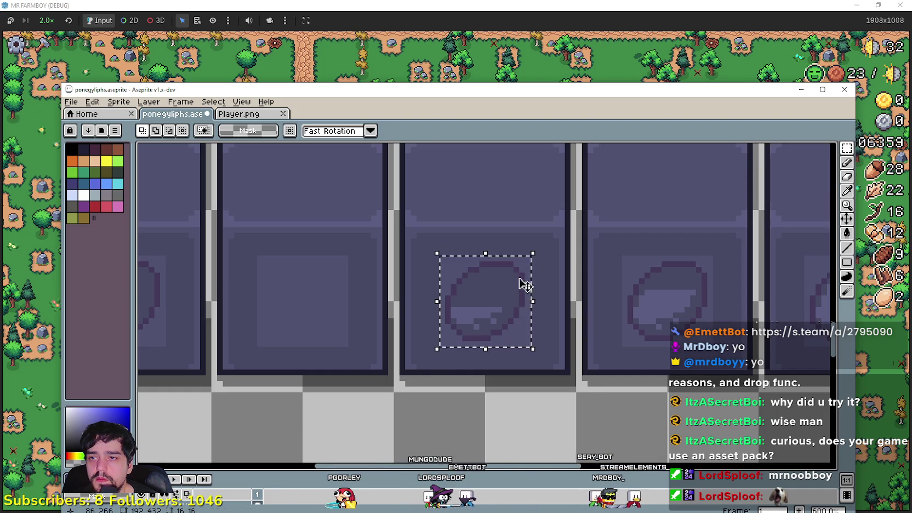
{"action": "left_click_drag", "start_coordinate": [509, 299], "coordinate": [325, 314]}
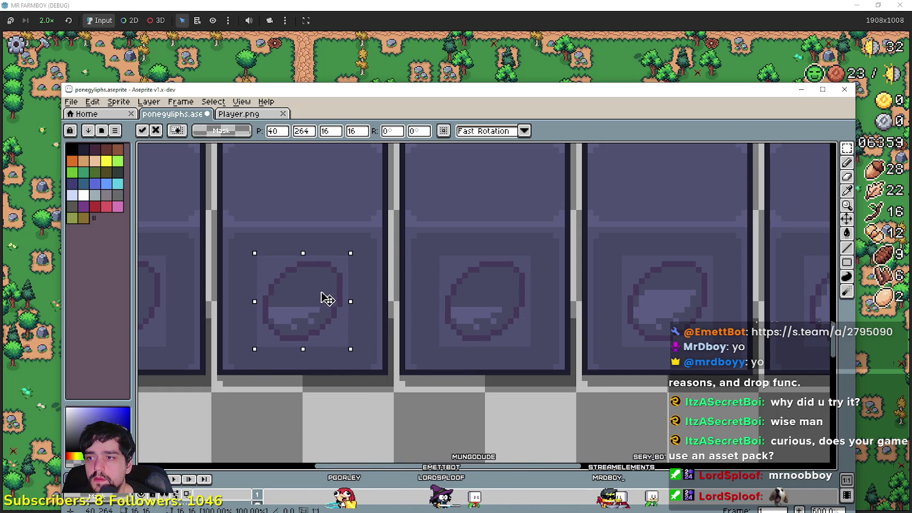
{"action": "left_click", "coordinate": [468, 301]}
{"action": "key", "text": "ctrl+z"}
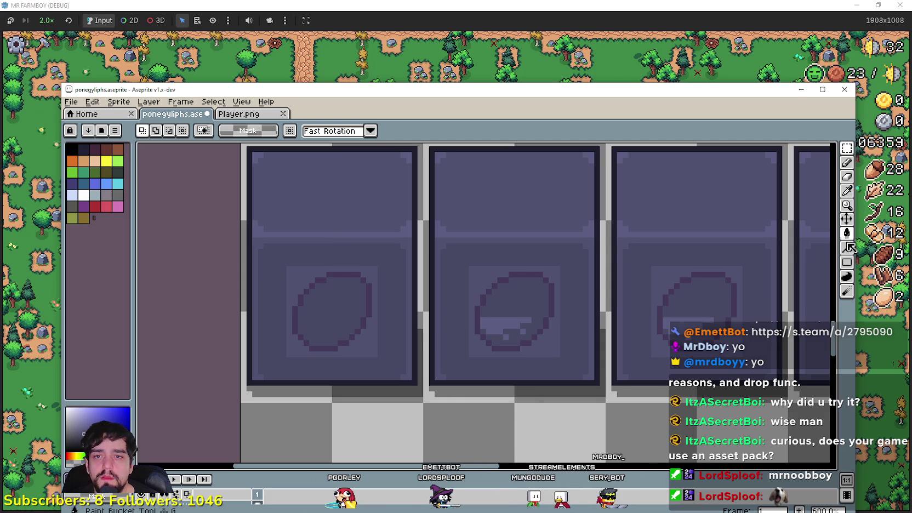
Step: Draw a fill line inside the second egg, then undo it
{"action": "left_click", "coordinate": [847, 248]}
{"action": "left_click_drag", "start_coordinate": [523, 319], "coordinate": [478, 320]}
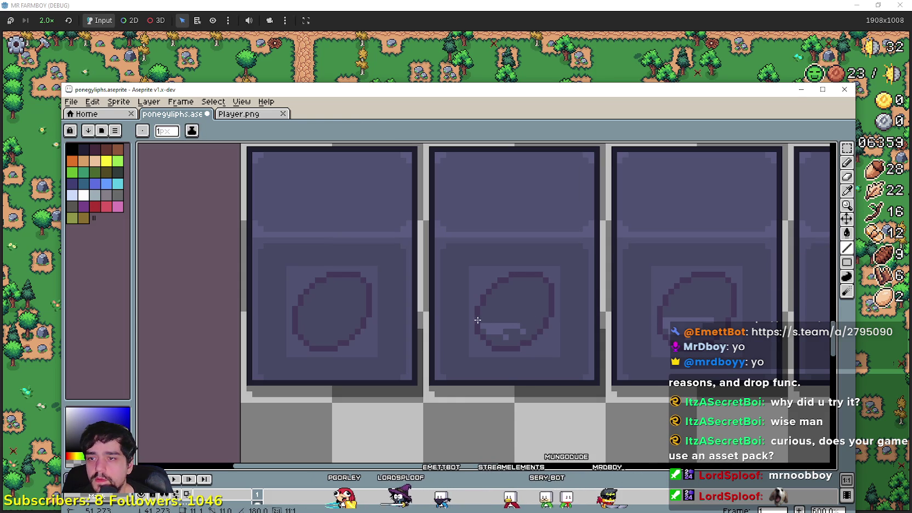
{"action": "scroll", "coordinate": [549, 324], "scroll_direction": "down", "scroll_amount": 1}
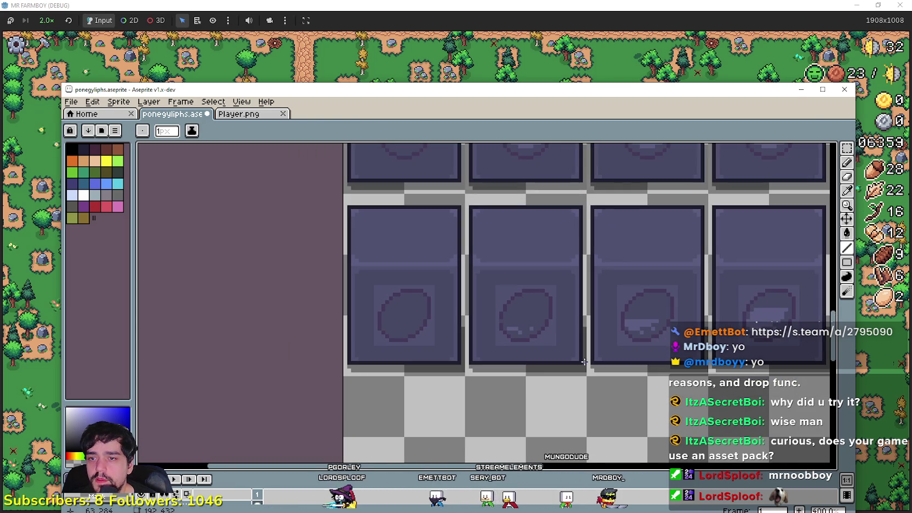
{"action": "scroll", "coordinate": [554, 338], "scroll_direction": "up", "scroll_amount": 1}
{"action": "key", "text": "ctrl+z"}
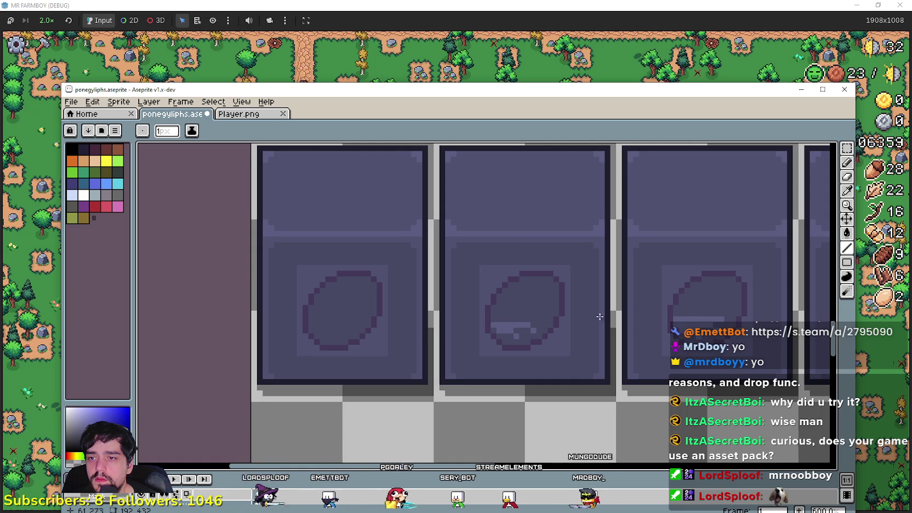
{"action": "scroll", "coordinate": [600, 317], "scroll_direction": "down", "scroll_amount": 1}
{"action": "scroll", "coordinate": [496, 364], "scroll_direction": "up", "scroll_amount": 1}
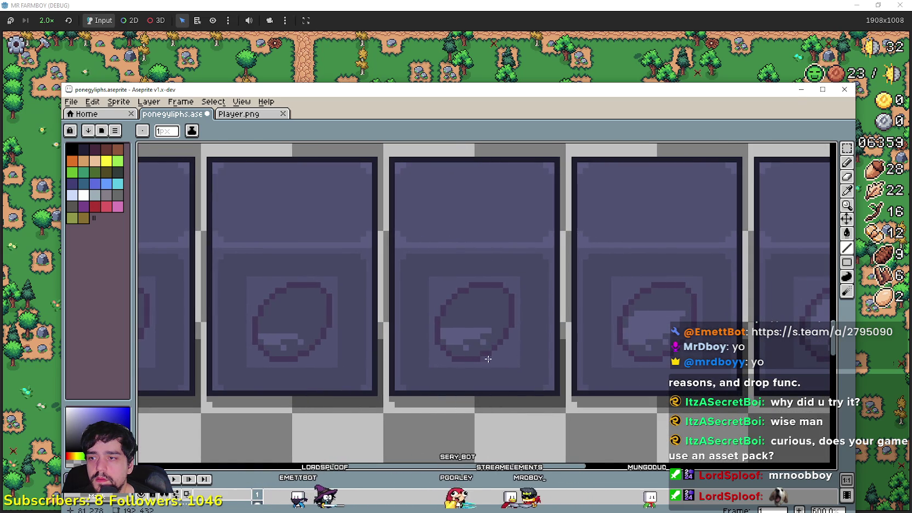
Step: Move the fourth frame's egg into the third frame and commit it
{"action": "key", "text": "m"}
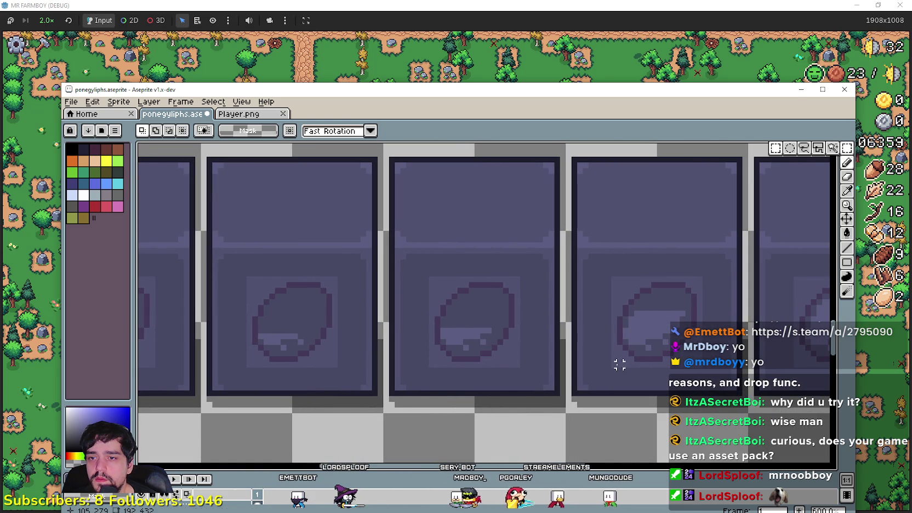
{"action": "left_click_drag", "start_coordinate": [619, 365], "coordinate": [699, 275]}
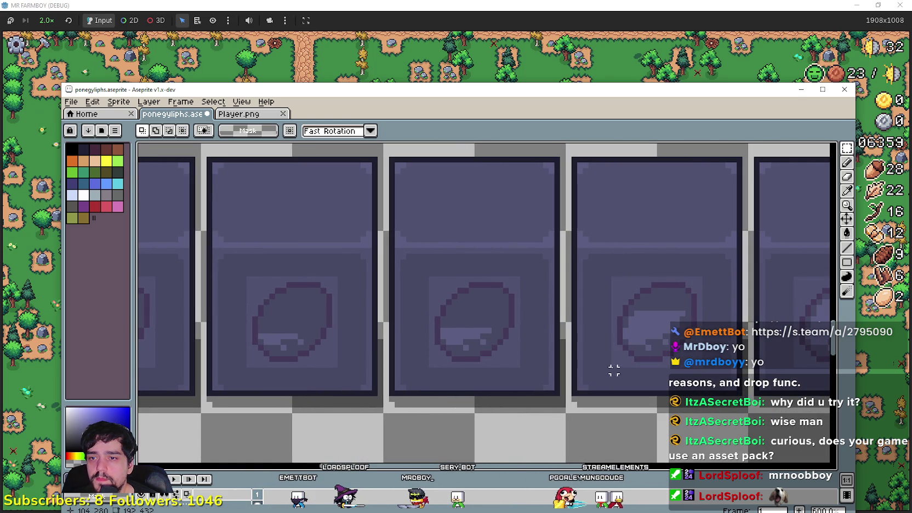
{"action": "left_click_drag", "start_coordinate": [642, 329], "coordinate": [701, 278]}
{"action": "left_click_drag", "start_coordinate": [672, 317], "coordinate": [495, 326]}
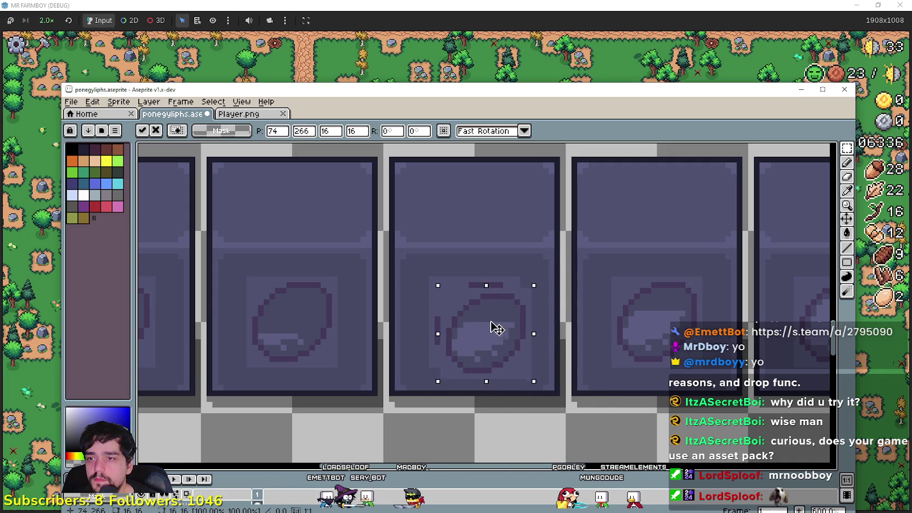
{"action": "left_click", "coordinate": [641, 311]}
{"action": "mouse_move", "coordinate": [847, 247]}
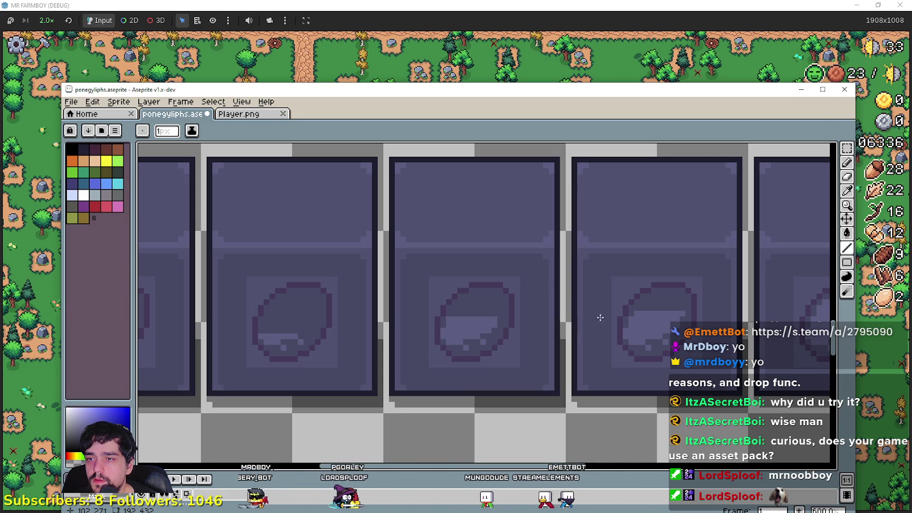
{"action": "scroll", "coordinate": [444, 321], "scroll_direction": "right", "scroll_amount": 2}
{"action": "scroll", "coordinate": [429, 321], "scroll_direction": "right", "scroll_amount": 1}
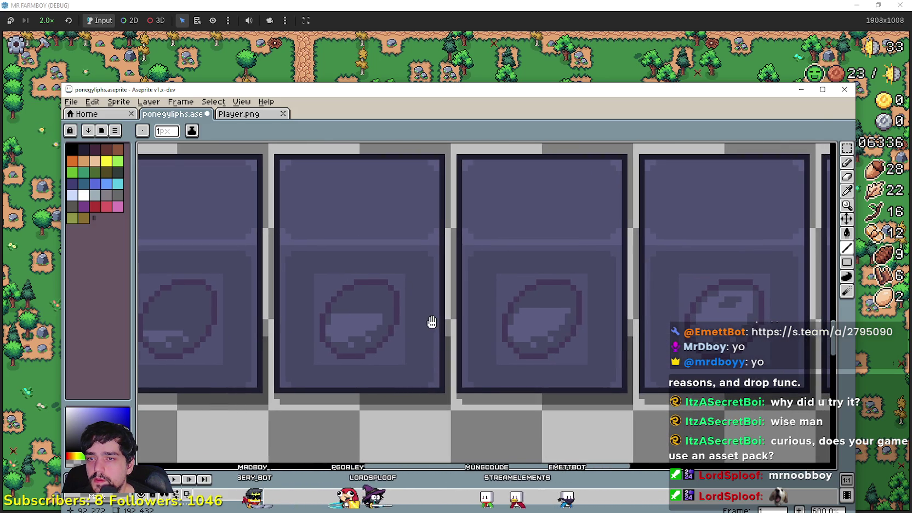
Step: Move the fourth frame's egg glyph into the third frame and commit it
{"action": "left_click", "coordinate": [847, 148]}
{"action": "scroll", "coordinate": [482, 355], "scroll_direction": "down", "scroll_amount": 1}
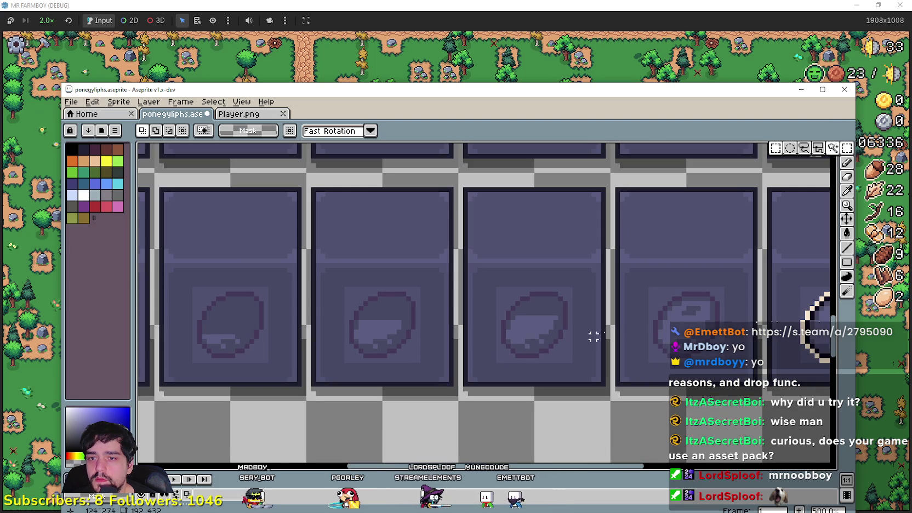
{"action": "left_click_drag", "start_coordinate": [651, 360], "coordinate": [725, 285]}
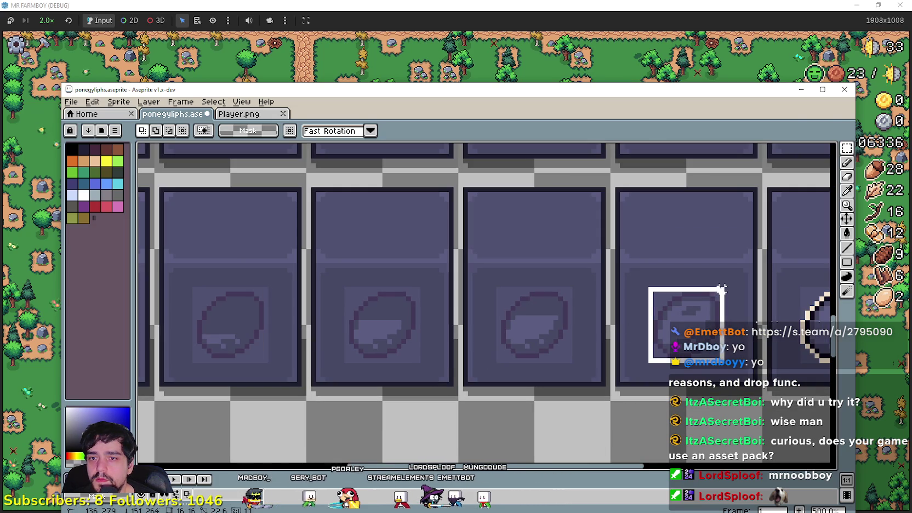
{"action": "left_click", "coordinate": [685, 324]}
{"action": "left_click_drag", "start_coordinate": [686, 325], "coordinate": [532, 325]}
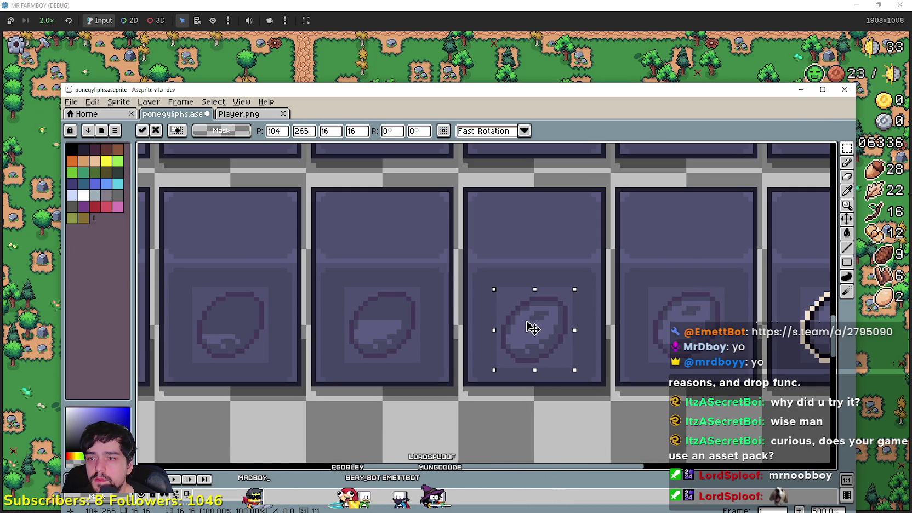
{"action": "left_click", "coordinate": [659, 295]}
{"action": "scroll", "coordinate": [660, 294], "scroll_direction": "up", "scroll_amount": 1}
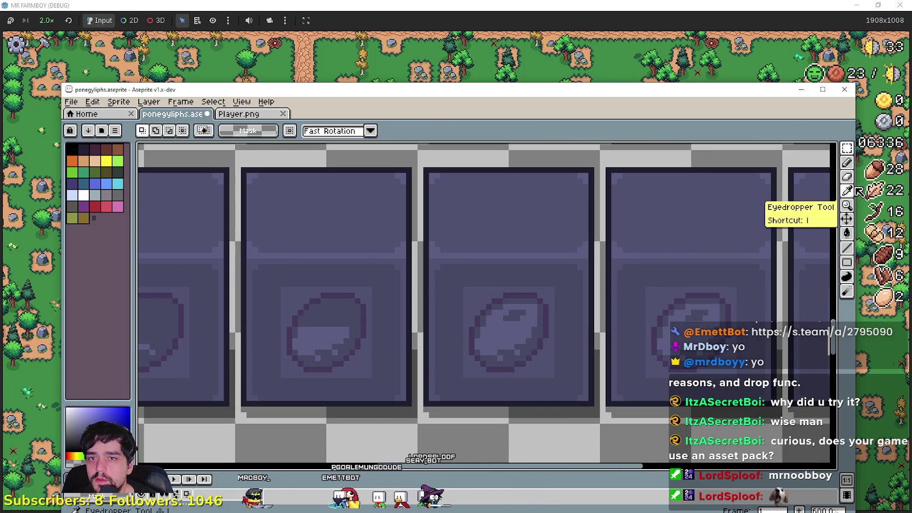
Step: Pan the canvas so both glyph rows are in view
{"action": "left_click", "coordinate": [848, 248]}
{"action": "scroll", "coordinate": [550, 297], "scroll_direction": "up", "scroll_amount": 1}
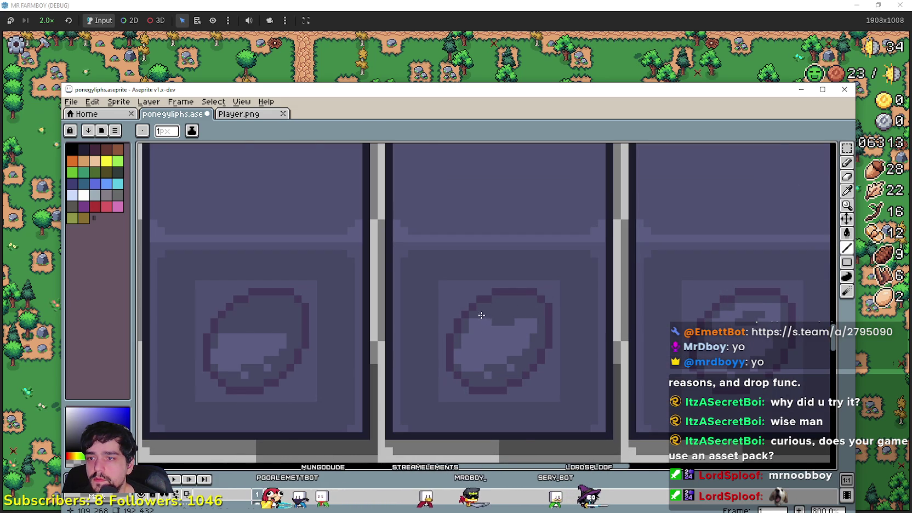
{"action": "scroll", "coordinate": [507, 332], "scroll_direction": "down", "scroll_amount": 1}
{"action": "scroll", "coordinate": [527, 323], "scroll_direction": "up", "scroll_amount": 1}
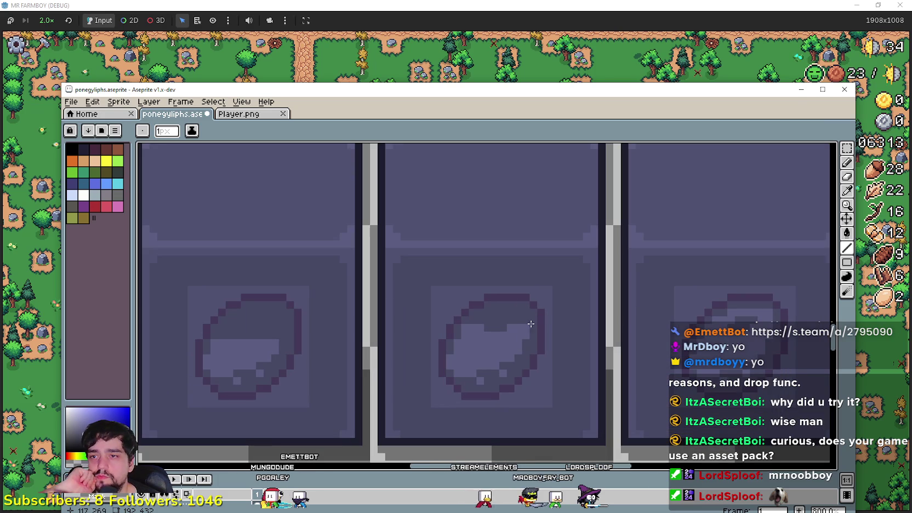
{"action": "scroll", "coordinate": [493, 324], "scroll_direction": "down", "scroll_amount": 1}
{"action": "scroll", "coordinate": [555, 406], "scroll_direction": "down", "scroll_amount": 1}
{"action": "left_click_drag", "start_coordinate": [556, 406], "coordinate": [560, 371]}
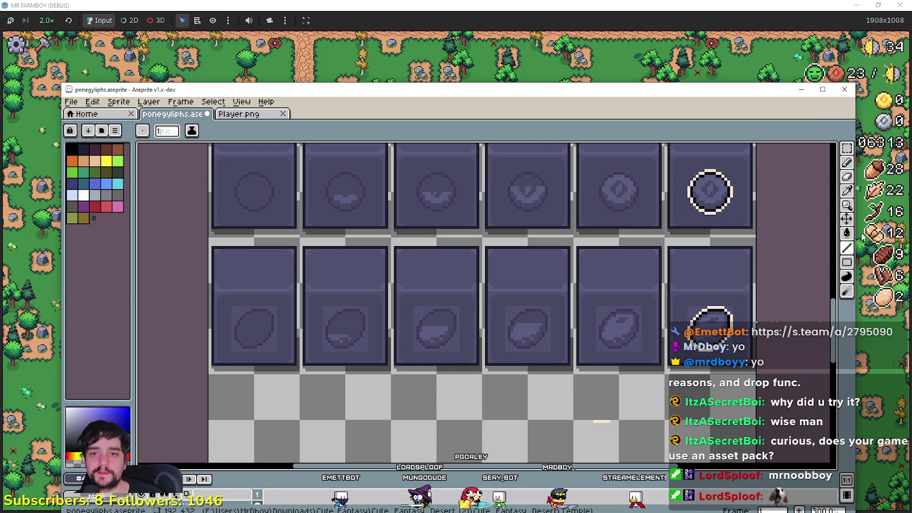
Step: Try a lighter bucket fill on the right egg, undo it, and save poneglyphs.aseprite
{"action": "left_click", "coordinate": [847, 233]}
{"action": "scroll", "coordinate": [734, 337], "scroll_direction": "up", "scroll_amount": 1}
{"action": "left_click", "coordinate": [732, 347]}
{"action": "key", "text": "ctrl+z"}
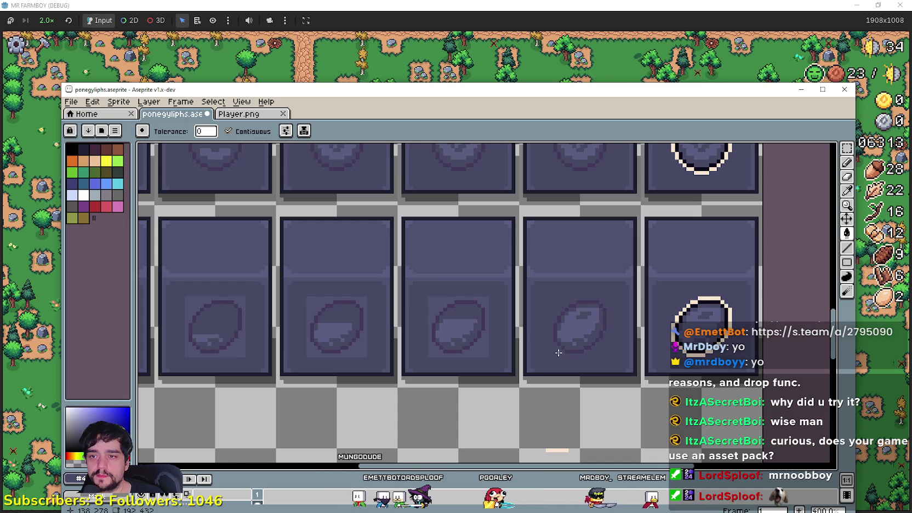
{"action": "scroll", "coordinate": [659, 331], "scroll_direction": "up", "scroll_amount": 1}
{"action": "scroll", "coordinate": [659, 331], "scroll_direction": "down", "scroll_amount": 1}
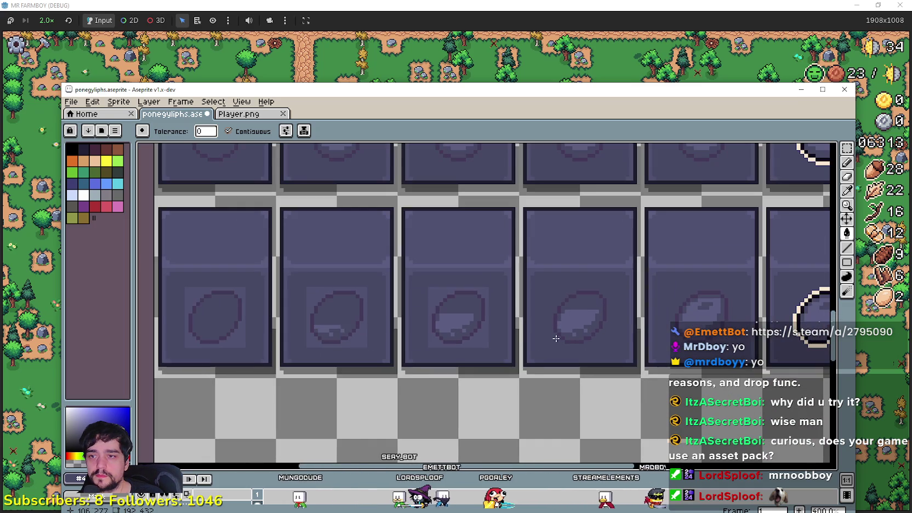
{"action": "scroll", "coordinate": [471, 341], "scroll_direction": "left", "scroll_amount": 3}
{"action": "scroll", "coordinate": [480, 338], "scroll_direction": "down", "scroll_amount": 1}
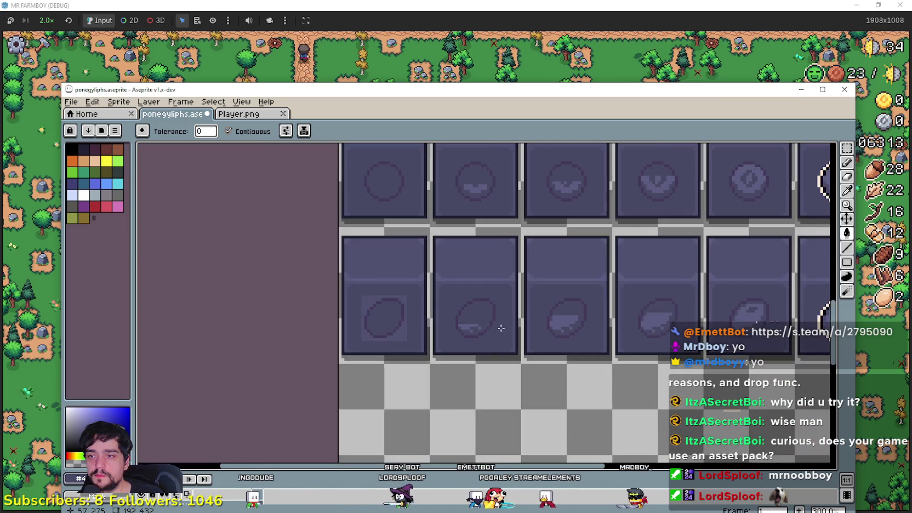
{"action": "scroll", "coordinate": [531, 299], "scroll_direction": "down", "scroll_amount": 1}
{"action": "scroll", "coordinate": [468, 324], "scroll_direction": "down", "scroll_amount": 1}
{"action": "scroll", "coordinate": [544, 297], "scroll_direction": "right", "scroll_amount": 2}
{"action": "key", "text": "ctrl+s"}
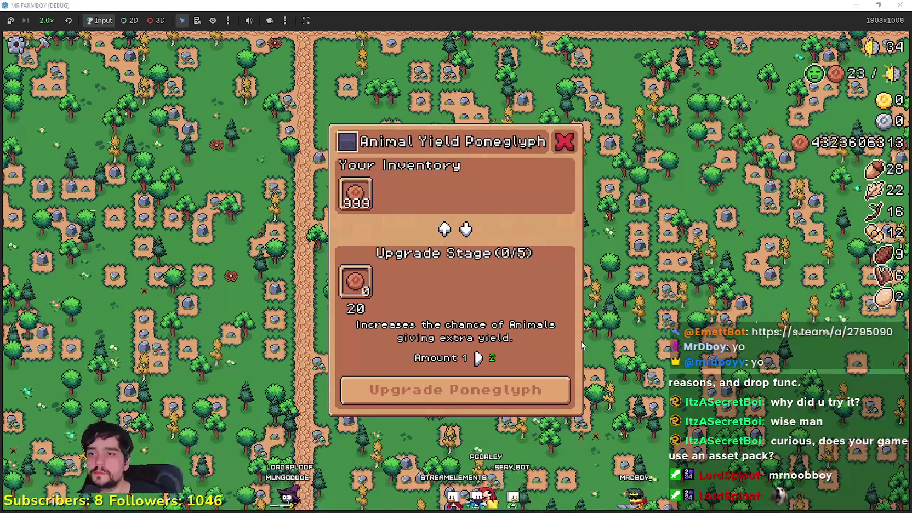
Step: Close the Animal Yield Poneglyph panel and walk the farmer up to the poneglyph stone
{"action": "left_click", "coordinate": [582, 346]}
{"action": "scroll", "coordinate": [592, 307], "scroll_direction": "down", "scroll_amount": 2}
{"action": "scroll", "coordinate": [548, 302], "scroll_direction": "down", "scroll_amount": 2}
{"action": "scroll", "coordinate": [528, 297], "scroll_direction": "down", "scroll_amount": 3}
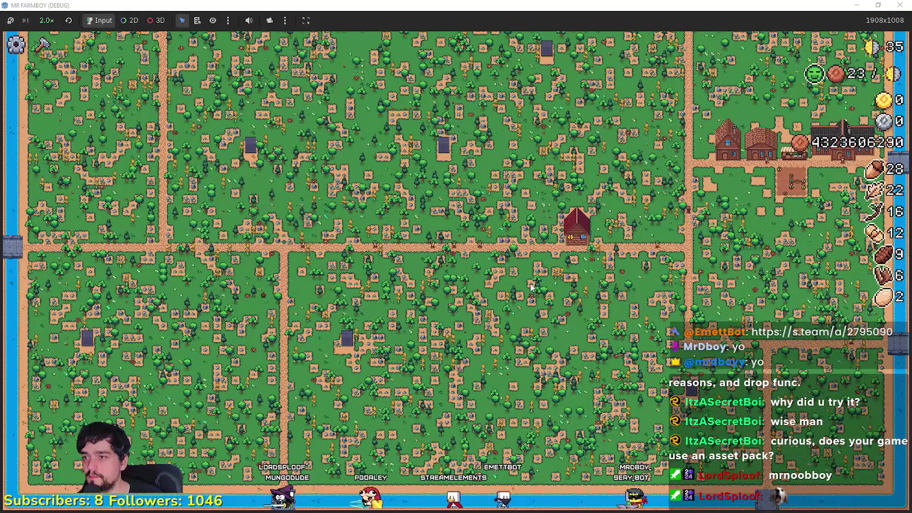
{"action": "key", "text": "w"}
{"action": "scroll", "coordinate": [521, 280], "scroll_direction": "up", "scroll_amount": 3}
{"action": "scroll", "coordinate": [513, 272], "scroll_direction": "down", "scroll_amount": 1}
{"action": "scroll", "coordinate": [505, 264], "scroll_direction": "up", "scroll_amount": 3}
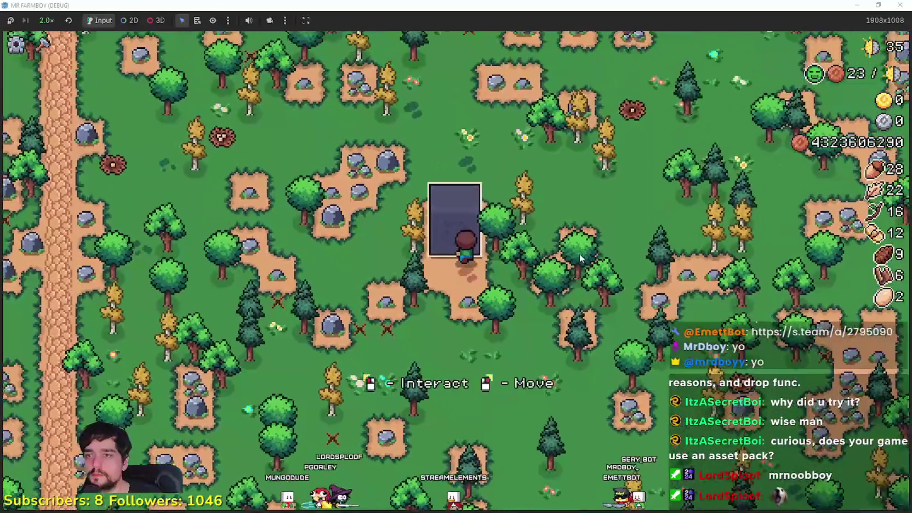
Step: View the Gold Chance Poneglyph upgrade panel, close it, and return to Aseprite
{"action": "right_click", "coordinate": [581, 257]}
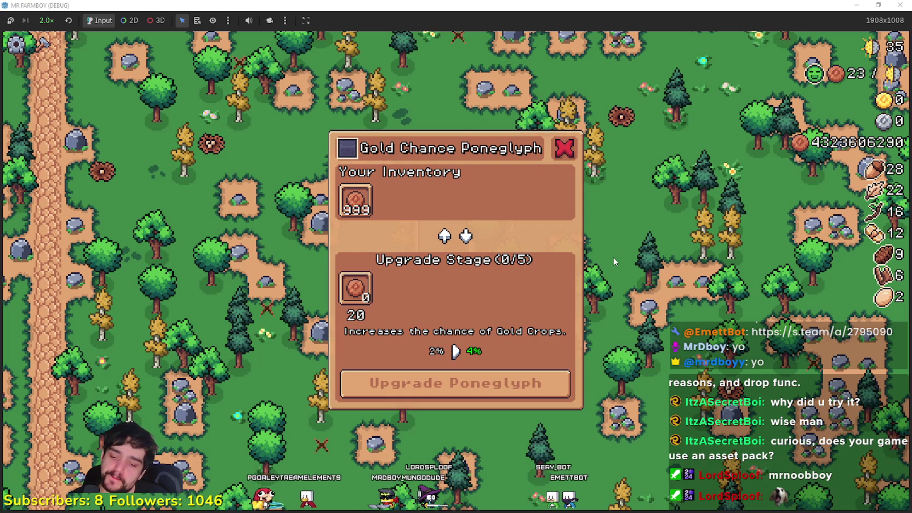
{"action": "key", "text": "Escape"}
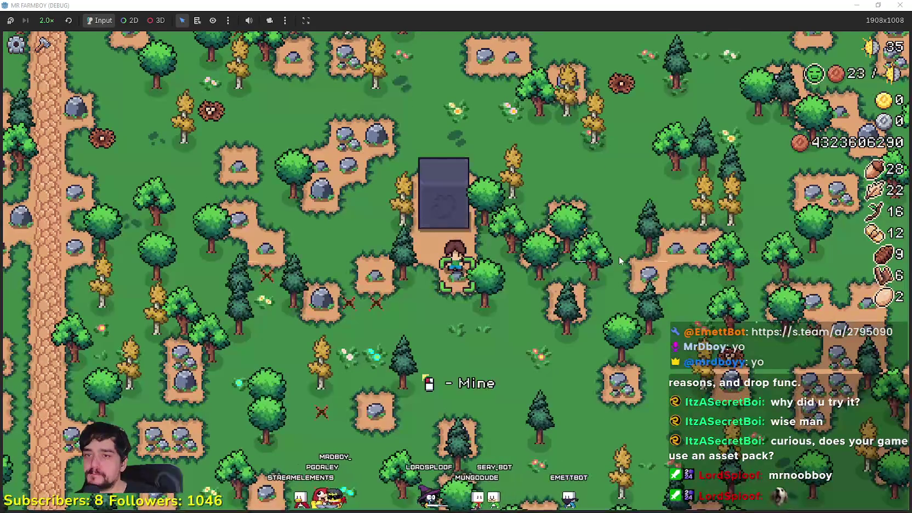
{"action": "key", "text": "alt+Tab"}
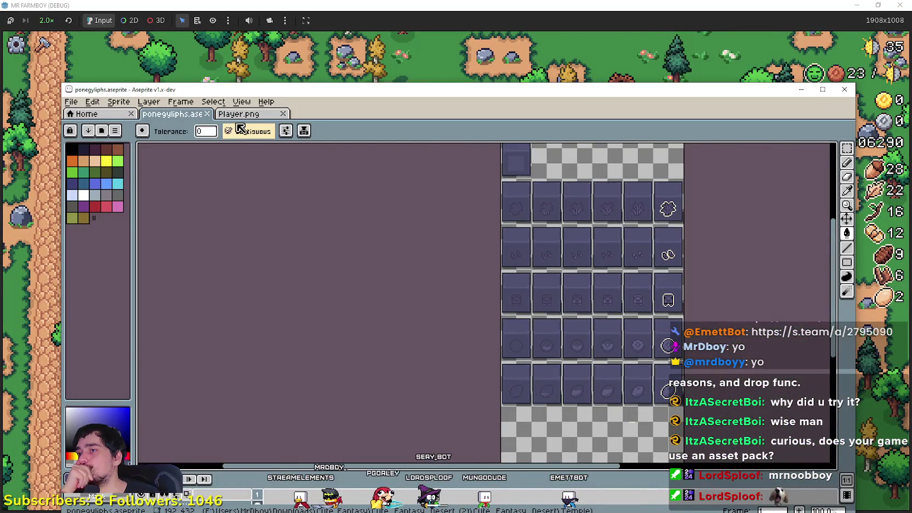
Step: Switch to the Player.png item sheet and zoom out to see it whole
{"action": "left_click", "coordinate": [236, 114]}
{"action": "scroll", "coordinate": [342, 309], "scroll_direction": "down", "scroll_amount": 1}
{"action": "scroll", "coordinate": [361, 328], "scroll_direction": "down", "scroll_amount": 1}
{"action": "scroll", "coordinate": [381, 351], "scroll_direction": "down", "scroll_amount": 1}
{"action": "scroll", "coordinate": [401, 378], "scroll_direction": "down", "scroll_amount": 1}
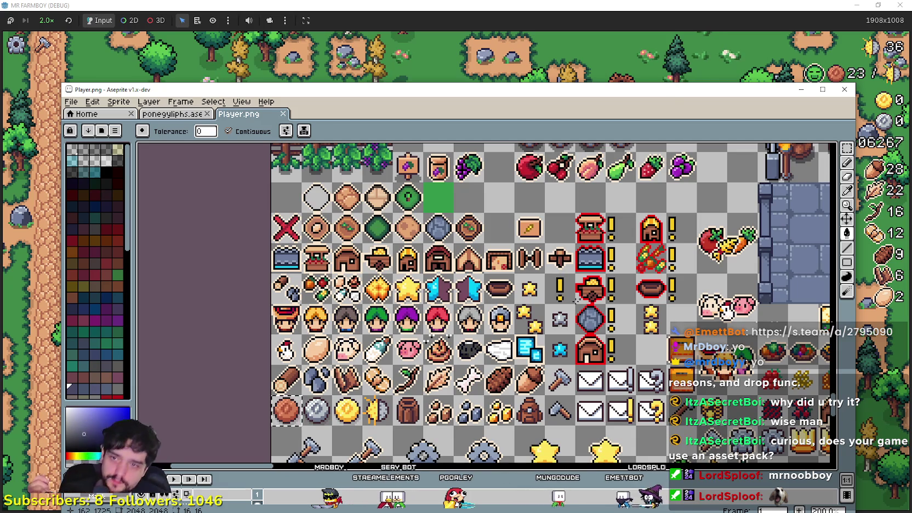
Step: Pan across the item icon rows, applying a fill on the sheet along the way
{"action": "mouse_move", "coordinate": [533, 301]}
{"action": "left_mouse_down"}
{"action": "mouse_move", "coordinate": [336, 276]}
{"action": "mouse_move", "coordinate": [478, 257]}
{"action": "left_mouse_up"}
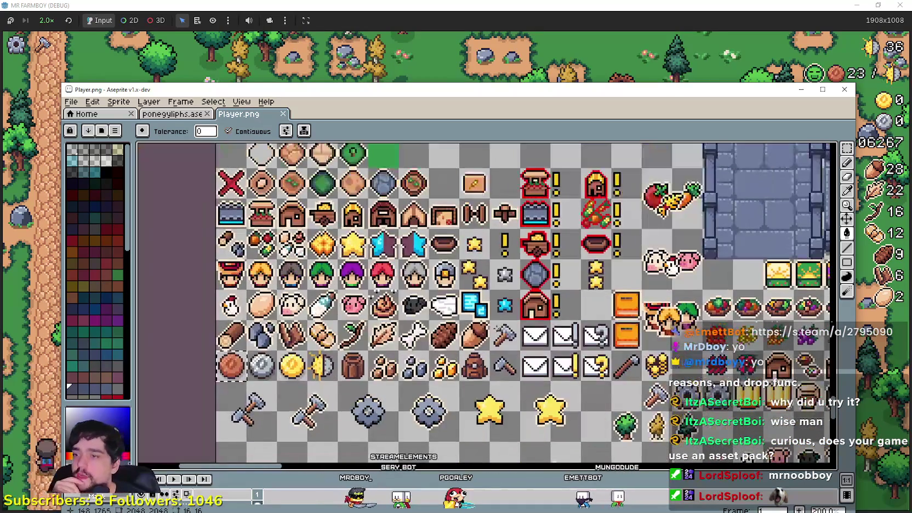
{"action": "left_click", "coordinate": [286, 392]}
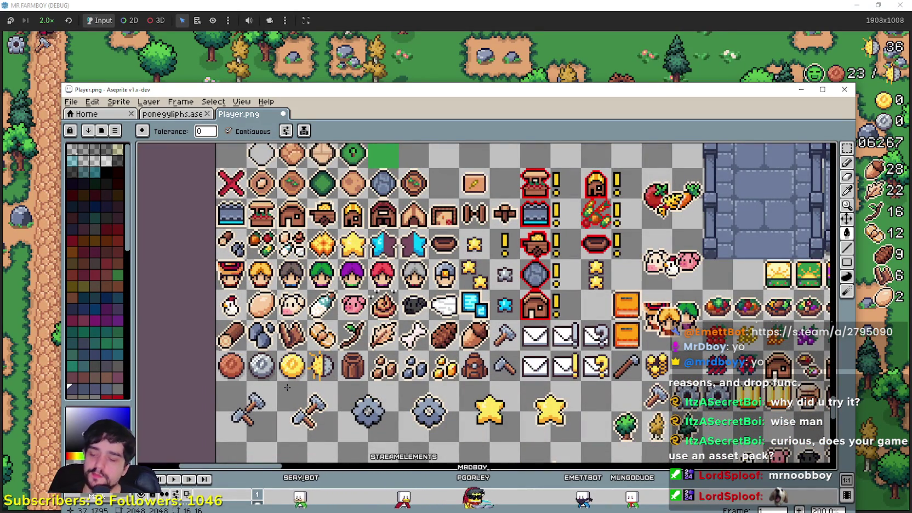
{"action": "scroll", "coordinate": [386, 351], "scroll_direction": "down", "scroll_amount": 1}
{"action": "scroll", "coordinate": [387, 351], "scroll_direction": "down", "scroll_amount": 1}
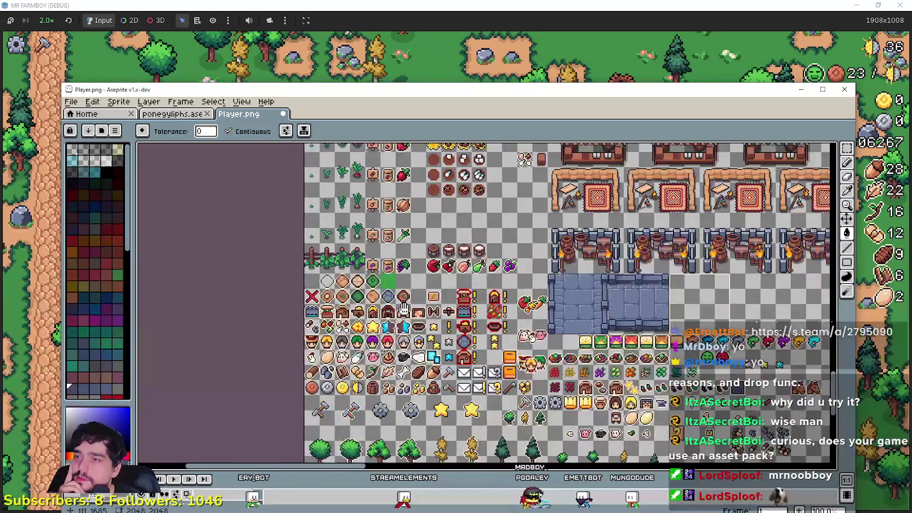
{"action": "left_click_drag", "start_coordinate": [386, 350], "coordinate": [442, 161]}
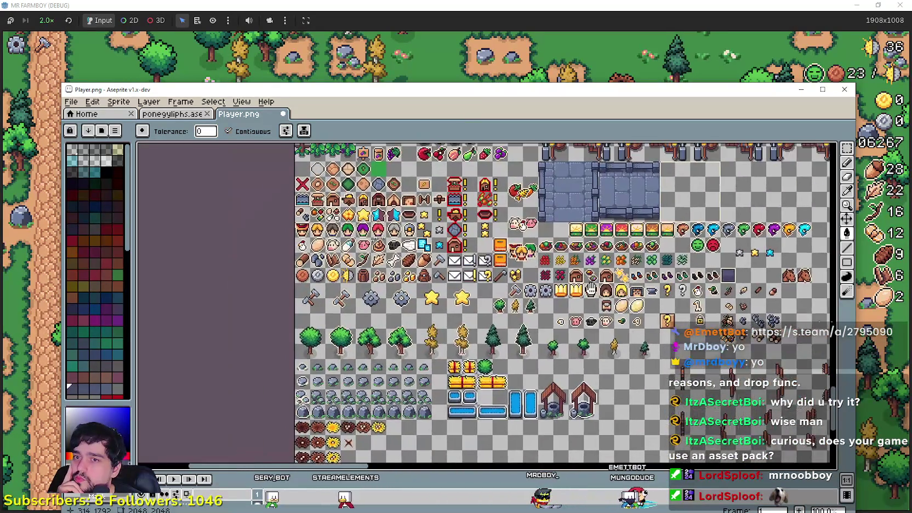
{"action": "left_click_drag", "start_coordinate": [595, 271], "coordinate": [599, 327]}
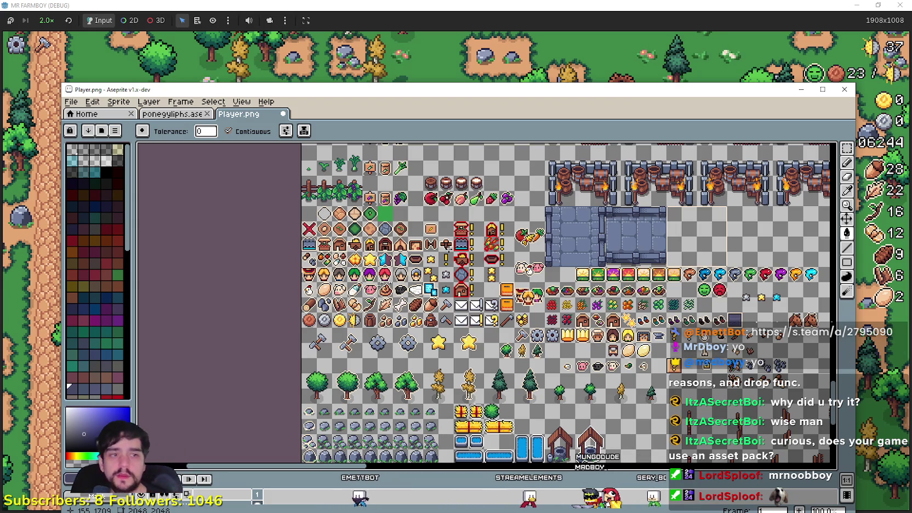
{"action": "scroll", "coordinate": [553, 304], "scroll_direction": "right", "scroll_amount": 2}
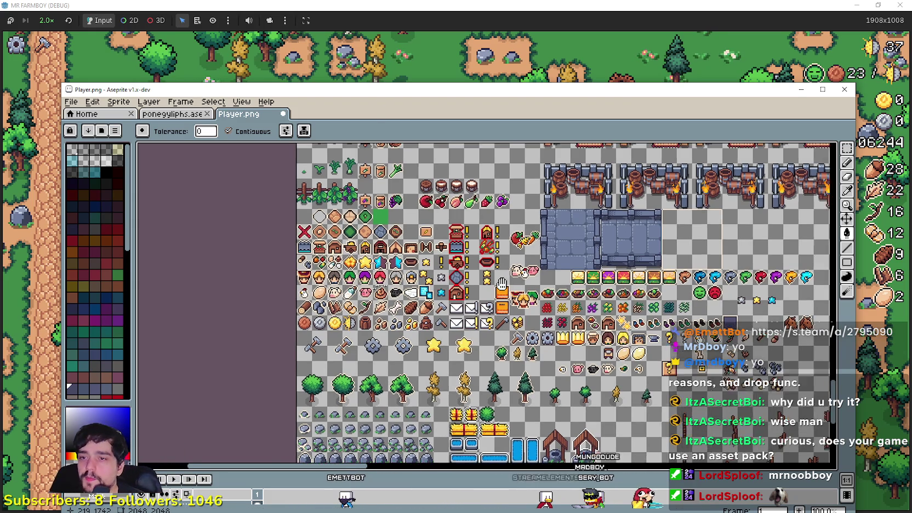
Step: Select the Rectangular Marquee tool and adjust the zoom on the Player.png canvas
{"action": "scroll", "coordinate": [554, 304], "scroll_direction": "right", "scroll_amount": 2}
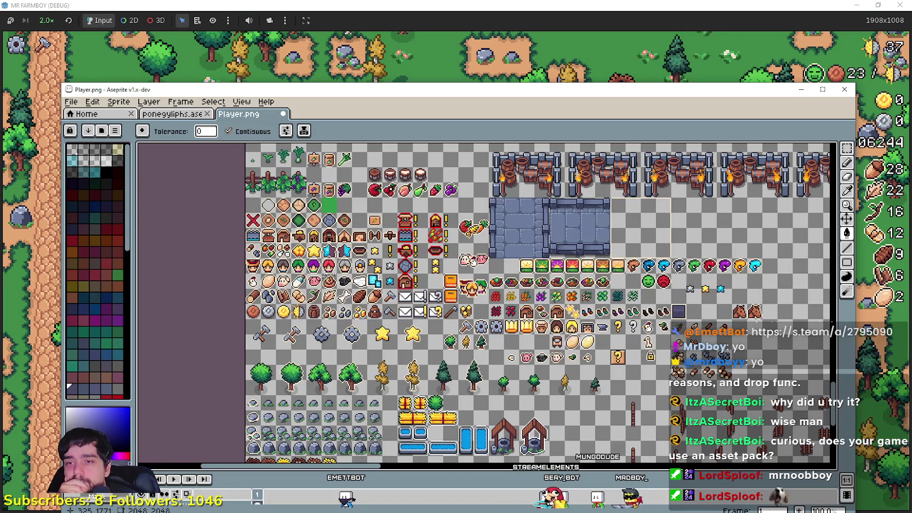
{"action": "left_click", "coordinate": [846, 148]}
{"action": "scroll", "coordinate": [675, 298], "scroll_direction": "right", "scroll_amount": 1}
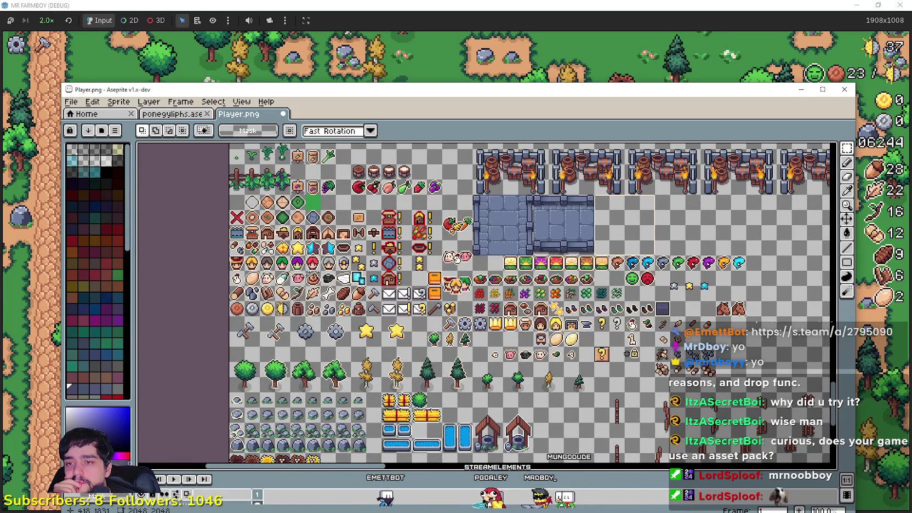
{"action": "scroll", "coordinate": [627, 353], "scroll_direction": "down", "scroll_amount": 1}
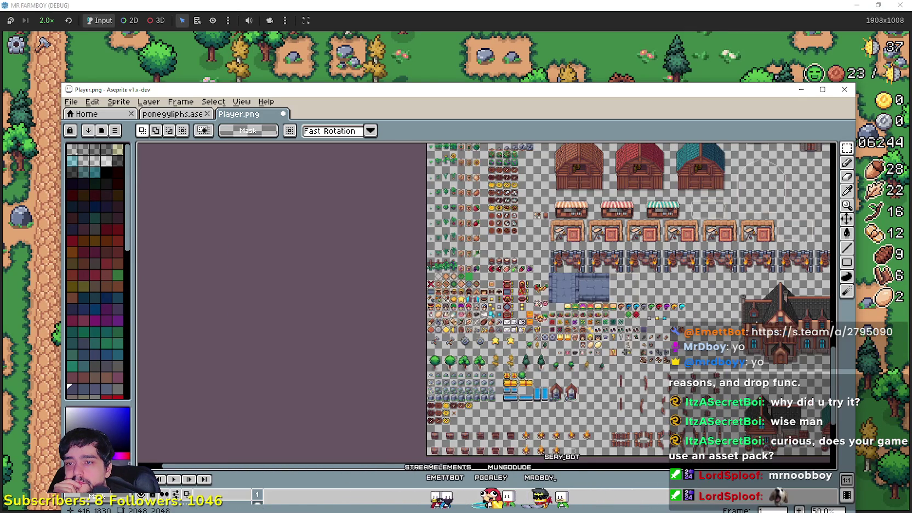
{"action": "scroll", "coordinate": [624, 346], "scroll_direction": "up", "scroll_amount": 2}
{"action": "scroll", "coordinate": [623, 346], "scroll_direction": "down", "scroll_amount": 1}
Step: Pan around the sheet to inspect the houses, fences, food and upper item icons
{"action": "left_click_drag", "start_coordinate": [623, 346], "coordinate": [309, 222]}
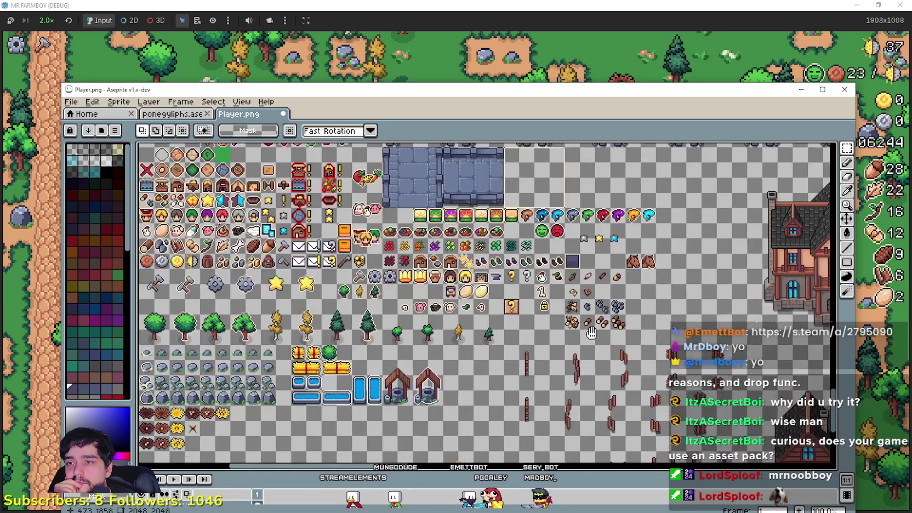
{"action": "left_click_drag", "start_coordinate": [501, 278], "coordinate": [814, 277]}
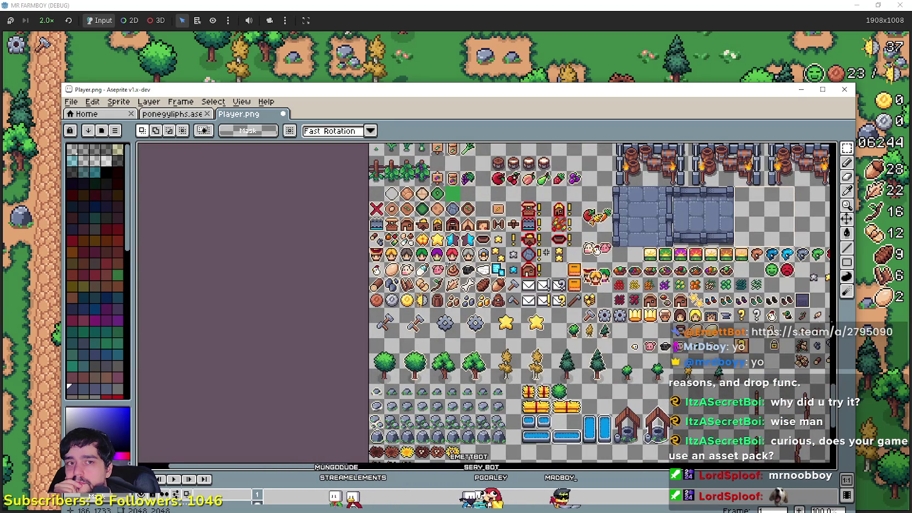
{"action": "left_click_drag", "start_coordinate": [544, 256], "coordinate": [561, 341]}
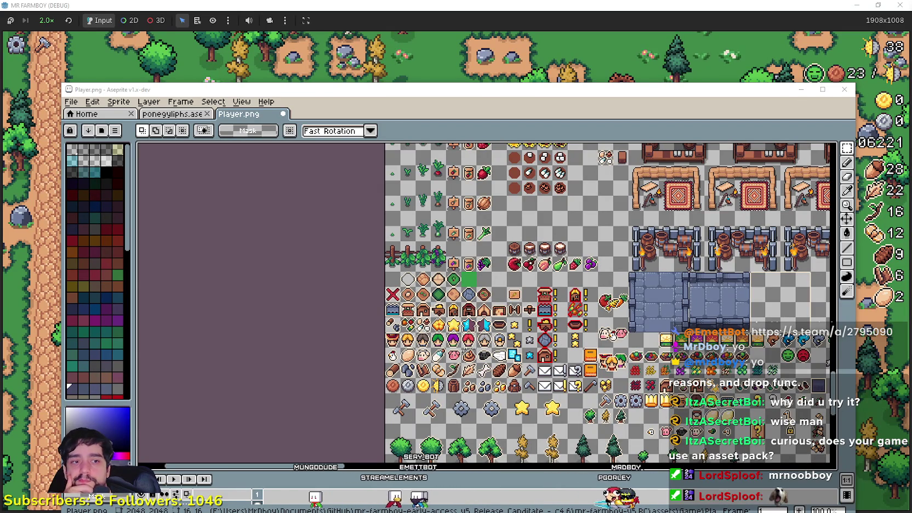
{"action": "left_click_drag", "start_coordinate": [548, 329], "coordinate": [576, 340]}
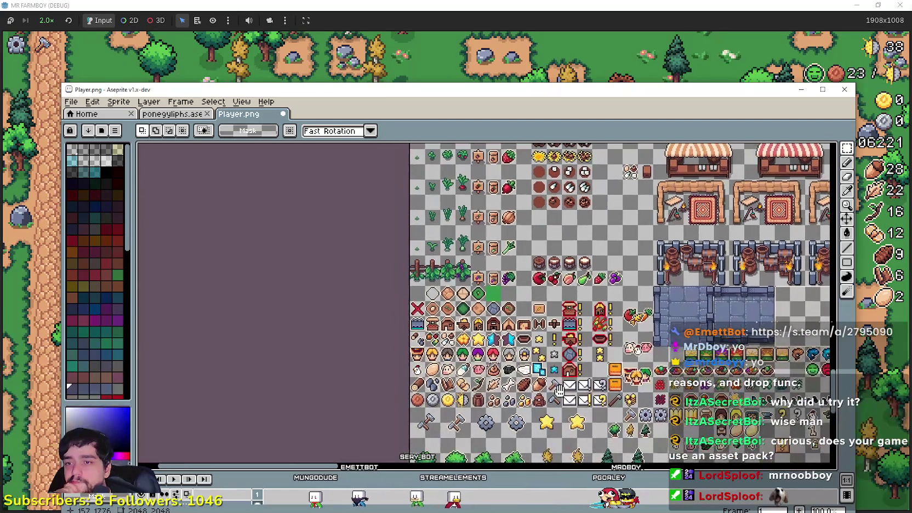
{"action": "scroll", "coordinate": [553, 374], "scroll_direction": "up", "scroll_amount": 1}
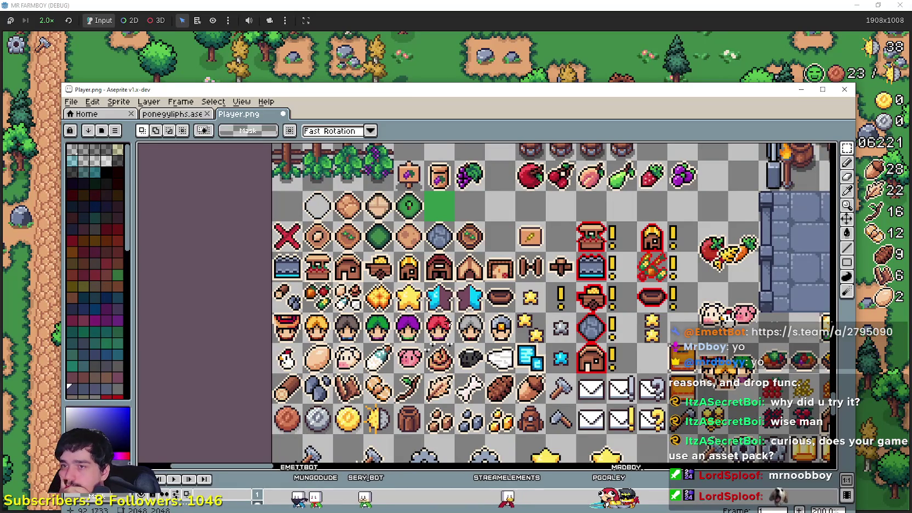
{"action": "left_click_drag", "start_coordinate": [478, 318], "coordinate": [356, 250]}
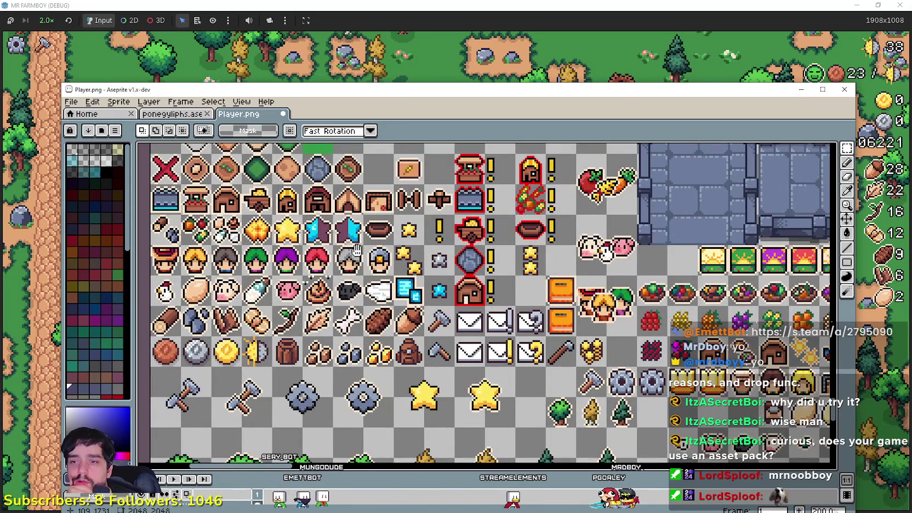
{"action": "left_click_drag", "start_coordinate": [356, 250], "coordinate": [359, 247]}
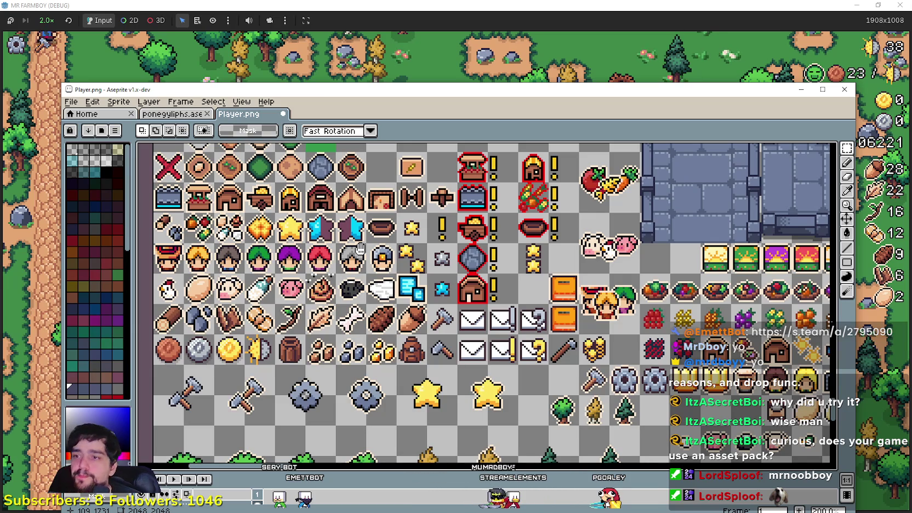
{"action": "mouse_move", "coordinate": [360, 249]}
{"action": "left_mouse_down"}
{"action": "mouse_move", "coordinate": [471, 293]}
{"action": "mouse_move", "coordinate": [530, 348]}
{"action": "left_mouse_up"}
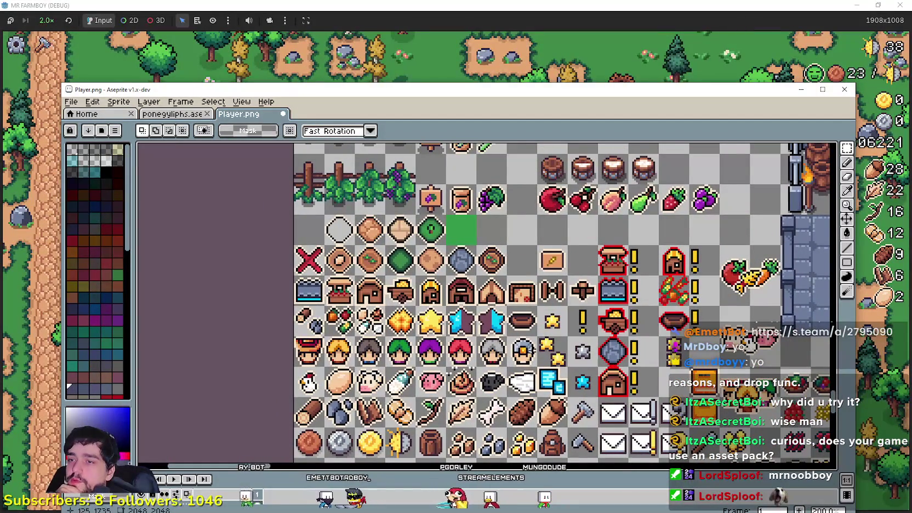
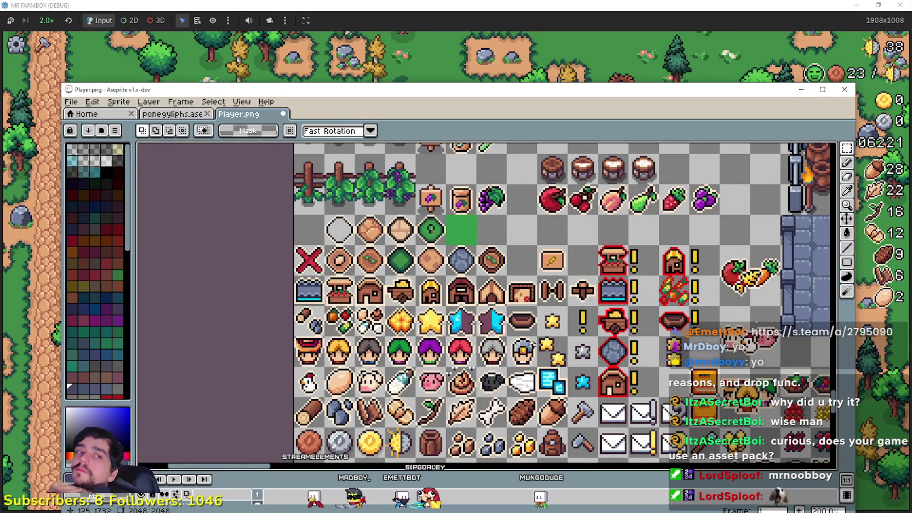
Step: Scroll and pan around the Player.png sprite sheet to survey its icon rows
{"action": "scroll", "coordinate": [526, 346], "scroll_direction": "up", "scroll_amount": 1}
{"action": "scroll", "coordinate": [515, 351], "scroll_direction": "up", "scroll_amount": 1}
{"action": "scroll", "coordinate": [502, 355], "scroll_direction": "up", "scroll_amount": 2}
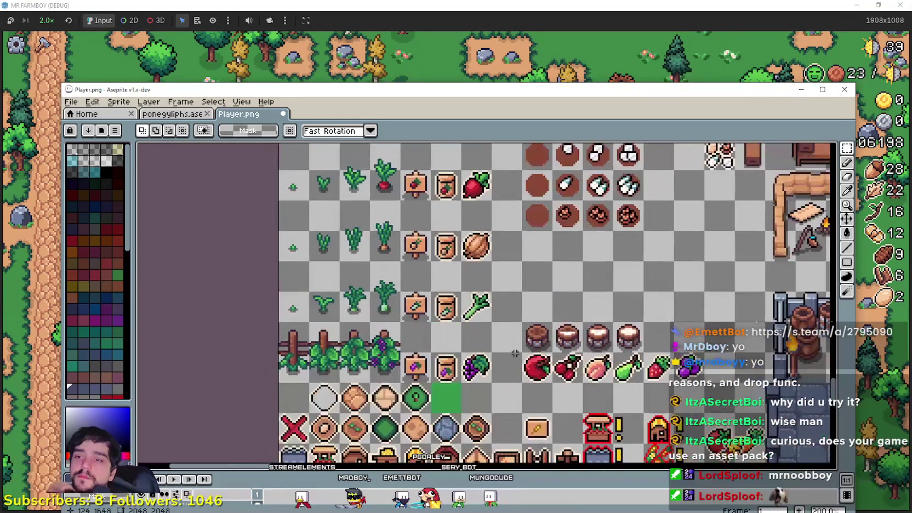
{"action": "scroll", "coordinate": [488, 360], "scroll_direction": "up", "scroll_amount": 1}
{"action": "scroll", "coordinate": [487, 360], "scroll_direction": "up", "scroll_amount": 1}
{"action": "scroll", "coordinate": [486, 360], "scroll_direction": "up", "scroll_amount": 1}
{"action": "scroll", "coordinate": [486, 360], "scroll_direction": "up", "scroll_amount": 2}
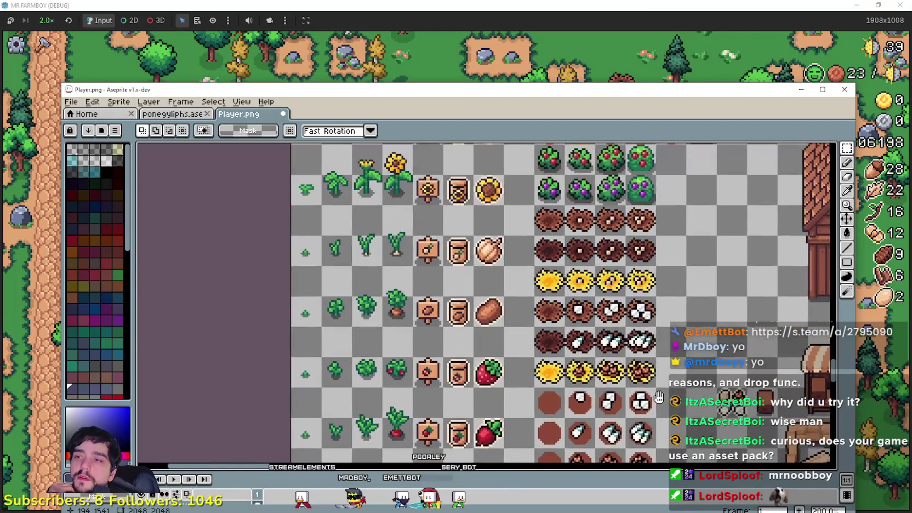
{"action": "left_click_drag", "start_coordinate": [655, 329], "coordinate": [529, 142]}
{"action": "scroll", "coordinate": [532, 176], "scroll_direction": "down", "scroll_amount": 1}
{"action": "scroll", "coordinate": [531, 175], "scroll_direction": "left", "scroll_amount": 1}
{"action": "scroll", "coordinate": [537, 219], "scroll_direction": "left", "scroll_amount": 3}
{"action": "scroll", "coordinate": [537, 219], "scroll_direction": "down", "scroll_amount": 1}
{"action": "scroll", "coordinate": [543, 263], "scroll_direction": "down", "scroll_amount": 1}
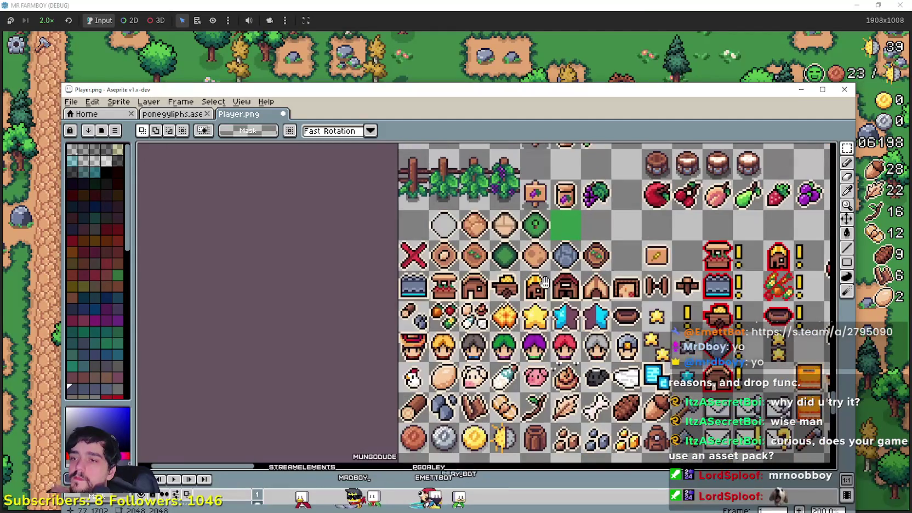
{"action": "scroll", "coordinate": [544, 277], "scroll_direction": "down", "scroll_amount": 1}
Step: Glance at ponegyliphs, then select a 20x16 area around the small star icon in Player.png
{"action": "key", "text": "ctrl+shift+Tab"}
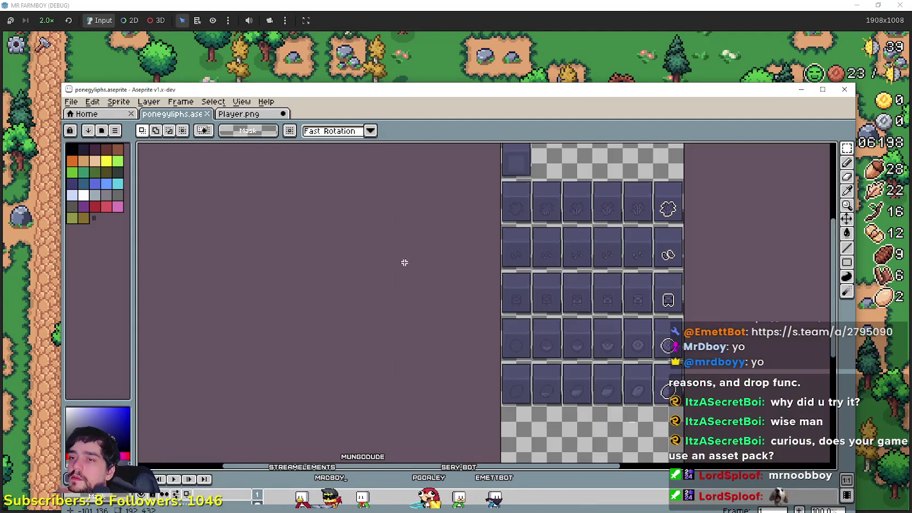
{"action": "scroll", "coordinate": [704, 257], "scroll_direction": "down", "scroll_amount": 1}
{"action": "scroll", "coordinate": [704, 257], "scroll_direction": "right", "scroll_amount": 1}
{"action": "scroll", "coordinate": [704, 256], "scroll_direction": "down", "scroll_amount": 1}
{"action": "scroll", "coordinate": [704, 257], "scroll_direction": "right", "scroll_amount": 1}
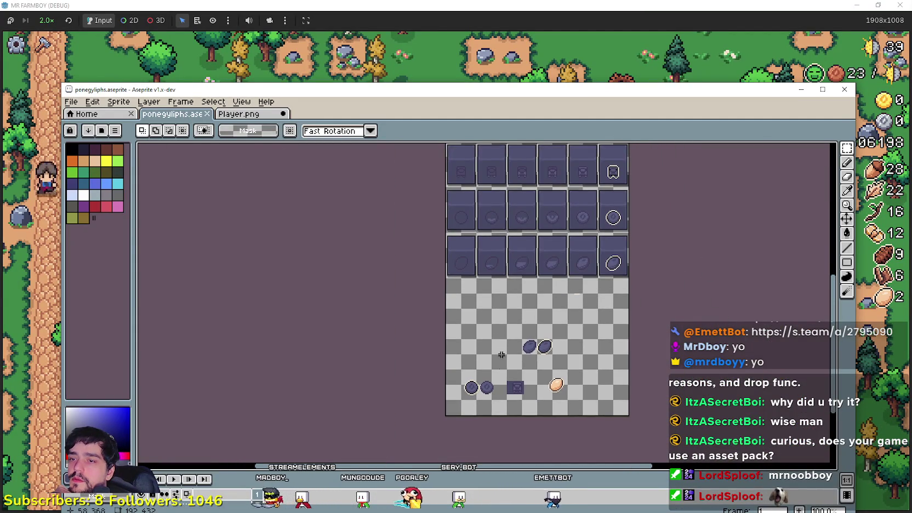
{"action": "scroll", "coordinate": [704, 256], "scroll_direction": "up", "scroll_amount": 1}
{"action": "key", "text": "ctrl+Tab"}
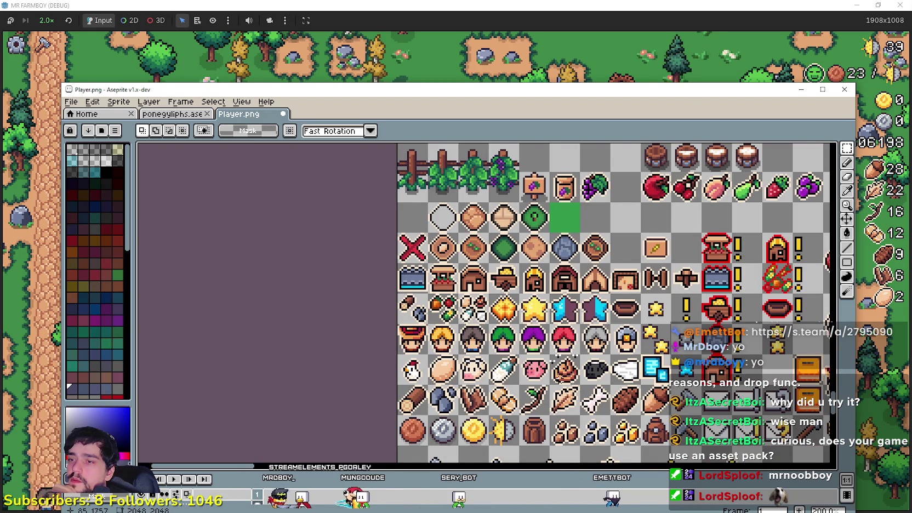
{"action": "scroll", "coordinate": [485, 325], "scroll_direction": "up", "scroll_amount": 1}
{"action": "scroll", "coordinate": [485, 325], "scroll_direction": "right", "scroll_amount": 1}
{"action": "scroll", "coordinate": [549, 256], "scroll_direction": "up", "scroll_amount": 1}
{"action": "left_click_drag", "start_coordinate": [556, 262], "coordinate": [500, 218]}
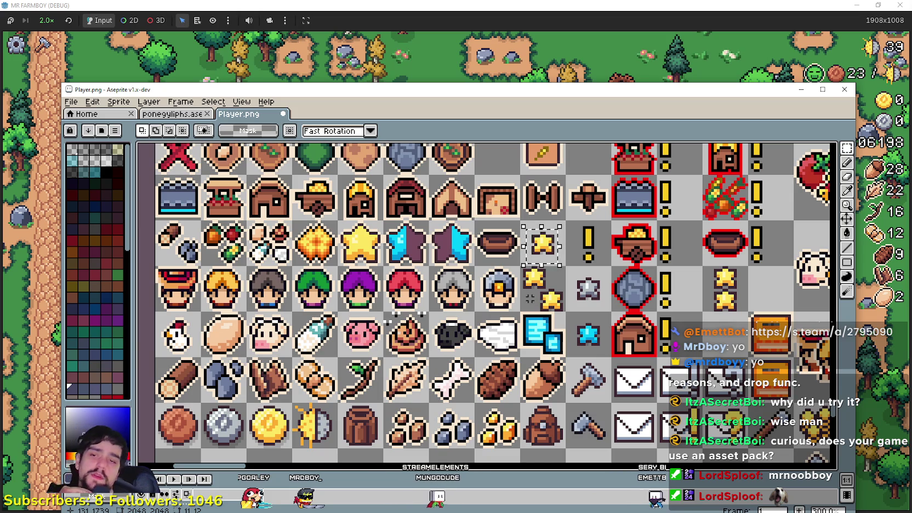
Step: Pan Player.png down to the crop rows with tomatoes, carrots, eggplants and trees
{"action": "left_click_drag", "start_coordinate": [533, 298], "coordinate": [504, 346]}
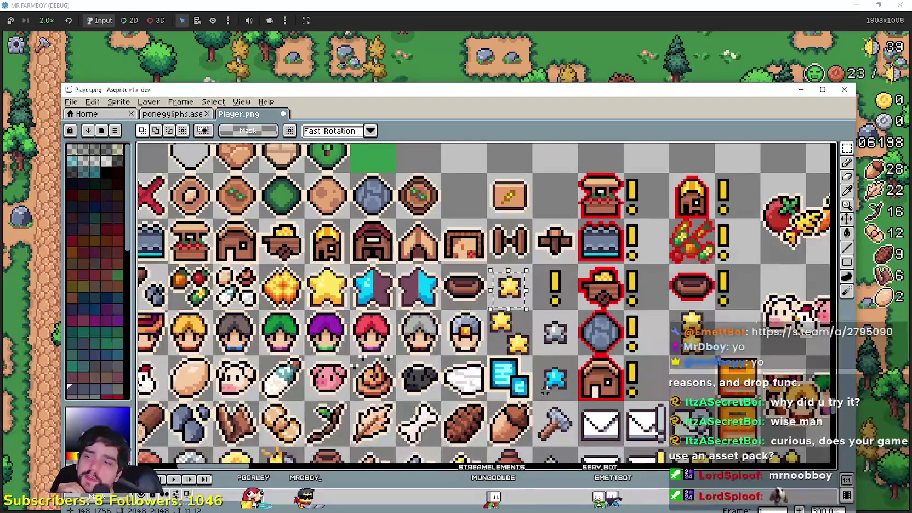
{"action": "scroll", "coordinate": [779, 344], "scroll_direction": "down", "scroll_amount": 1}
{"action": "scroll", "coordinate": [387, 306], "scroll_direction": "up", "scroll_amount": 1}
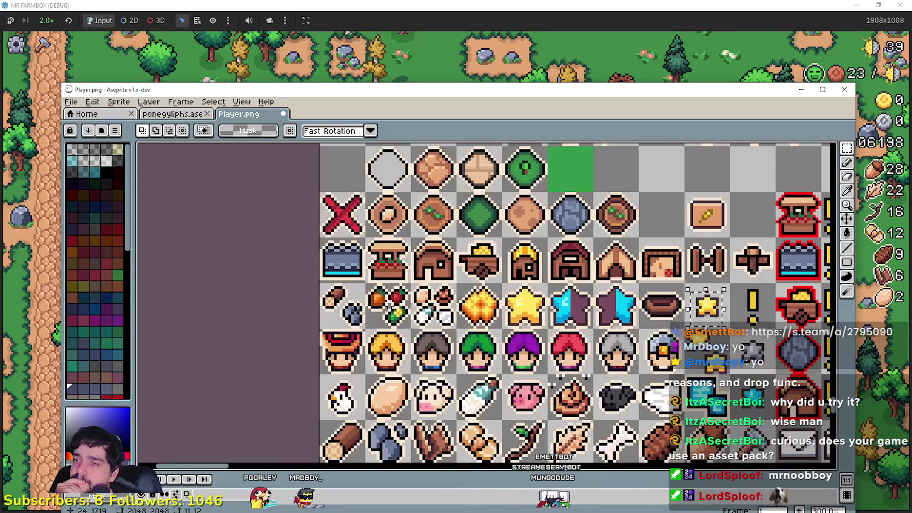
{"action": "scroll", "coordinate": [570, 302], "scroll_direction": "down", "scroll_amount": 1}
{"action": "scroll", "coordinate": [570, 301], "scroll_direction": "down", "scroll_amount": 1}
{"action": "scroll", "coordinate": [570, 302], "scroll_direction": "up", "scroll_amount": 5}
{"action": "scroll", "coordinate": [441, 358], "scroll_direction": "down", "scroll_amount": 2}
{"action": "scroll", "coordinate": [442, 358], "scroll_direction": "up", "scroll_amount": 1}
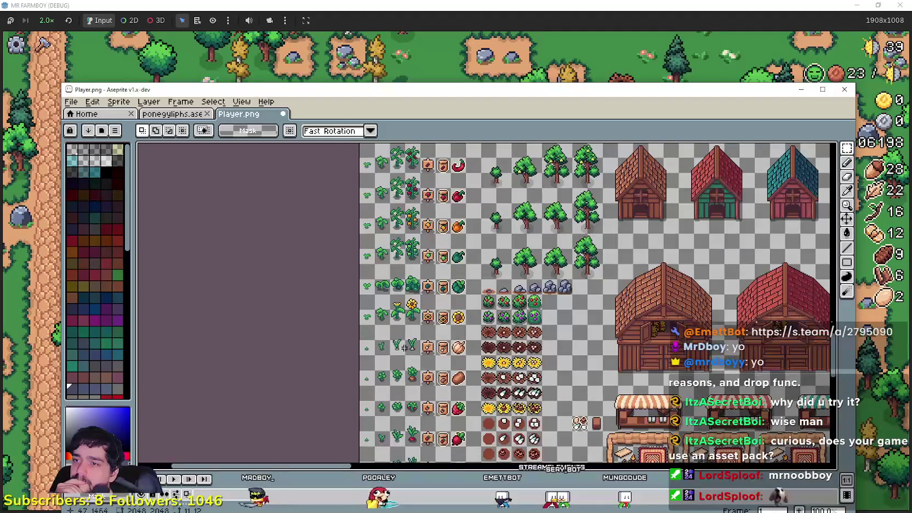
{"action": "scroll", "coordinate": [442, 358], "scroll_direction": "down", "scroll_amount": 2}
{"action": "left_click_drag", "start_coordinate": [442, 358], "coordinate": [442, 137]}
{"action": "scroll", "coordinate": [382, 267], "scroll_direction": "up", "scroll_amount": 3}
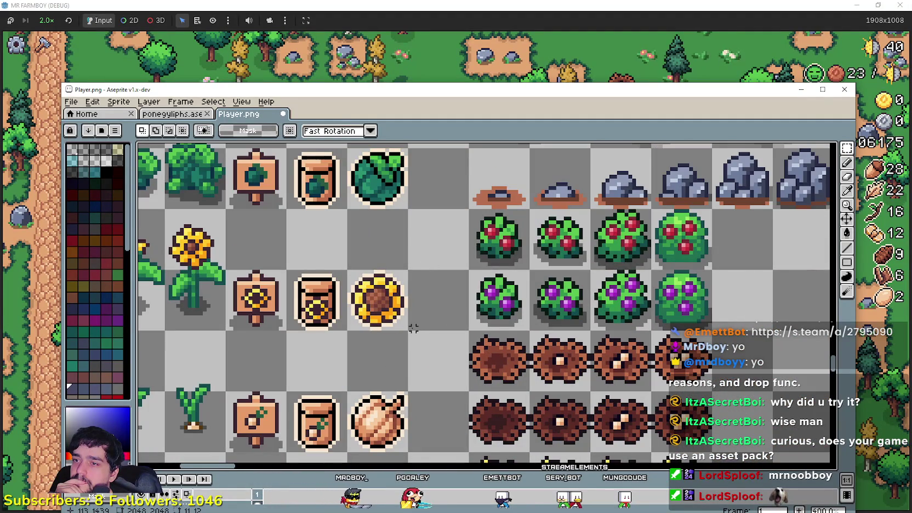
{"action": "scroll", "coordinate": [376, 275], "scroll_direction": "down", "scroll_amount": 3}
{"action": "scroll", "coordinate": [375, 274], "scroll_direction": "up", "scroll_amount": 1}
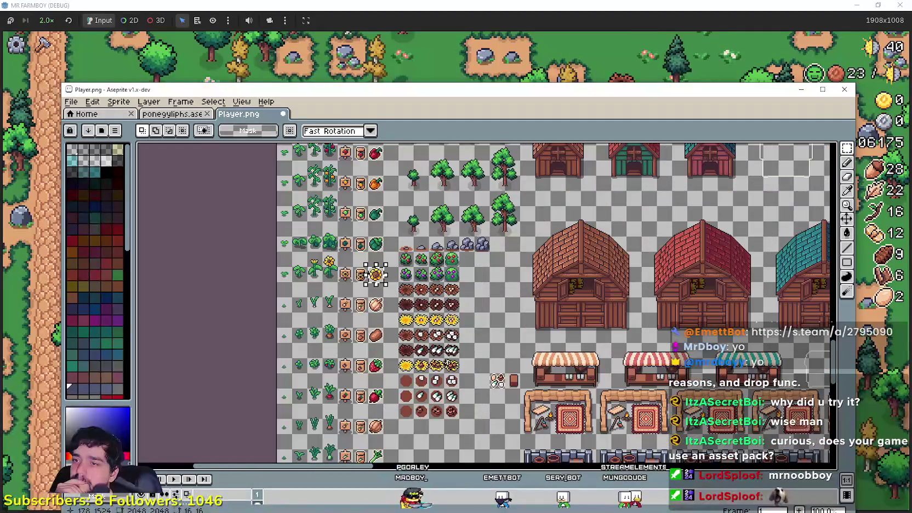
{"action": "scroll", "coordinate": [375, 274], "scroll_direction": "down", "scroll_amount": 2}
{"action": "scroll", "coordinate": [427, 308], "scroll_direction": "up", "scroll_amount": 2}
{"action": "scroll", "coordinate": [428, 307], "scroll_direction": "up", "scroll_amount": 1}
{"action": "left_click_drag", "start_coordinate": [444, 248], "coordinate": [481, 379]}
{"action": "scroll", "coordinate": [475, 263], "scroll_direction": "down", "scroll_amount": 1}
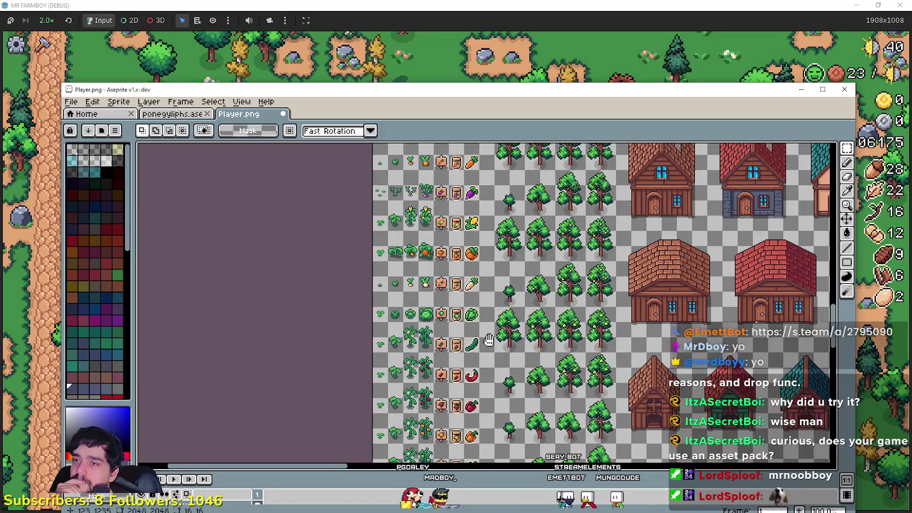
{"action": "scroll", "coordinate": [482, 329], "scroll_direction": "down", "scroll_amount": 1}
{"action": "scroll", "coordinate": [485, 359], "scroll_direction": "up", "scroll_amount": 1}
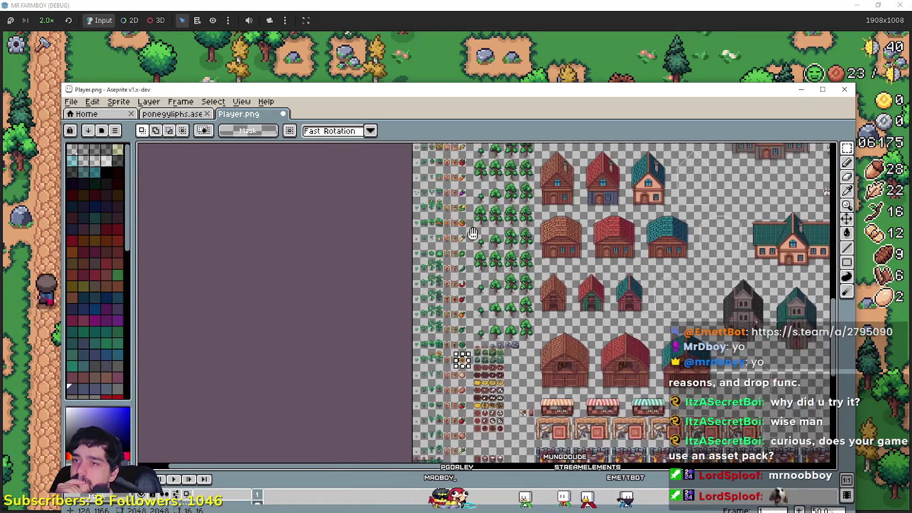
{"action": "scroll", "coordinate": [477, 351], "scroll_direction": "up", "scroll_amount": 1}
{"action": "scroll", "coordinate": [471, 344], "scroll_direction": "up", "scroll_amount": 1}
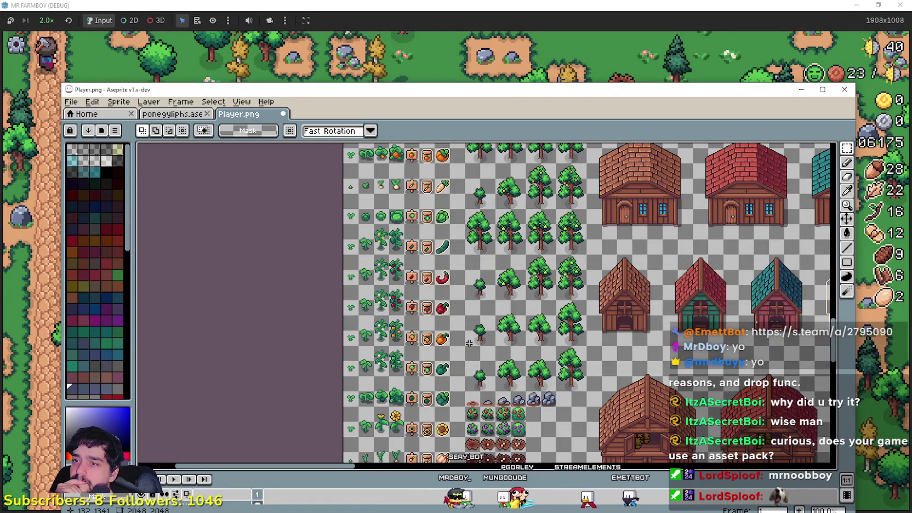
{"action": "scroll", "coordinate": [471, 344], "scroll_direction": "down", "scroll_amount": 2}
{"action": "scroll", "coordinate": [415, 211], "scroll_direction": "down", "scroll_amount": 1}
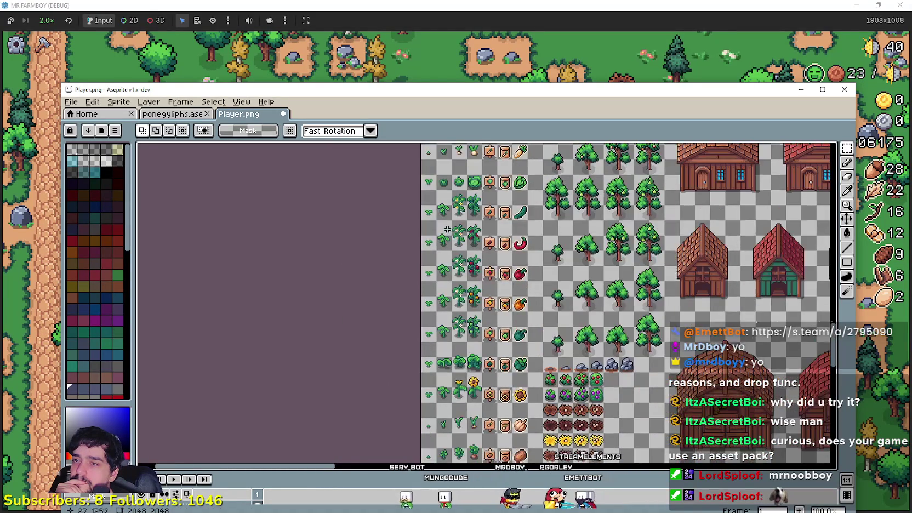
{"action": "left_click_drag", "start_coordinate": [415, 211], "coordinate": [457, 390]}
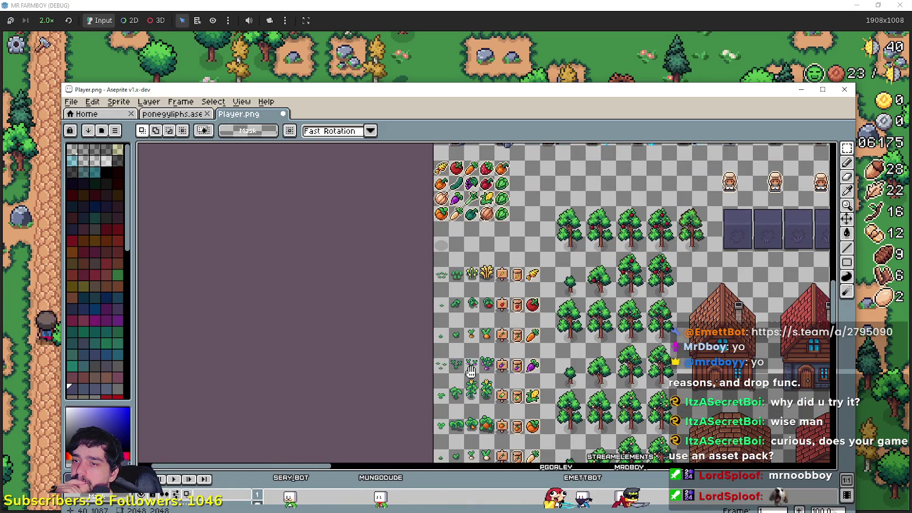
{"action": "left_click_drag", "start_coordinate": [471, 296], "coordinate": [455, 287]}
{"action": "scroll", "coordinate": [384, 246], "scroll_direction": "down", "scroll_amount": 1}
{"action": "scroll", "coordinate": [318, 208], "scroll_direction": "down", "scroll_amount": 1}
{"action": "scroll", "coordinate": [253, 164], "scroll_direction": "down", "scroll_amount": 1}
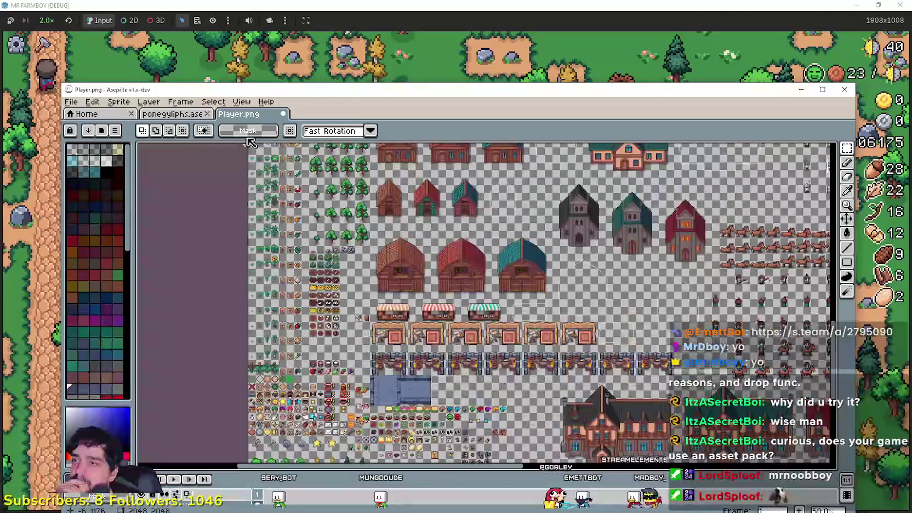
Step: Compare the ponegyliphs glyph grid against the Player.png sheet, switching between them
{"action": "left_click", "coordinate": [195, 114]}
{"action": "mouse_move", "coordinate": [671, 329]}
{"action": "left_mouse_down"}
{"action": "mouse_move", "coordinate": [660, 368]}
{"action": "mouse_move", "coordinate": [652, 324]}
{"action": "left_mouse_up"}
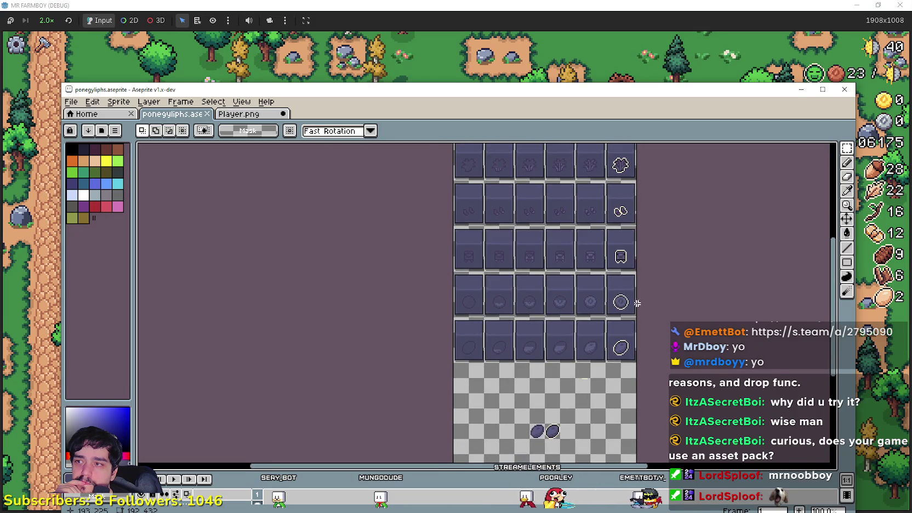
{"action": "left_click", "coordinate": [238, 114]}
{"action": "scroll", "coordinate": [363, 293], "scroll_direction": "up", "scroll_amount": 2}
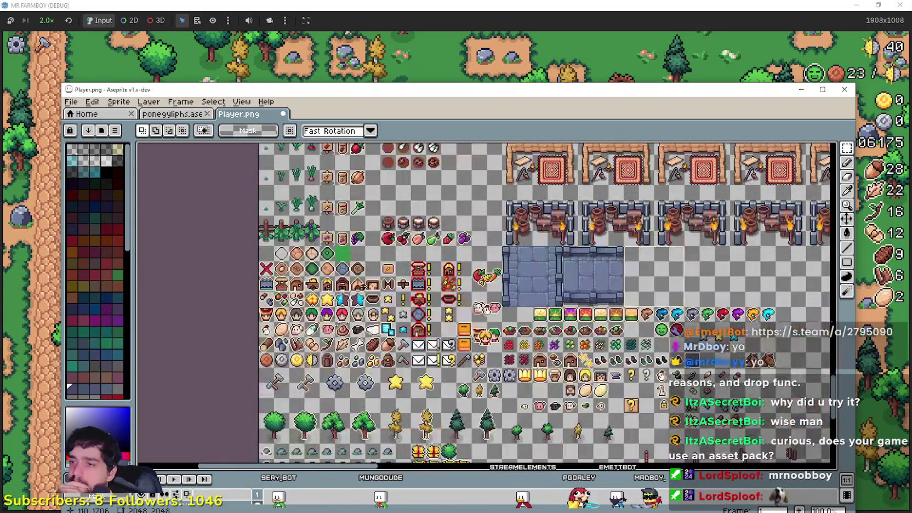
{"action": "scroll", "coordinate": [329, 285], "scroll_direction": "up", "scroll_amount": 3}
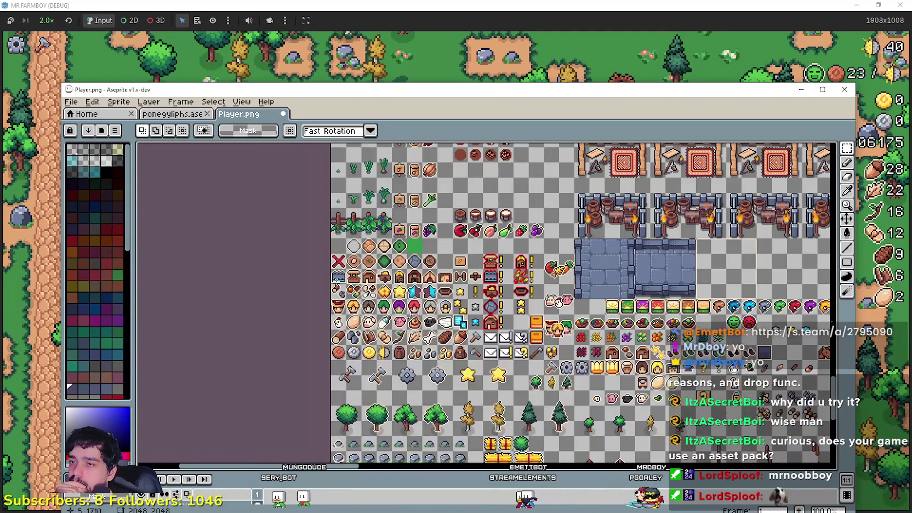
{"action": "scroll", "coordinate": [336, 281], "scroll_direction": "down", "scroll_amount": 3}
{"action": "left_click_drag", "start_coordinate": [467, 245], "coordinate": [476, 289]}
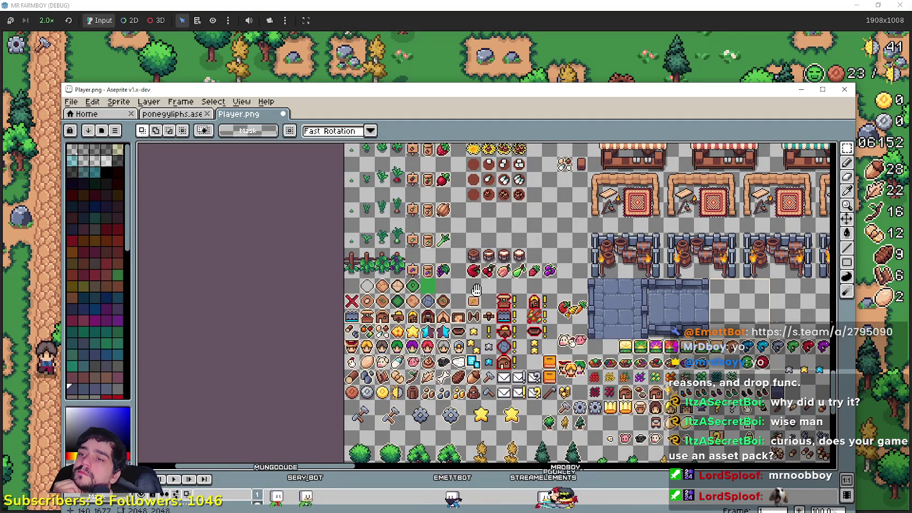
{"action": "left_click", "coordinate": [172, 113]}
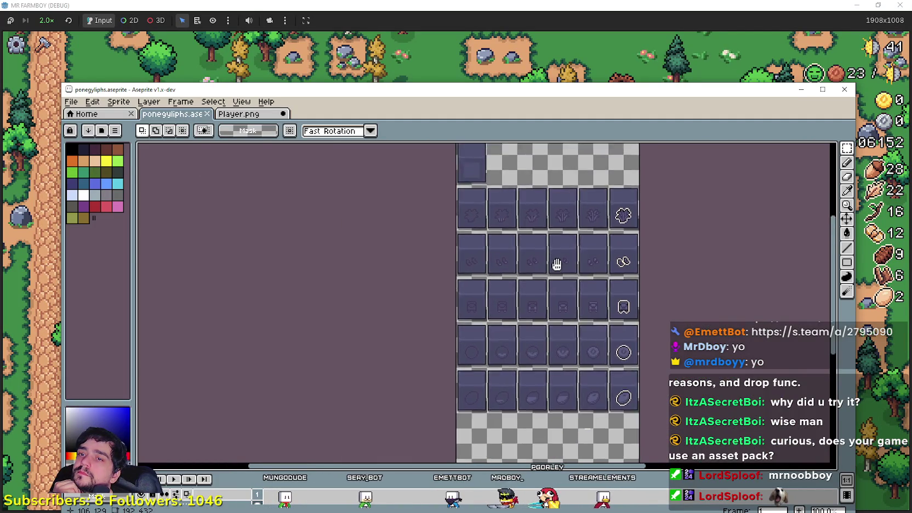
{"action": "left_click_drag", "start_coordinate": [556, 265], "coordinate": [542, 215]}
{"action": "left_click", "coordinate": [239, 114]}
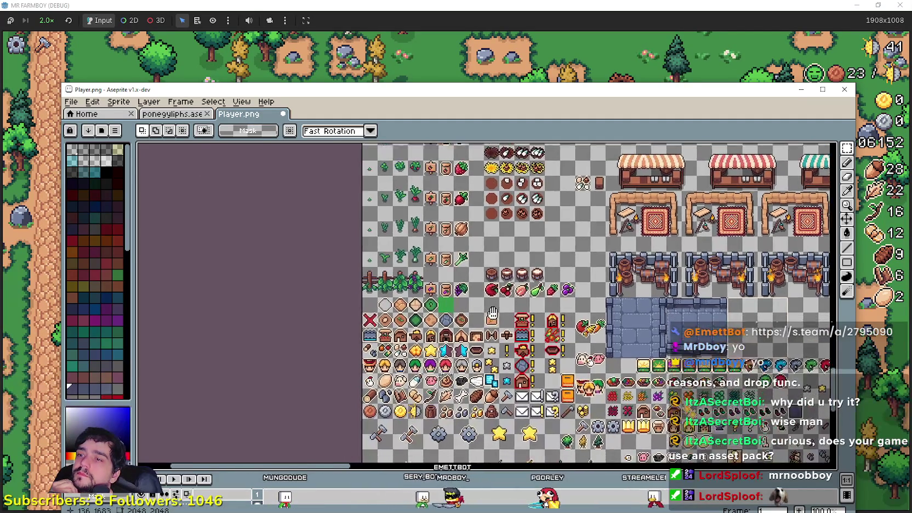
{"action": "scroll", "coordinate": [548, 302], "scroll_direction": "up", "scroll_amount": 1}
{"action": "scroll", "coordinate": [548, 301], "scroll_direction": "up", "scroll_amount": 2}
{"action": "scroll", "coordinate": [548, 302], "scroll_direction": "up", "scroll_amount": 1}
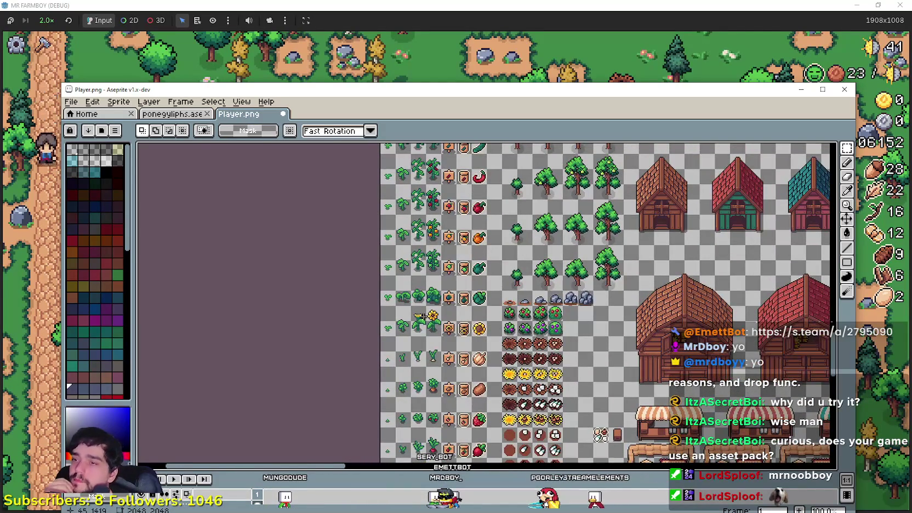
{"action": "scroll", "coordinate": [447, 311], "scroll_direction": "up", "scroll_amount": 2}
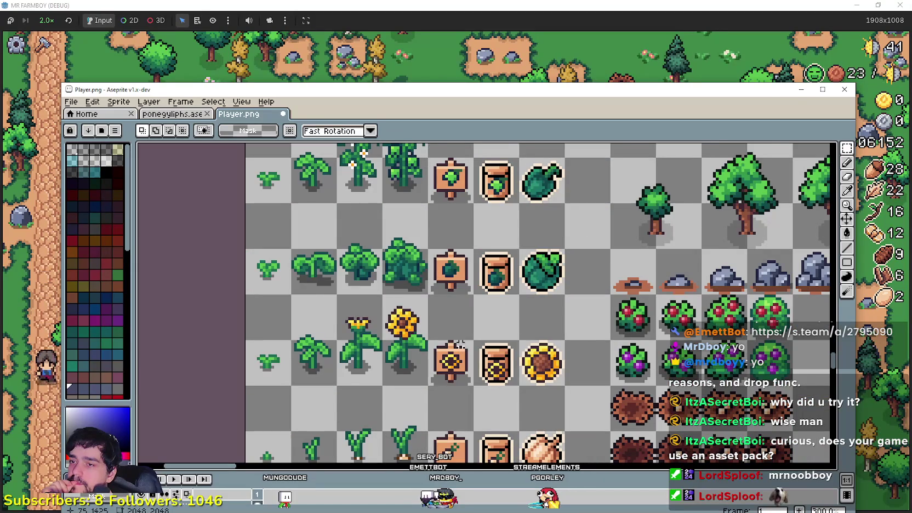
{"action": "scroll", "coordinate": [459, 342], "scroll_direction": "down", "scroll_amount": 1}
{"action": "scroll", "coordinate": [459, 291], "scroll_direction": "down", "scroll_amount": 1}
{"action": "scroll", "coordinate": [459, 241], "scroll_direction": "down", "scroll_amount": 1}
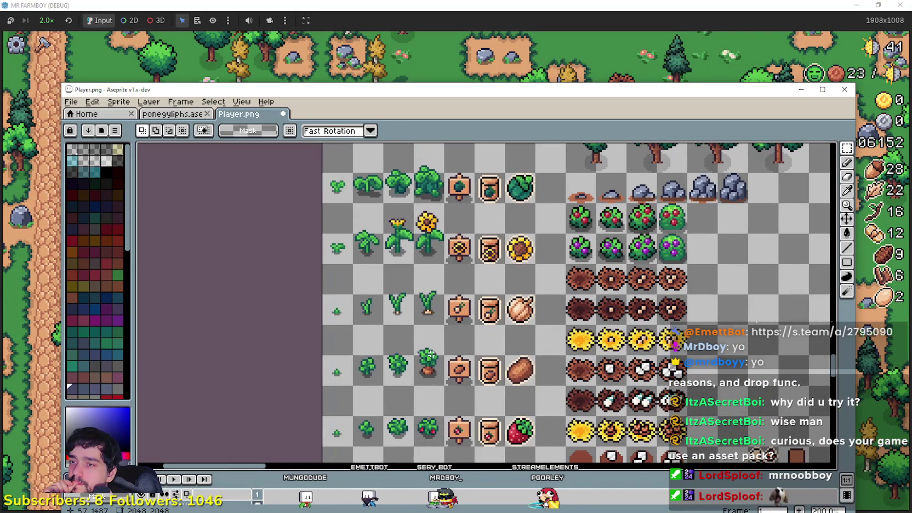
{"action": "scroll", "coordinate": [460, 340], "scroll_direction": "up", "scroll_amount": 2}
{"action": "scroll", "coordinate": [460, 340], "scroll_direction": "up", "scroll_amount": 2}
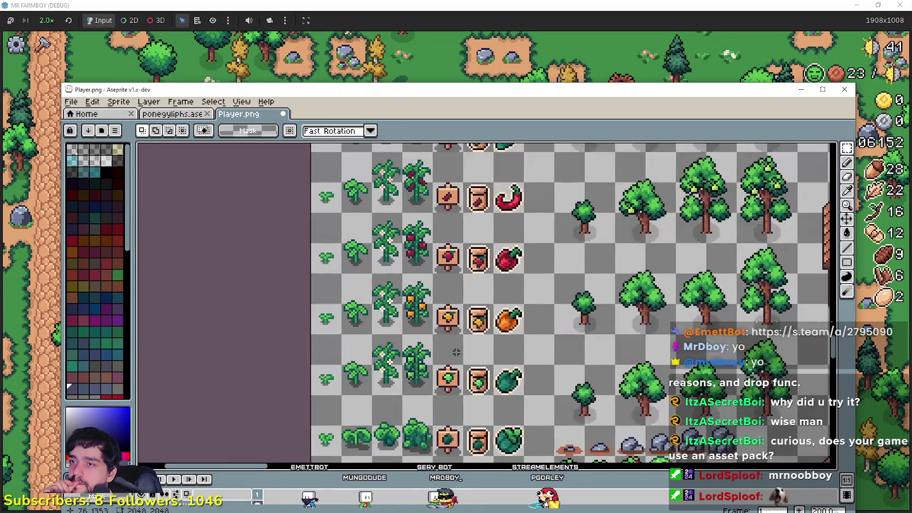
{"action": "scroll", "coordinate": [459, 339], "scroll_direction": "up", "scroll_amount": 1}
{"action": "scroll", "coordinate": [459, 339], "scroll_direction": "up", "scroll_amount": 1}
{"action": "scroll", "coordinate": [472, 323], "scroll_direction": "up", "scroll_amount": 1}
{"action": "scroll", "coordinate": [499, 287], "scroll_direction": "up", "scroll_amount": 2}
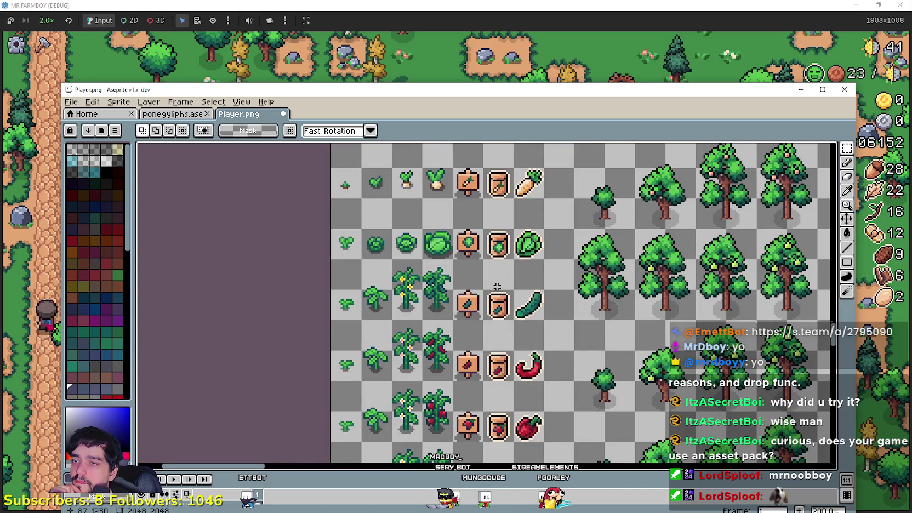
{"action": "scroll", "coordinate": [419, 211], "scroll_direction": "up", "scroll_amount": 2}
{"action": "scroll", "coordinate": [444, 280], "scroll_direction": "down", "scroll_amount": 1}
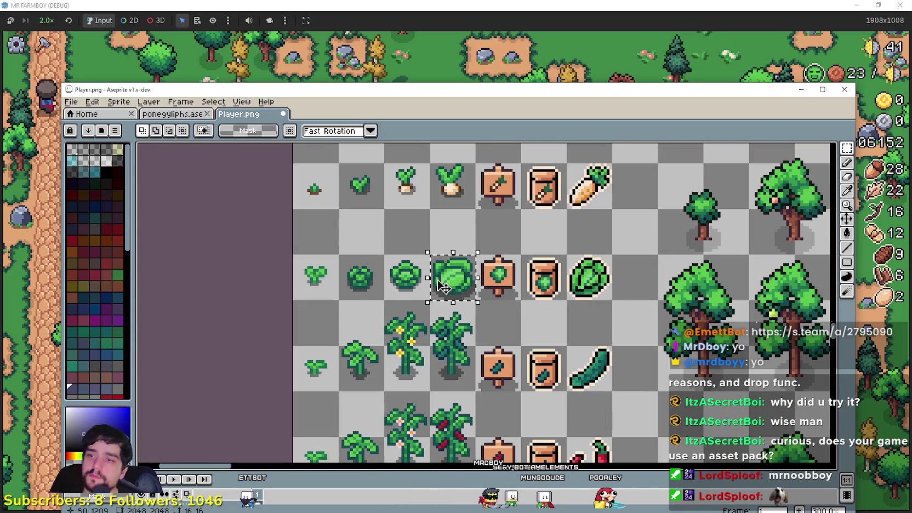
Step: Paste the copied green cabbage into ponegyliphs and commit it
{"action": "key", "text": "ctrl+shift+Tab"}
{"action": "scroll", "coordinate": [549, 258], "scroll_direction": "down", "scroll_amount": 3}
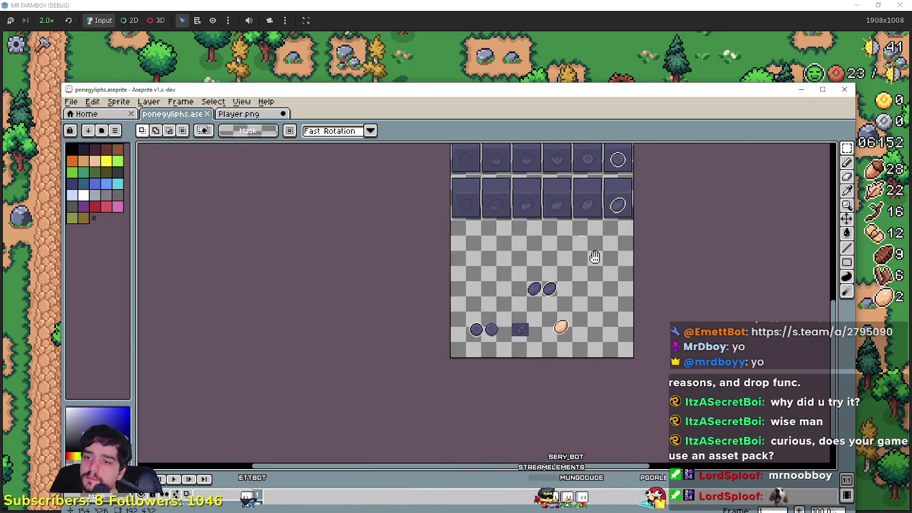
{"action": "scroll", "coordinate": [503, 273], "scroll_direction": "up", "scroll_amount": 3}
{"action": "scroll", "coordinate": [489, 339], "scroll_direction": "up", "scroll_amount": 3}
{"action": "key", "text": "ctrl+v"}
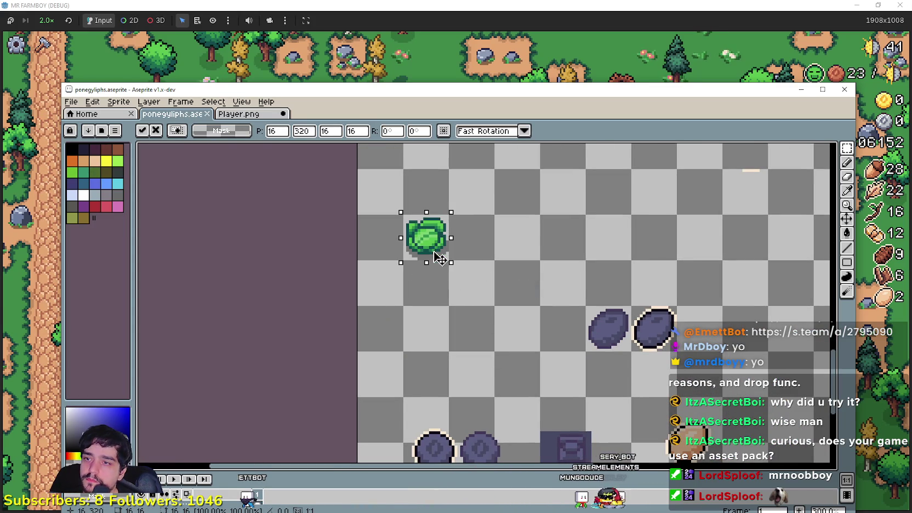
{"action": "left_click", "coordinate": [339, 221]}
Step: Select and copy the green bush cell, plus the cell above, from Player.png
{"action": "left_click", "coordinate": [268, 114]}
{"action": "scroll", "coordinate": [454, 324], "scroll_direction": "down", "scroll_amount": 2}
{"action": "left_click_drag", "start_coordinate": [454, 323], "coordinate": [439, 162]}
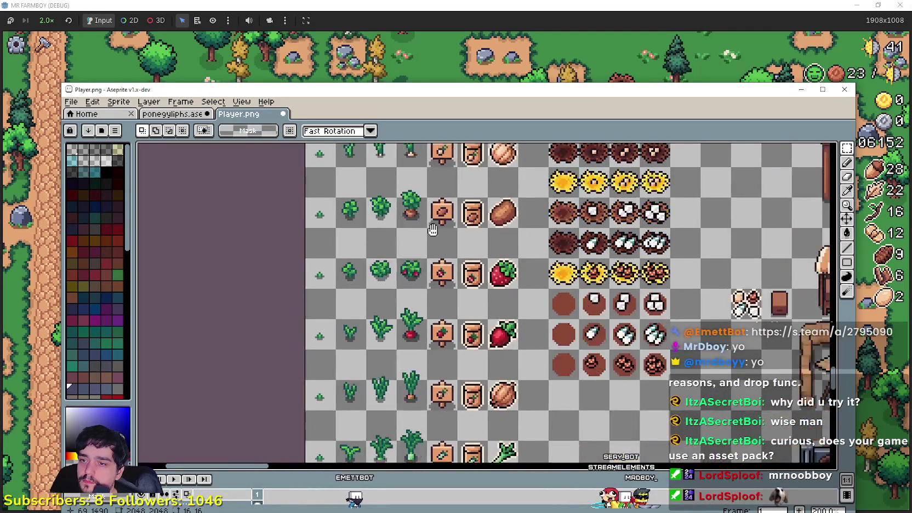
{"action": "mouse_move", "coordinate": [439, 162]}
{"action": "left_mouse_down"}
{"action": "mouse_move", "coordinate": [412, 297]}
{"action": "mouse_move", "coordinate": [517, 316]}
{"action": "left_mouse_up"}
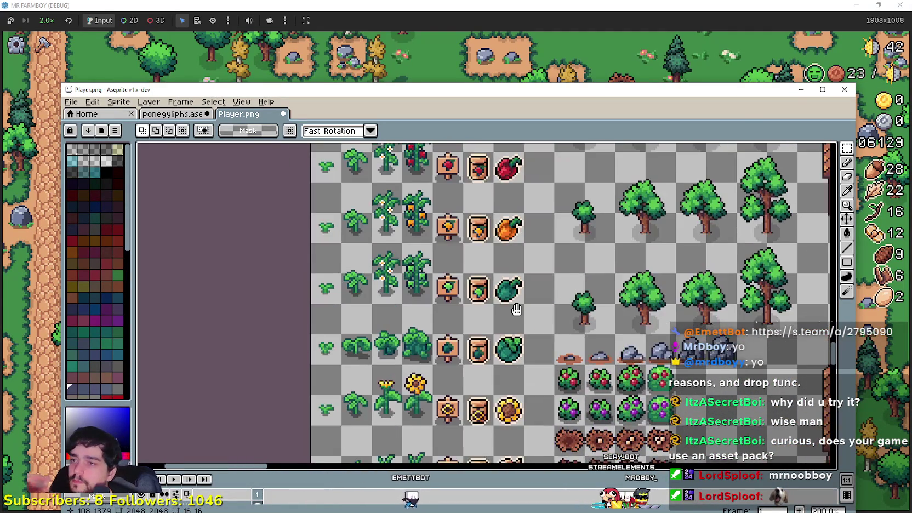
{"action": "scroll", "coordinate": [389, 371], "scroll_direction": "up", "scroll_amount": 1}
{"action": "left_click_drag", "start_coordinate": [447, 350], "coordinate": [447, 263]}
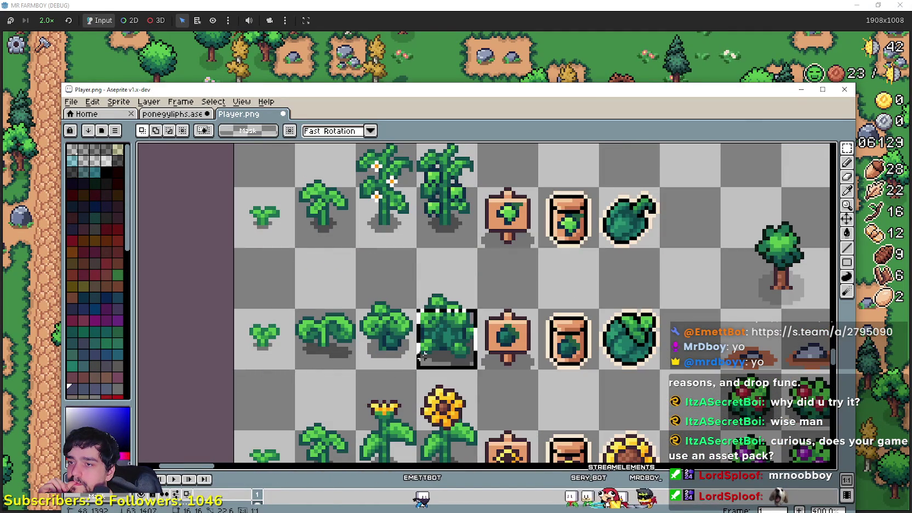
{"action": "key", "text": "ctrl+c"}
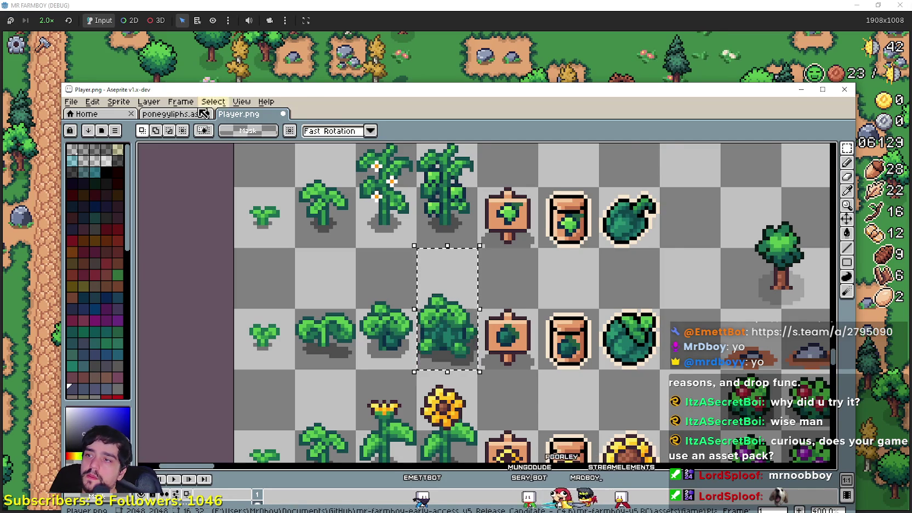
Step: Paste the bush into ponegyliphs and drop it beside the cabbage
{"action": "left_click", "coordinate": [172, 113]}
{"action": "key", "text": "ctrl+v"}
{"action": "mouse_move", "coordinate": [491, 329]}
{"action": "left_mouse_down"}
{"action": "mouse_move", "coordinate": [494, 247]}
{"action": "mouse_move", "coordinate": [515, 258]}
{"action": "left_mouse_up"}
{"action": "scroll", "coordinate": [514, 255], "scroll_direction": "up", "scroll_amount": 2}
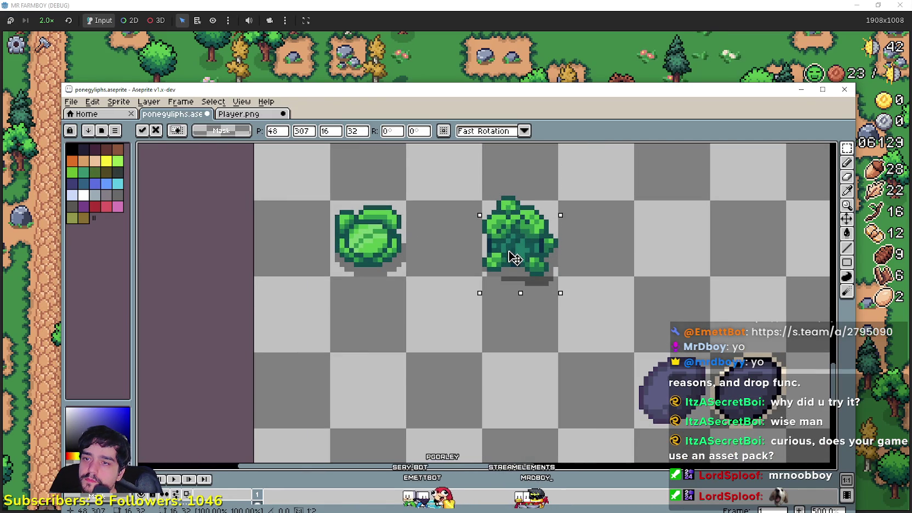
{"action": "left_click", "coordinate": [446, 274]}
{"action": "scroll", "coordinate": [446, 271], "scroll_direction": "down", "scroll_amount": 2}
{"action": "scroll", "coordinate": [451, 256], "scroll_direction": "up", "scroll_amount": 2}
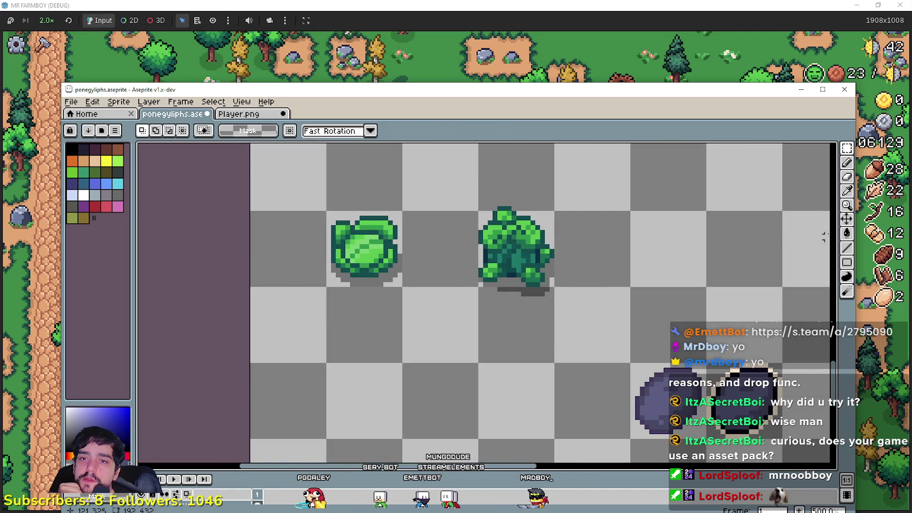
Step: Nudge the cabbage down one pixel and deselect it
{"action": "left_click", "coordinate": [847, 233]}
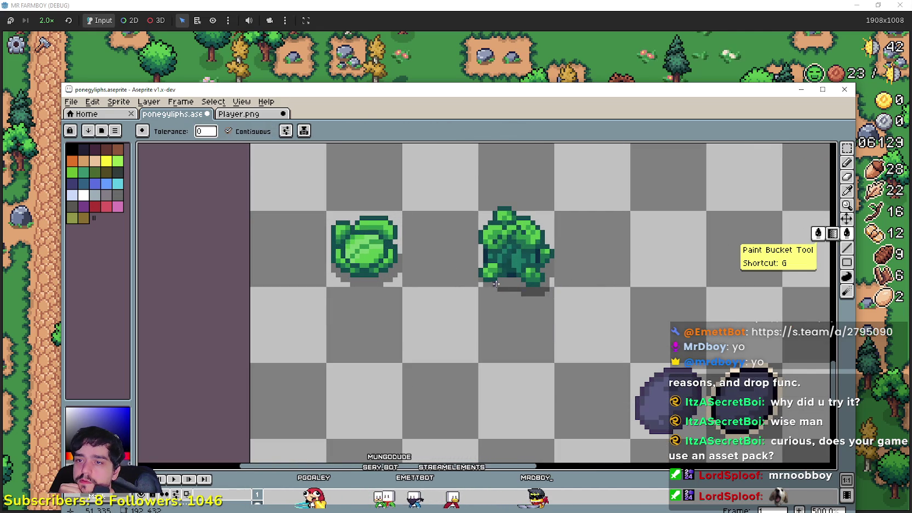
{"action": "scroll", "coordinate": [550, 283], "scroll_direction": "up", "scroll_amount": 1}
{"action": "left_click_drag", "start_coordinate": [483, 267], "coordinate": [421, 335]}
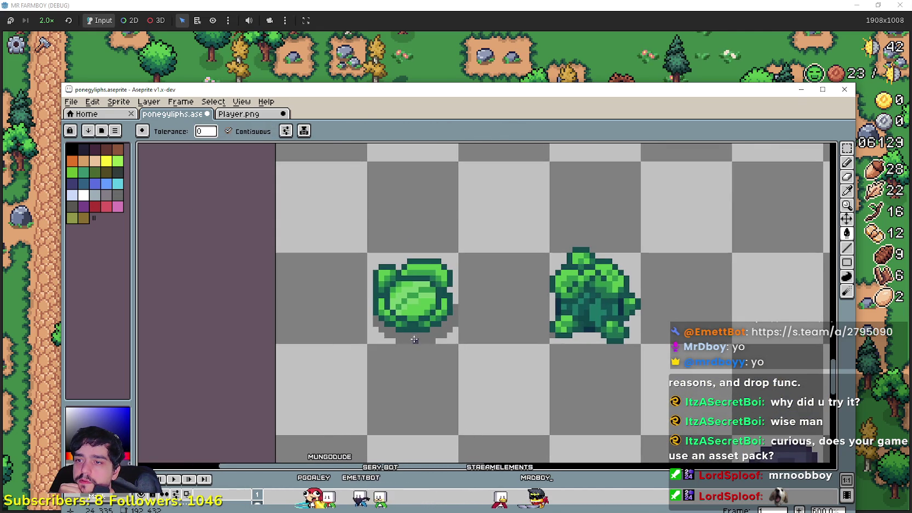
{"action": "left_click", "coordinate": [846, 148]}
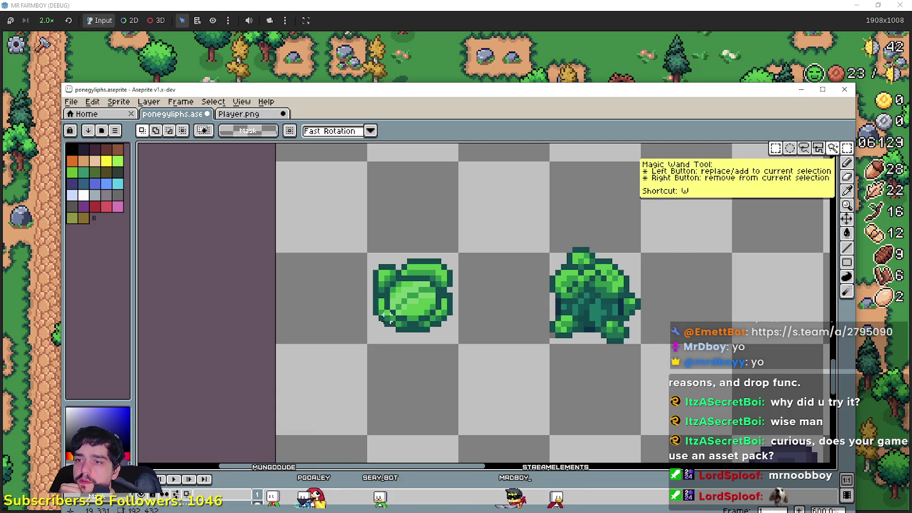
{"action": "left_click_drag", "start_coordinate": [371, 334], "coordinate": [469, 250]}
{"action": "key", "text": "Down"}
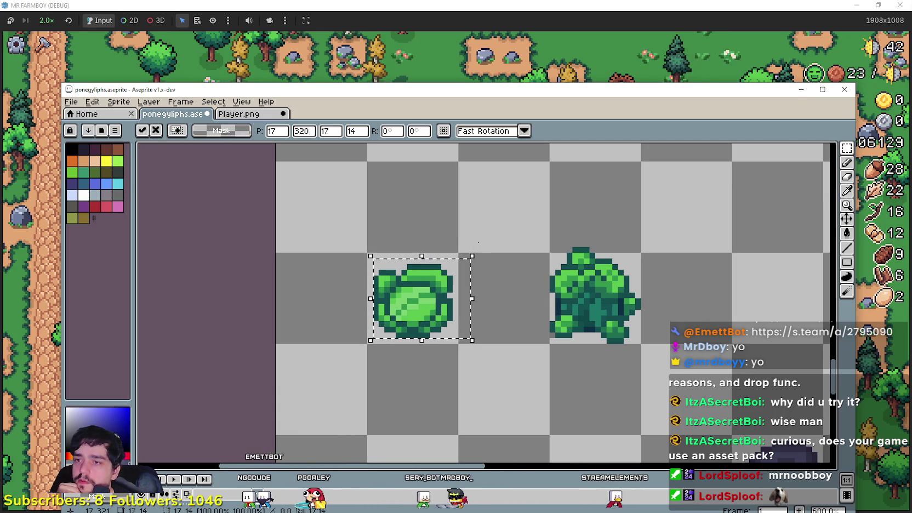
{"action": "key", "text": "ctrl+d"}
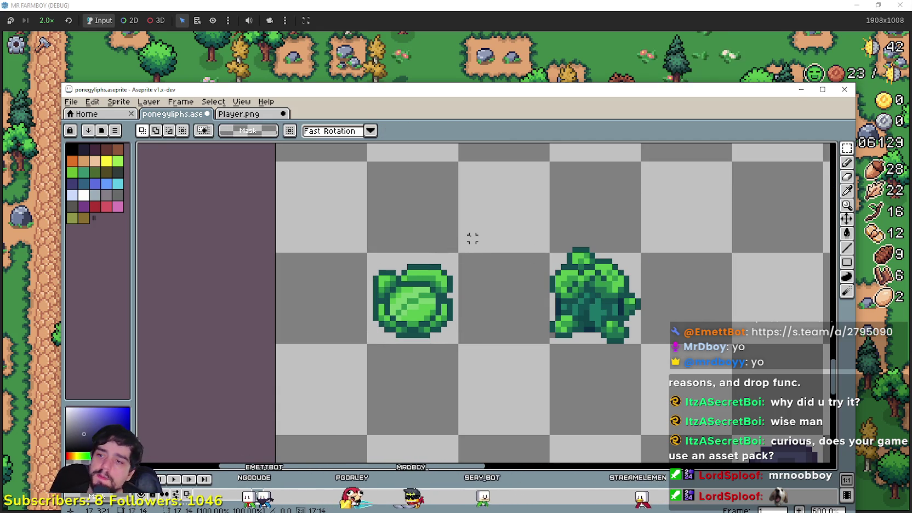
Step: Duplicate the cabbage's tile below it, then undo the duplicate
{"action": "scroll", "coordinate": [485, 261], "scroll_direction": "down", "scroll_amount": 1}
{"action": "scroll", "coordinate": [760, 178], "scroll_direction": "down", "scroll_amount": 1}
{"action": "scroll", "coordinate": [603, 362], "scroll_direction": "right", "scroll_amount": 3}
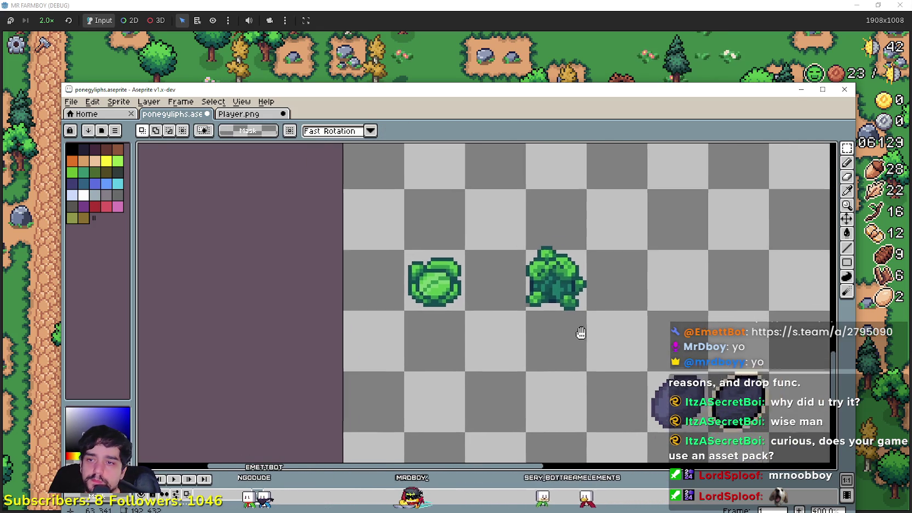
{"action": "key", "text": "ctrl+shift+d"}
{"action": "left_click_drag", "start_coordinate": [405, 298], "coordinate": [442, 370]}
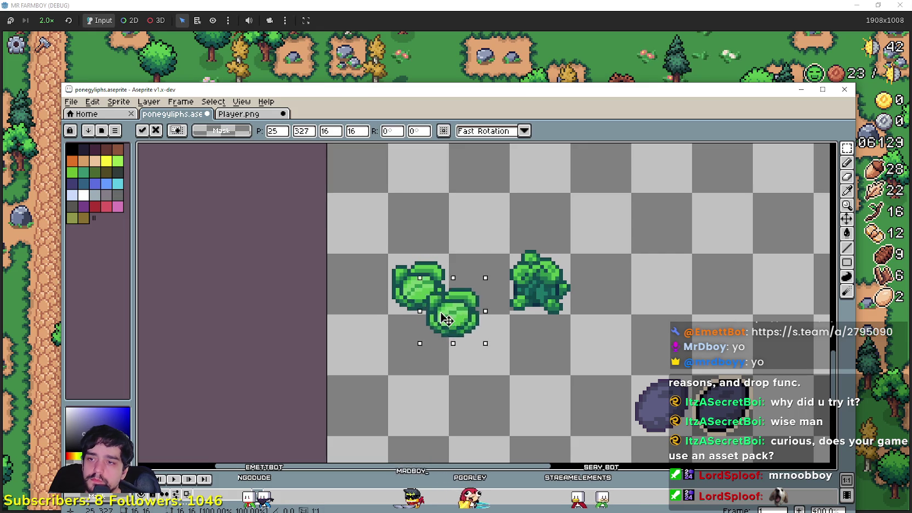
{"action": "key", "text": "ctrl+z"}
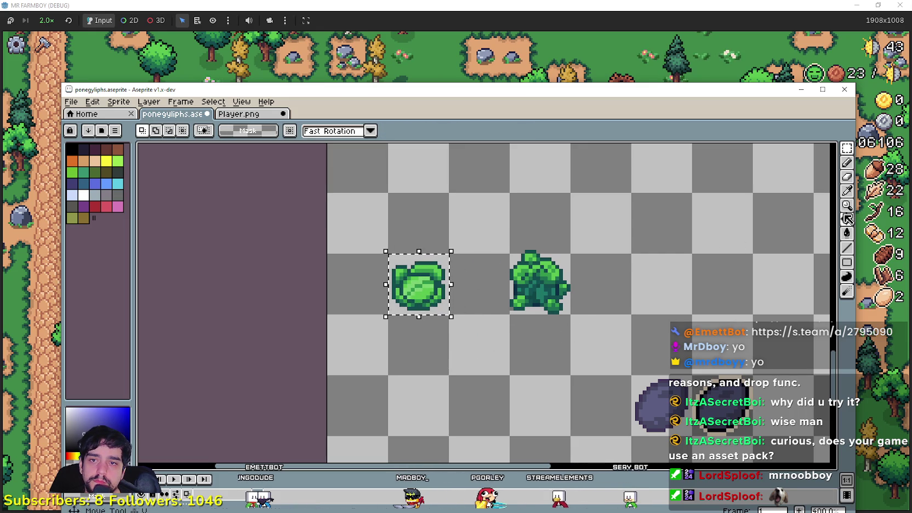
Step: Fill the cabbage's top strip and whole outline dark purple using non-contiguous bucket fills
{"action": "key", "text": "i"}
{"action": "scroll", "coordinate": [652, 395], "scroll_direction": "up", "scroll_amount": 3}
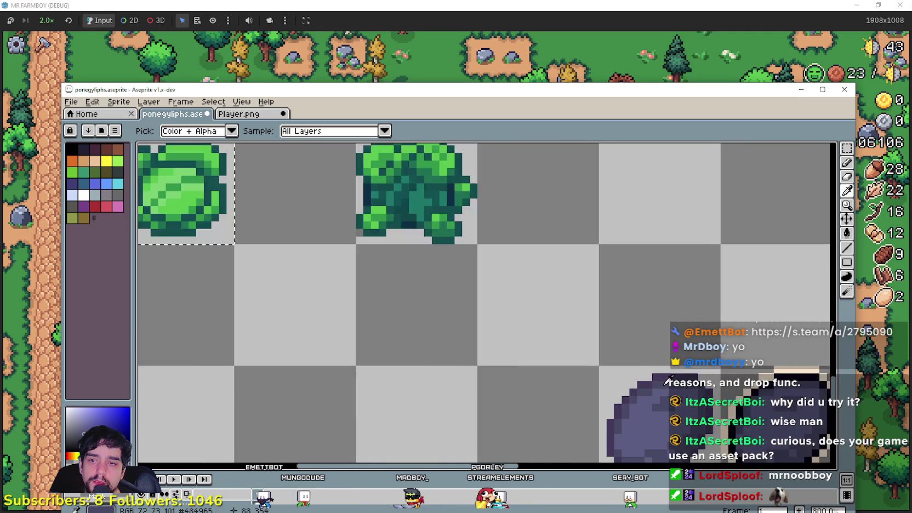
{"action": "scroll", "coordinate": [603, 340], "scroll_direction": "up", "scroll_amount": 2}
{"action": "scroll", "coordinate": [625, 372], "scroll_direction": "down", "scroll_amount": 4}
{"action": "left_click_drag", "start_coordinate": [755, 284], "coordinate": [747, 269]}
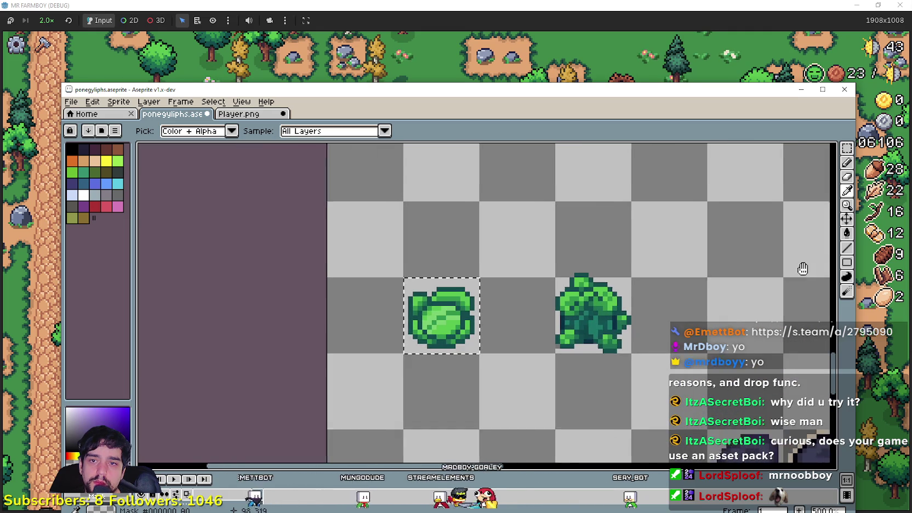
{"action": "scroll", "coordinate": [746, 269], "scroll_direction": "down", "scroll_amount": 1}
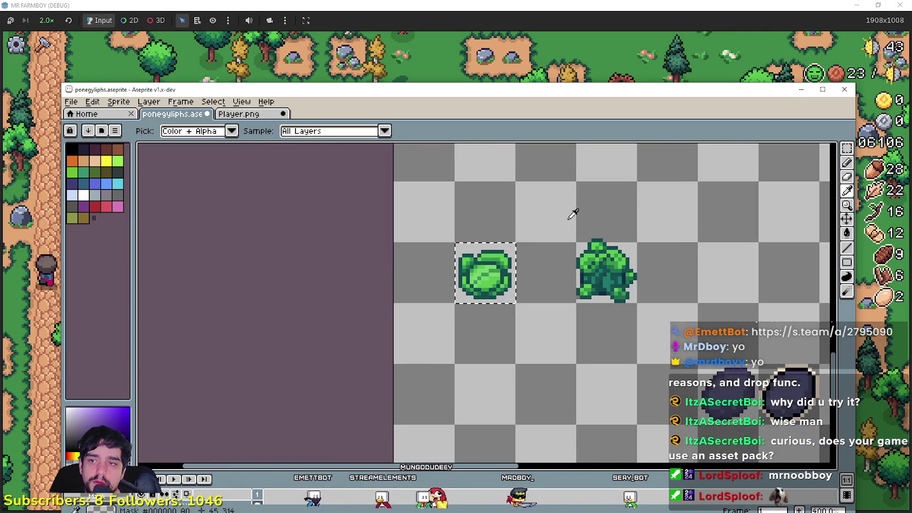
{"action": "scroll", "coordinate": [803, 248], "scroll_direction": "up", "scroll_amount": 1}
{"action": "left_click", "coordinate": [846, 233]}
{"action": "scroll", "coordinate": [400, 247], "scroll_direction": "up", "scroll_amount": 2}
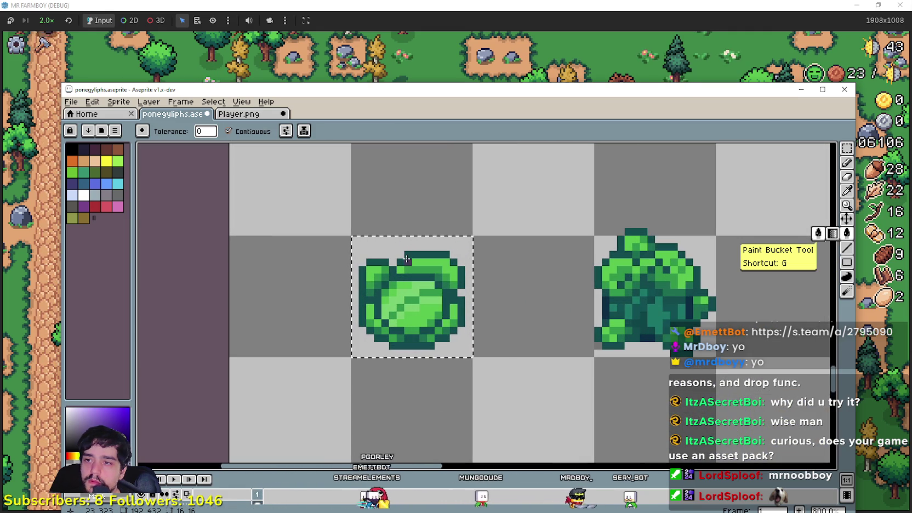
{"action": "left_click", "coordinate": [410, 256]}
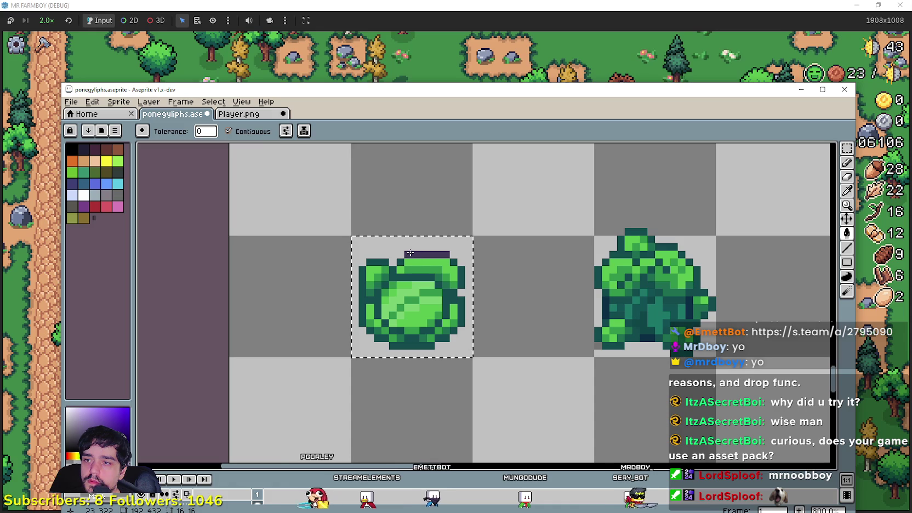
{"action": "left_click", "coordinate": [228, 131]}
{"action": "left_click", "coordinate": [376, 255]}
{"action": "left_click", "coordinate": [376, 258]}
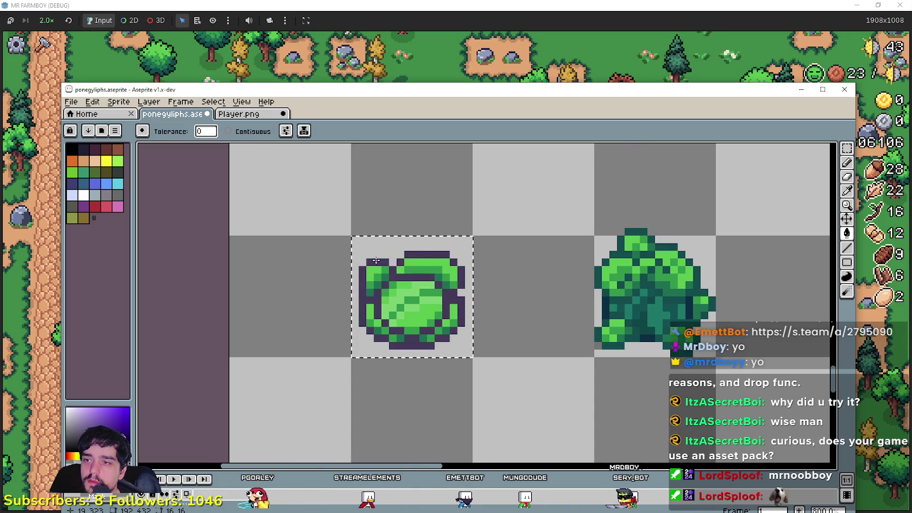
Step: Try recolouring the cabbage's inner dark band, then undo that fill
{"action": "scroll", "coordinate": [376, 258], "scroll_direction": "down", "scroll_amount": 1}
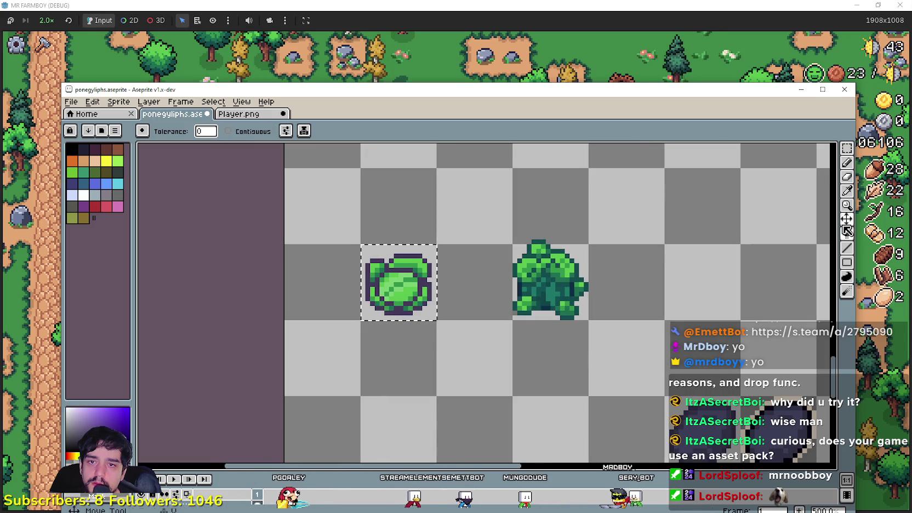
{"action": "left_click", "coordinate": [847, 199]}
{"action": "scroll", "coordinate": [715, 398], "scroll_direction": "up", "scroll_amount": 1}
{"action": "scroll", "coordinate": [715, 398], "scroll_direction": "up", "scroll_amount": 3}
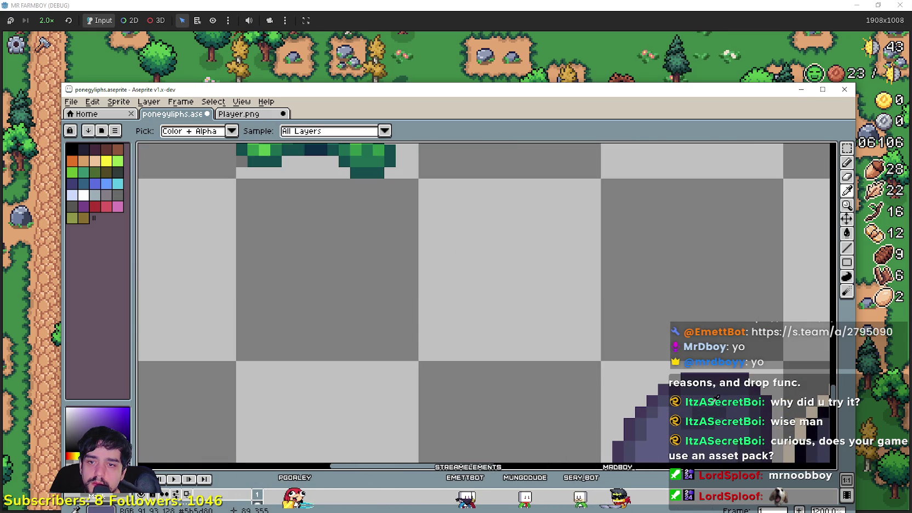
{"action": "scroll", "coordinate": [525, 319], "scroll_direction": "down", "scroll_amount": 2}
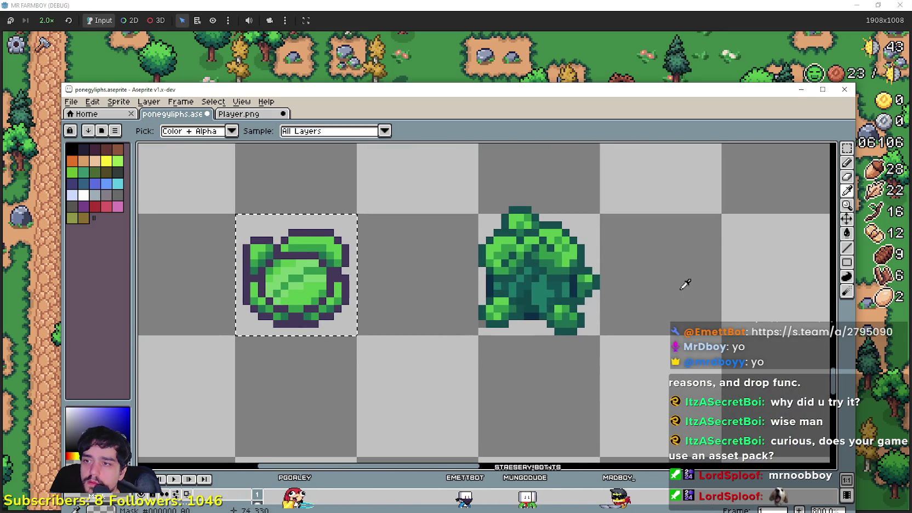
{"action": "left_click_drag", "start_coordinate": [756, 275], "coordinate": [803, 218]}
{"action": "left_click", "coordinate": [848, 246]}
{"action": "scroll", "coordinate": [596, 315], "scroll_direction": "down", "scroll_amount": 2}
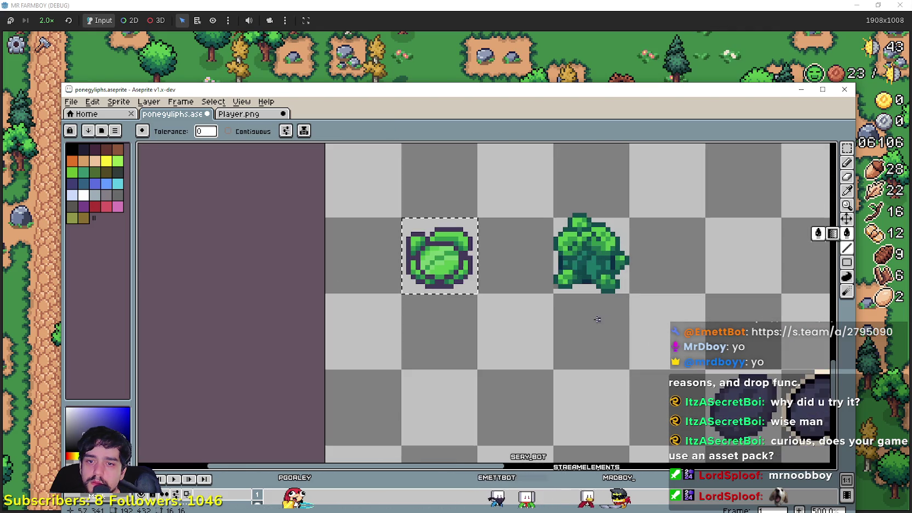
{"action": "mouse_move", "coordinate": [509, 258]}
{"action": "left_mouse_down"}
{"action": "mouse_move", "coordinate": [443, 168]}
{"action": "mouse_move", "coordinate": [557, 300]}
{"action": "left_mouse_up"}
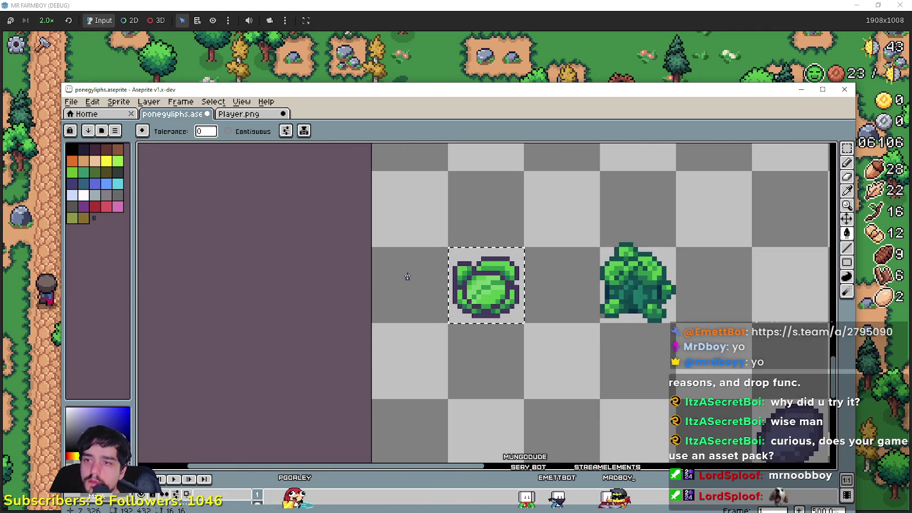
{"action": "scroll", "coordinate": [407, 278], "scroll_direction": "up", "scroll_amount": 2}
{"action": "scroll", "coordinate": [528, 302], "scroll_direction": "up", "scroll_amount": 2}
{"action": "left_click", "coordinate": [528, 302]}
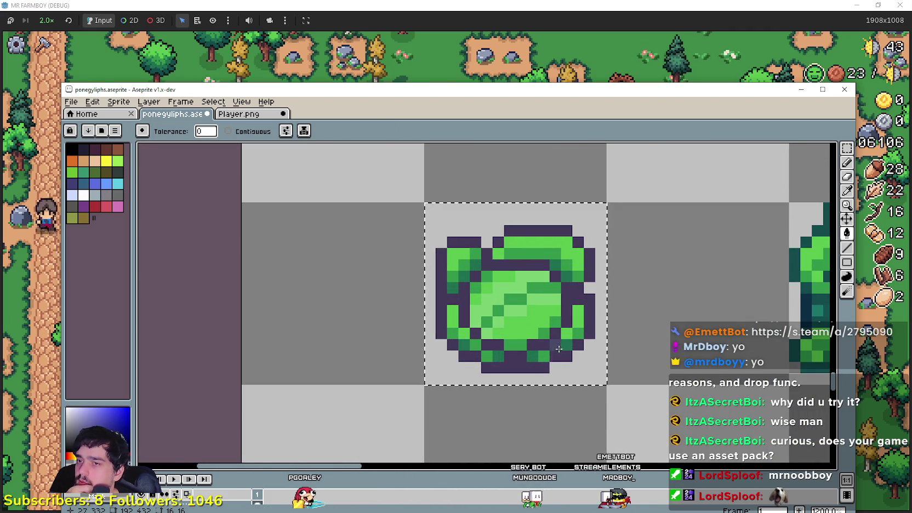
{"action": "key", "text": "ctrl+z"}
{"action": "key", "text": "ctrl+z"}
{"action": "scroll", "coordinate": [576, 307], "scroll_direction": "down", "scroll_amount": 2}
{"action": "scroll", "coordinate": [557, 273], "scroll_direction": "down", "scroll_amount": 1}
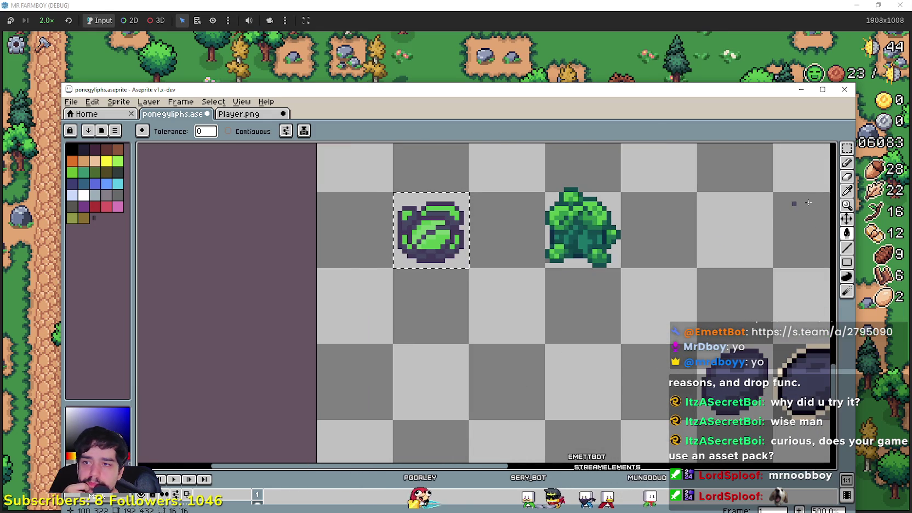
Step: Fill the cabbage's remaining green pixels dark purple and bring the green broccoli into view
{"action": "left_click", "coordinate": [847, 193]}
{"action": "mouse_move", "coordinate": [523, 281]}
{"action": "left_mouse_down"}
{"action": "mouse_move", "coordinate": [337, 205]}
{"action": "mouse_move", "coordinate": [546, 359]}
{"action": "left_mouse_up"}
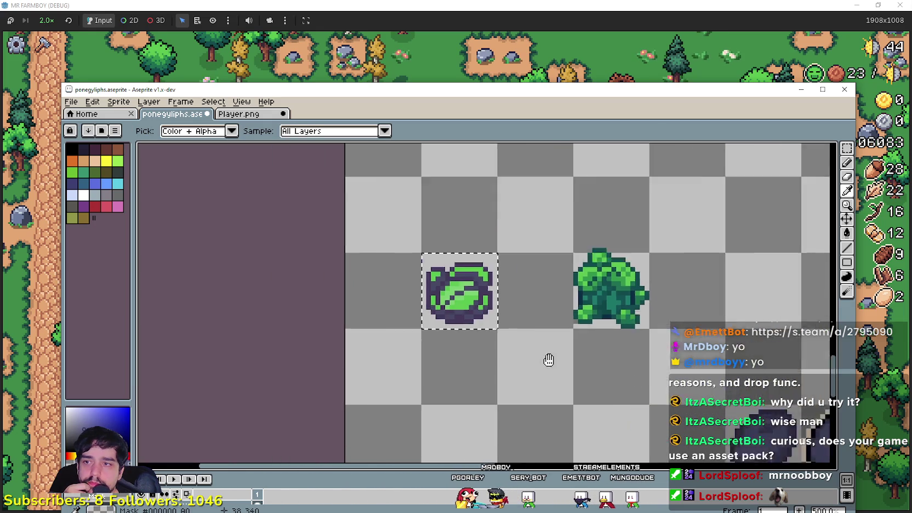
{"action": "left_click", "coordinate": [847, 233]}
{"action": "scroll", "coordinate": [512, 303], "scroll_direction": "up", "scroll_amount": 2}
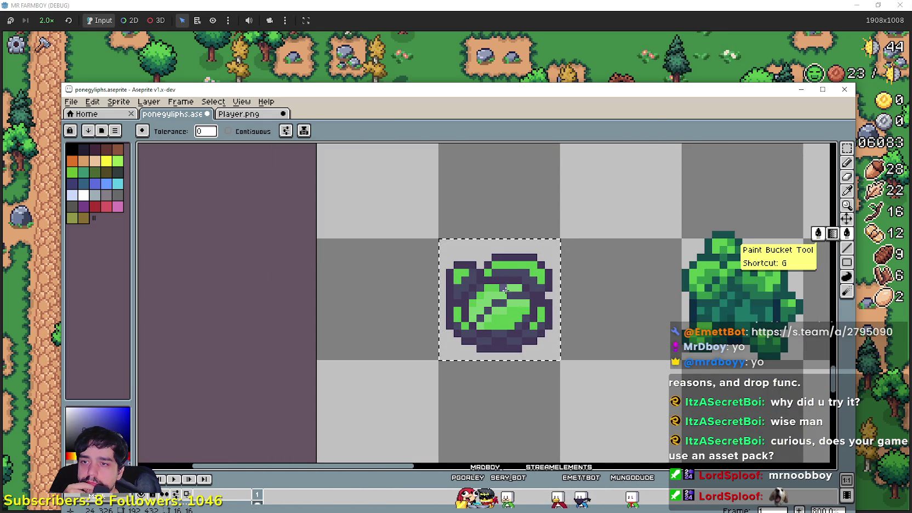
{"action": "left_click", "coordinate": [513, 266]}
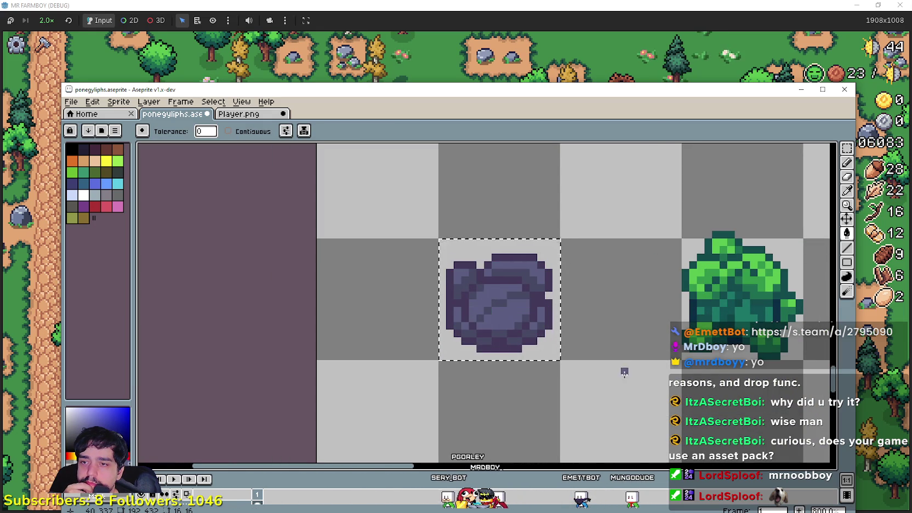
{"action": "scroll", "coordinate": [624, 372], "scroll_direction": "down", "scroll_amount": 2}
{"action": "left_click_drag", "start_coordinate": [690, 343], "coordinate": [559, 303]}
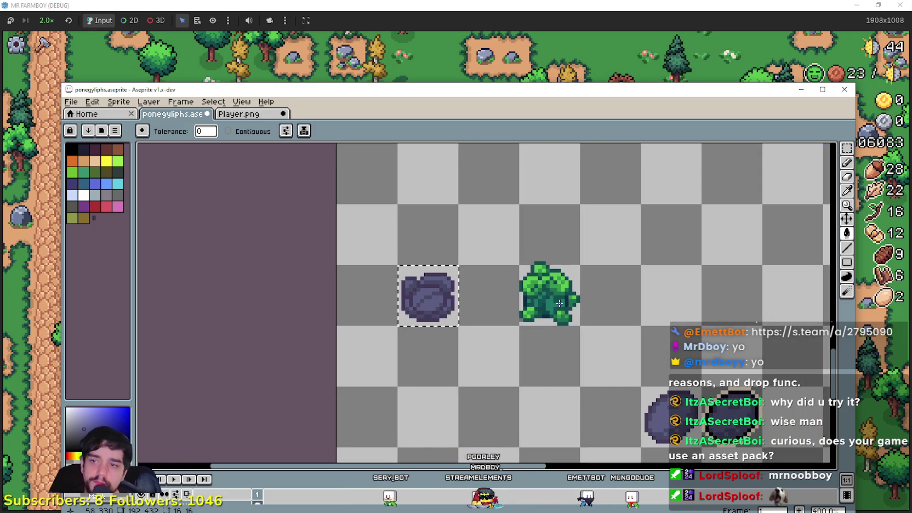
Step: Select the broccoli's tile and centre the broccoli in view
{"action": "key", "text": "m"}
{"action": "mouse_move", "coordinate": [579, 268]}
{"action": "left_mouse_down"}
{"action": "mouse_move", "coordinate": [521, 317]}
{"action": "mouse_move", "coordinate": [551, 230]}
{"action": "left_mouse_up"}
{"action": "scroll", "coordinate": [790, 222], "scroll_direction": "up", "scroll_amount": 1}
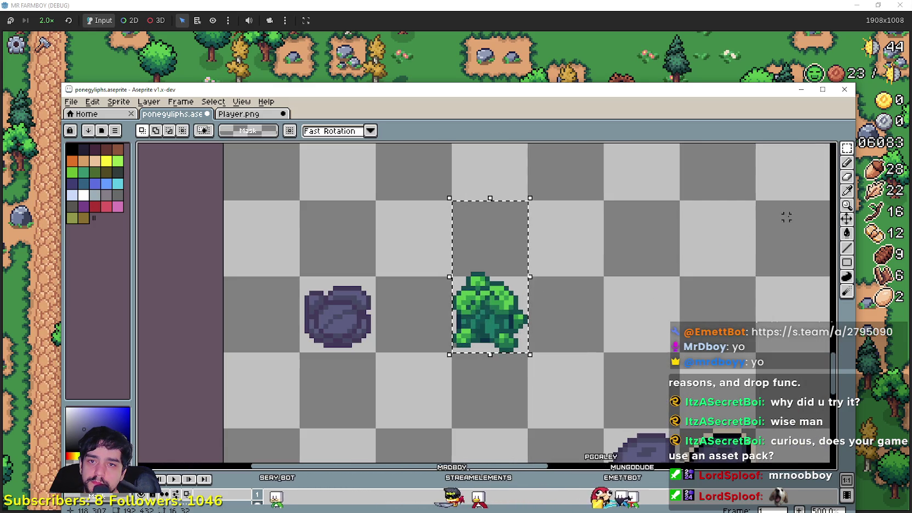
{"action": "left_click_drag", "start_coordinate": [696, 334], "coordinate": [678, 285]}
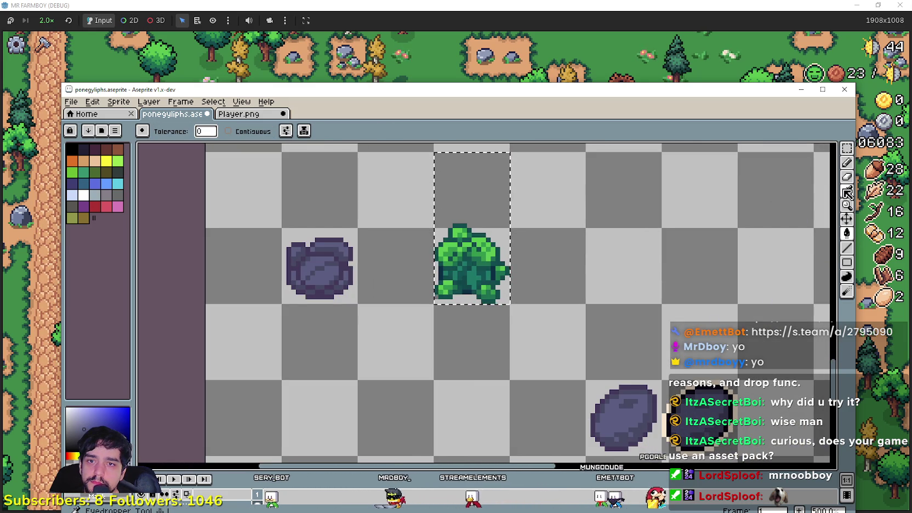
{"action": "key", "text": "i"}
{"action": "scroll", "coordinate": [653, 387], "scroll_direction": "up", "scroll_amount": 1}
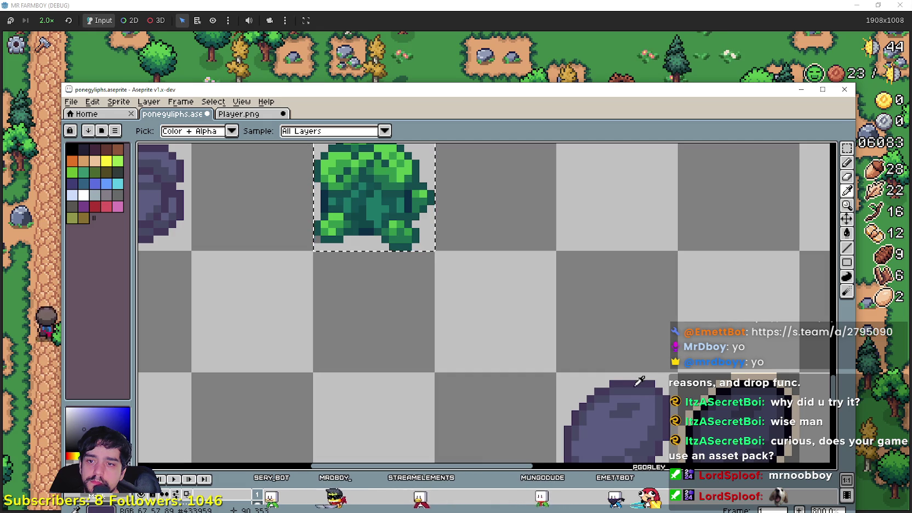
{"action": "scroll", "coordinate": [560, 325], "scroll_direction": "up", "scroll_amount": 3}
{"action": "scroll", "coordinate": [559, 326], "scroll_direction": "left", "scroll_amount": 3}
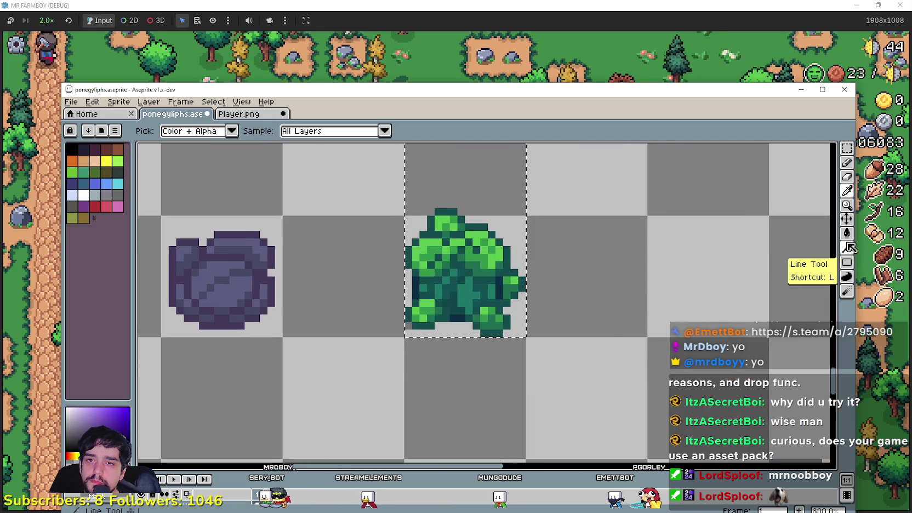
Step: Sample a colour from the rock sprite and fill the broccoli's darkest shade with it
{"action": "key", "text": "g"}
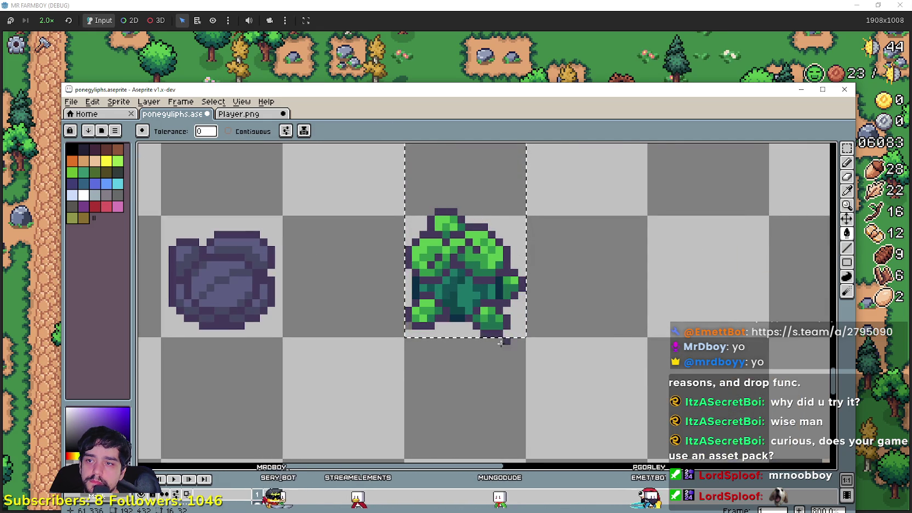
{"action": "scroll", "coordinate": [602, 348], "scroll_direction": "down", "scroll_amount": 1}
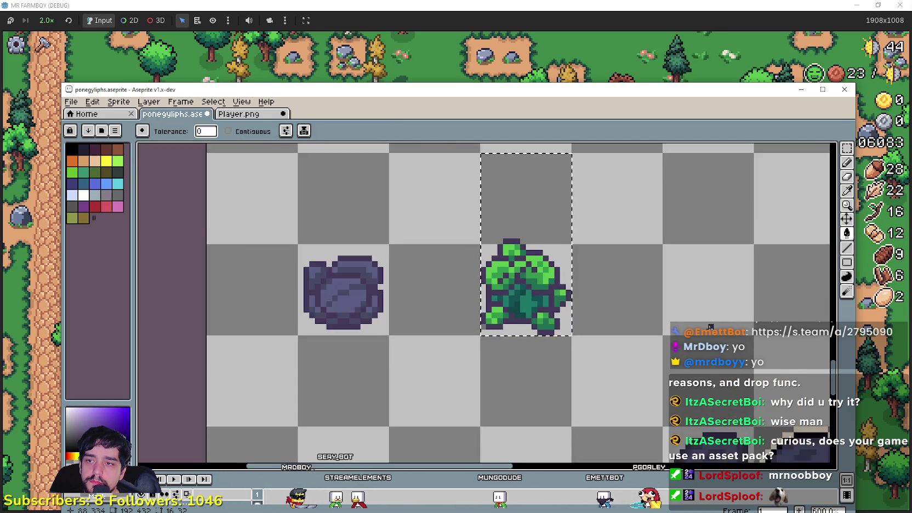
{"action": "left_click", "coordinate": [847, 190]}
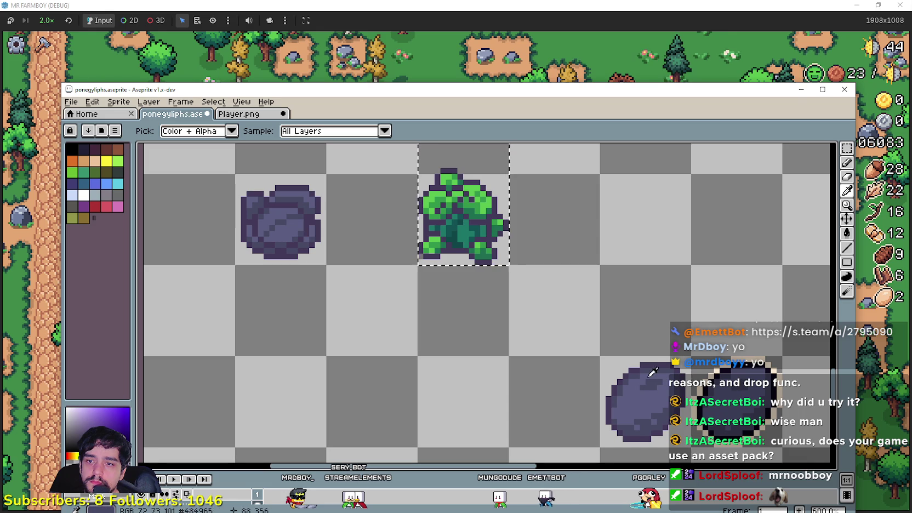
{"action": "scroll", "coordinate": [576, 303], "scroll_direction": "up", "scroll_amount": 2}
{"action": "scroll", "coordinate": [577, 303], "scroll_direction": "left", "scroll_amount": 2}
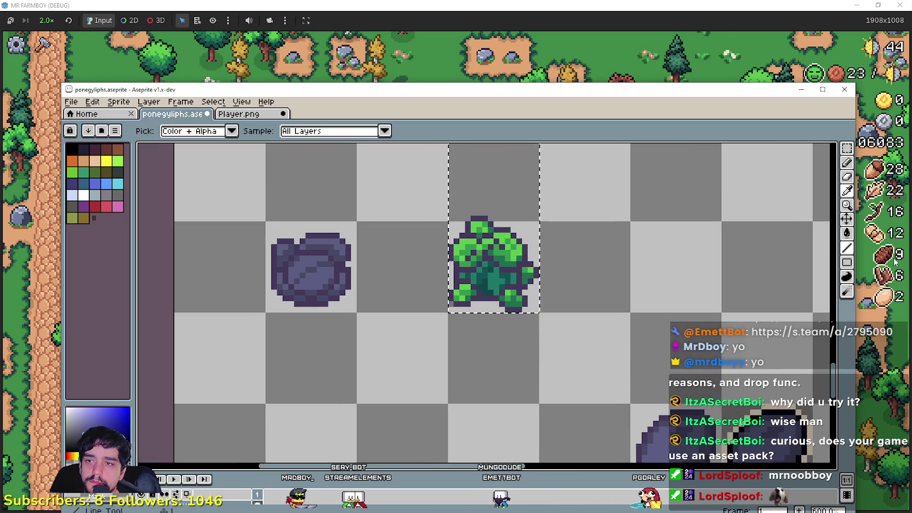
{"action": "left_click", "coordinate": [847, 233]}
{"action": "scroll", "coordinate": [496, 272], "scroll_direction": "up", "scroll_amount": 1}
{"action": "left_click", "coordinate": [488, 297]}
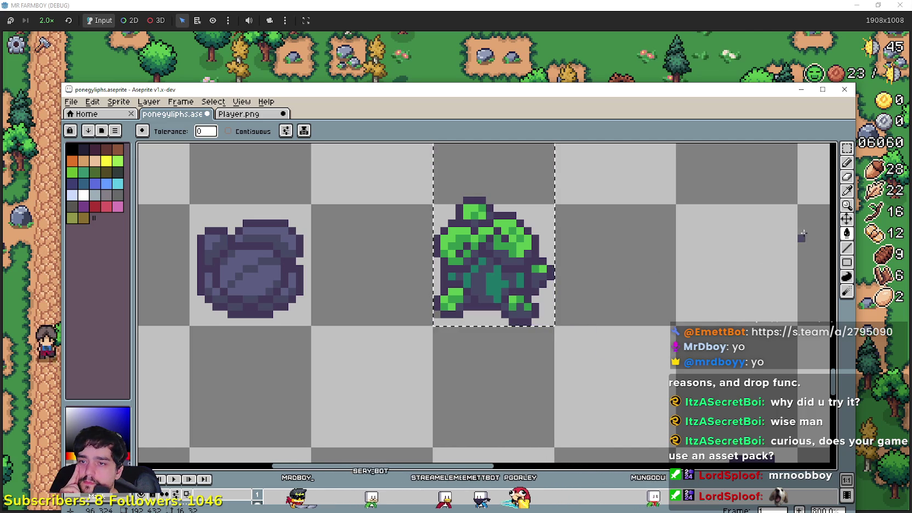
Step: Sample the rock's stone purple and recolour the broccoli's bright green, light green and teal pixels
{"action": "left_click", "coordinate": [848, 200]}
{"action": "scroll", "coordinate": [692, 198], "scroll_direction": "up", "scroll_amount": 1}
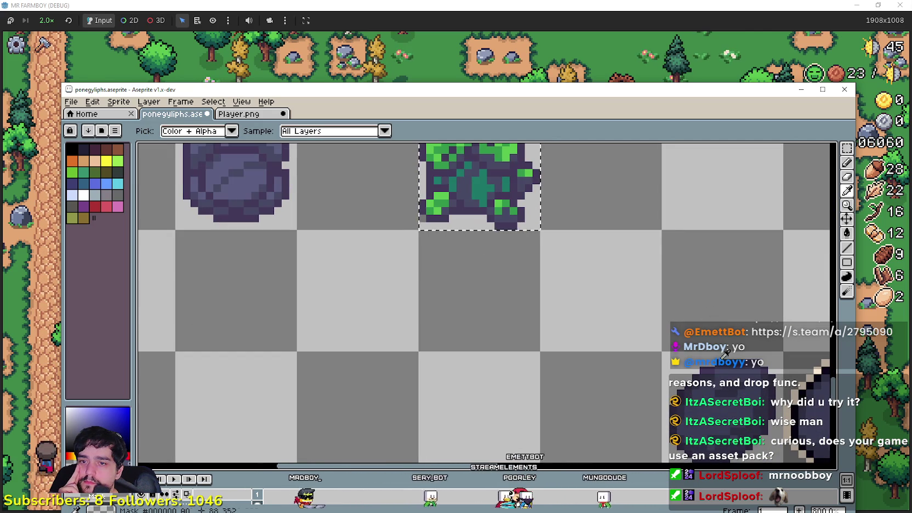
{"action": "scroll", "coordinate": [584, 238], "scroll_direction": "down", "scroll_amount": 1}
{"action": "left_click", "coordinate": [847, 232]}
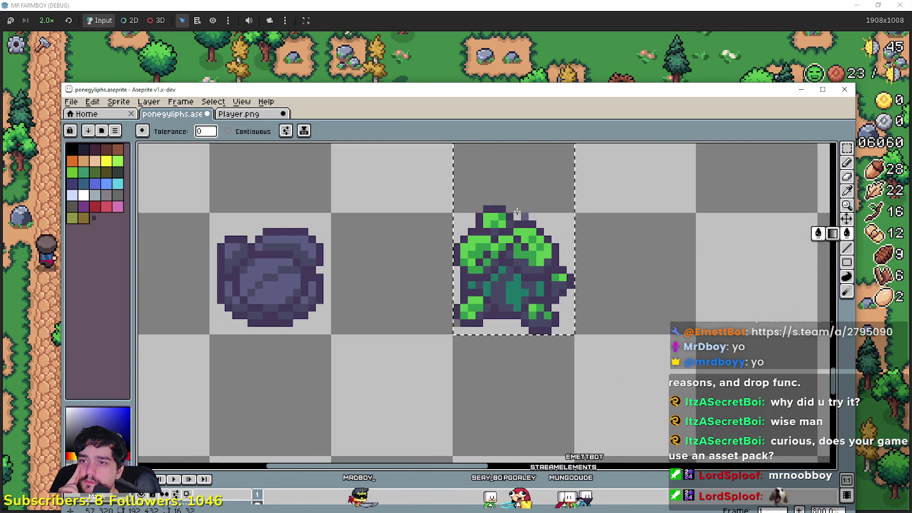
{"action": "left_click", "coordinate": [487, 255]}
{"action": "left_click", "coordinate": [480, 245]}
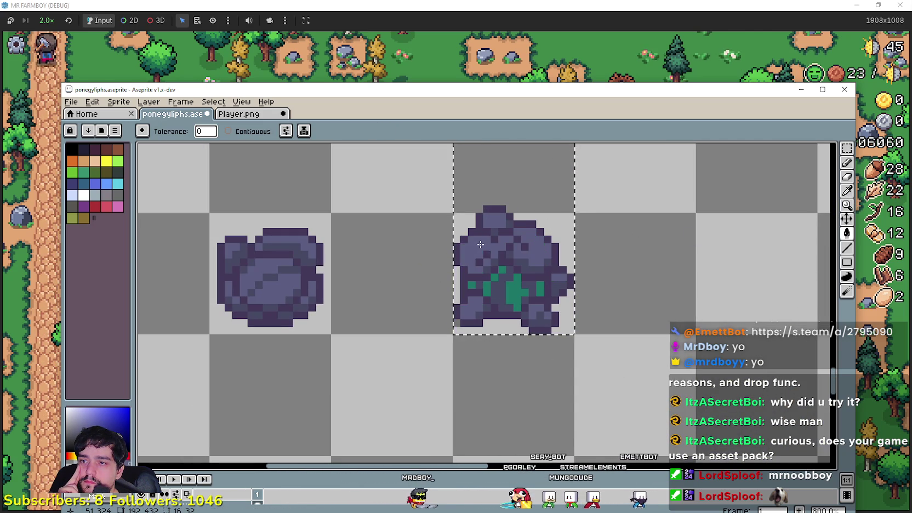
{"action": "left_click", "coordinate": [493, 276]}
{"action": "scroll", "coordinate": [677, 289], "scroll_direction": "down", "scroll_amount": 2}
{"action": "scroll", "coordinate": [673, 287], "scroll_direction": "down", "scroll_amount": 1}
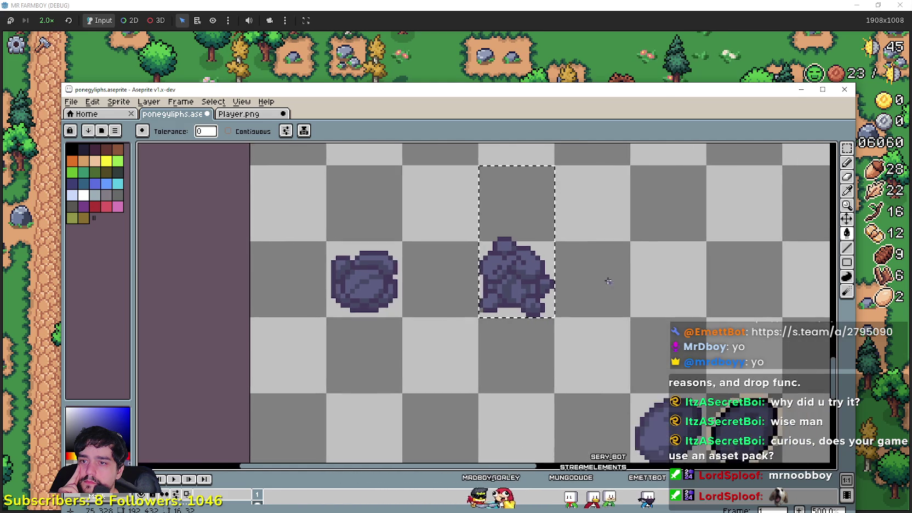
{"action": "scroll", "coordinate": [604, 268], "scroll_direction": "down", "scroll_amount": 1}
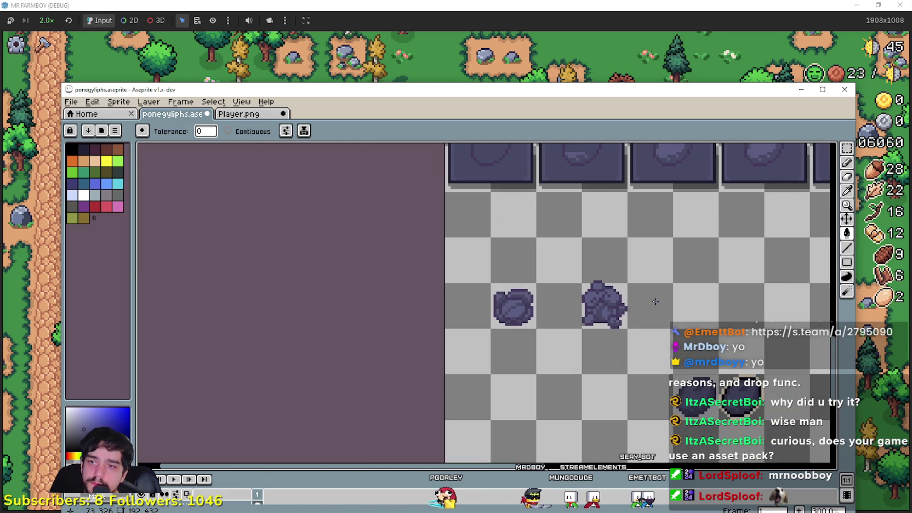
{"action": "left_click_drag", "start_coordinate": [645, 293], "coordinate": [599, 314]}
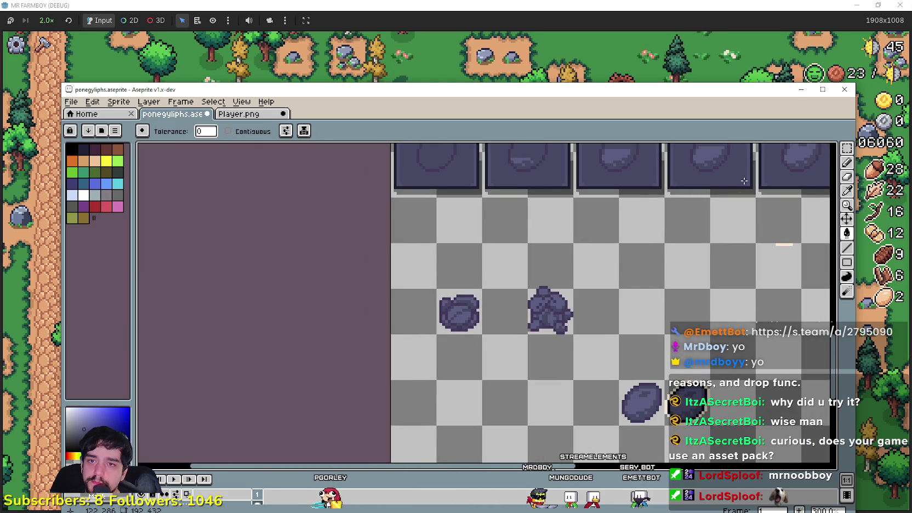
Step: Copy the stone cabbage and stone broccoli one cell right each, committing both copies
{"action": "key", "text": "m"}
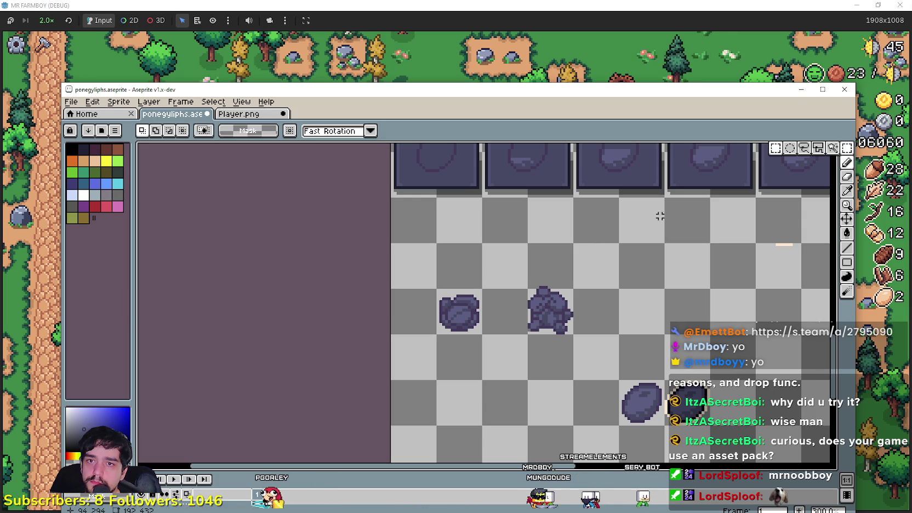
{"action": "mouse_move", "coordinate": [437, 288]}
{"action": "left_mouse_down"}
{"action": "mouse_move", "coordinate": [483, 334]}
{"action": "mouse_move", "coordinate": [495, 364]}
{"action": "mouse_move", "coordinate": [505, 313]}
{"action": "mouse_move", "coordinate": [573, 243]}
{"action": "left_mouse_up"}
{"action": "key", "text": "ctrl+d"}
{"action": "left_click_drag", "start_coordinate": [551, 311], "coordinate": [613, 316]}
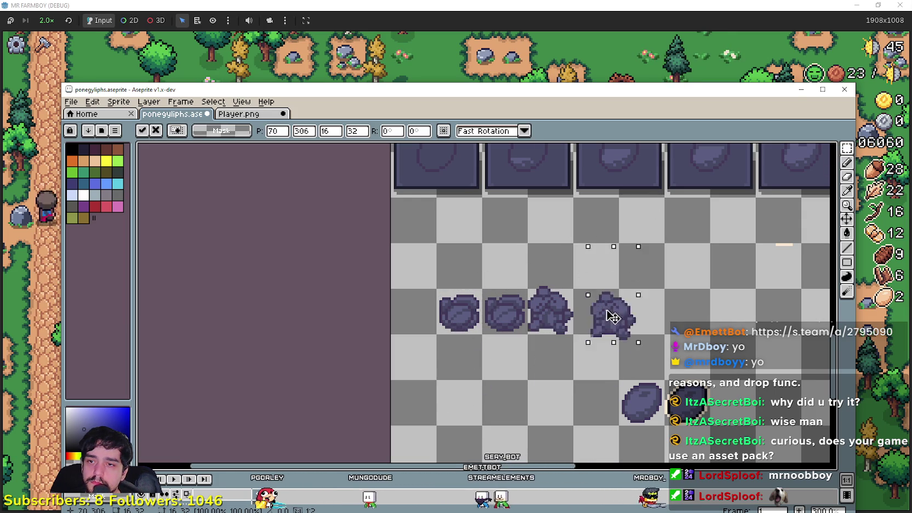
{"action": "key", "text": "ctrl+d"}
{"action": "scroll", "coordinate": [525, 329], "scroll_direction": "down", "scroll_amount": 1}
{"action": "scroll", "coordinate": [586, 273], "scroll_direction": "up", "scroll_amount": 2}
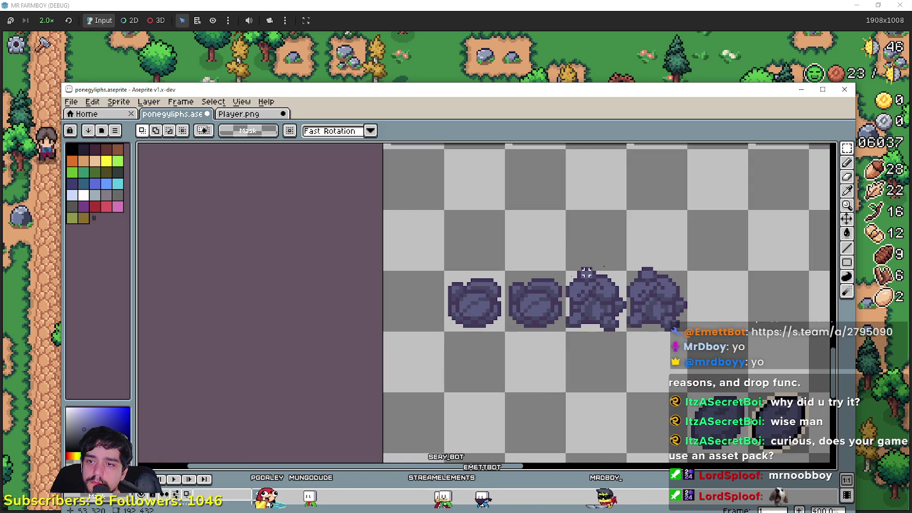
{"action": "key", "text": "i"}
{"action": "scroll", "coordinate": [767, 404], "scroll_direction": "up", "scroll_amount": 1}
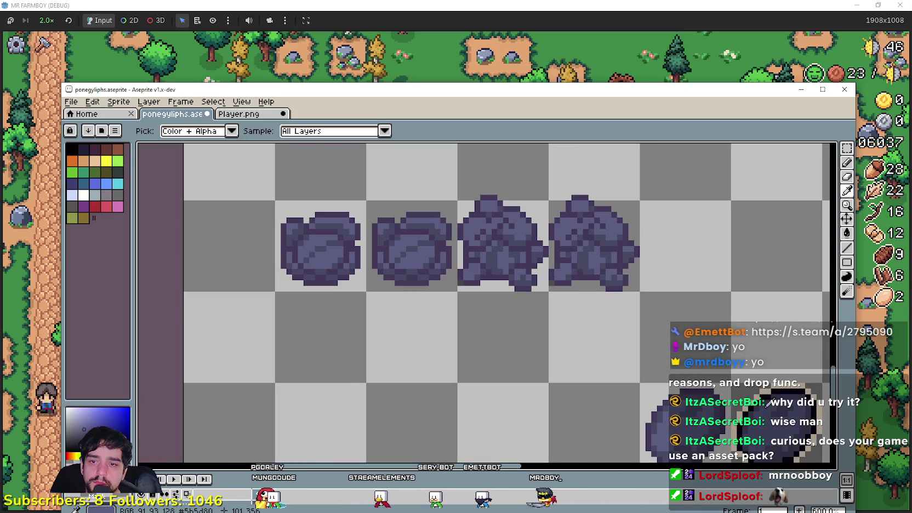
{"action": "scroll", "coordinate": [767, 404], "scroll_direction": "up", "scroll_amount": 1}
{"action": "scroll", "coordinate": [584, 388], "scroll_direction": "down", "scroll_amount": 2}
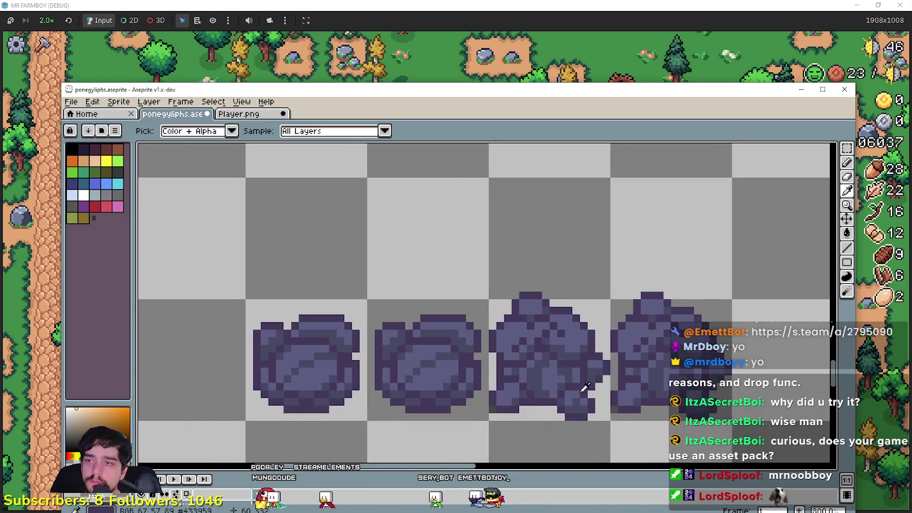
{"action": "left_click_drag", "start_coordinate": [411, 262], "coordinate": [491, 239]}
Step: Draw peach outline lines along the copied glyph's top edge and left shoulder
{"action": "left_click", "coordinate": [847, 247]}
{"action": "scroll", "coordinate": [545, 278], "scroll_direction": "up", "scroll_amount": 1}
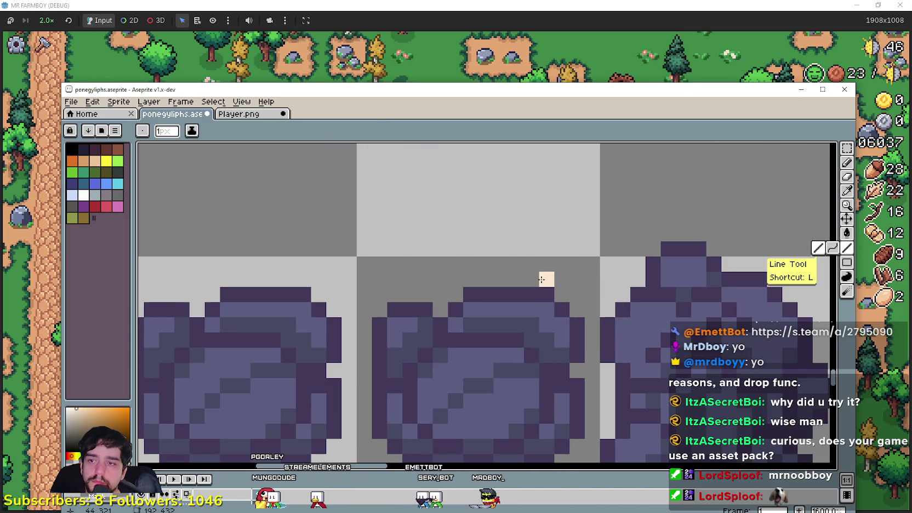
{"action": "left_click_drag", "start_coordinate": [545, 278], "coordinate": [497, 278]}
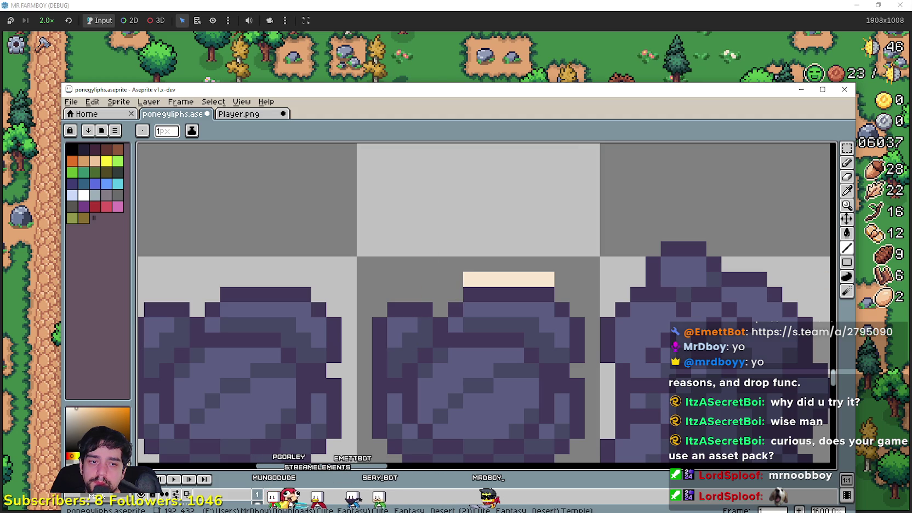
{"action": "left_click_drag", "start_coordinate": [455, 293], "coordinate": [364, 430]}
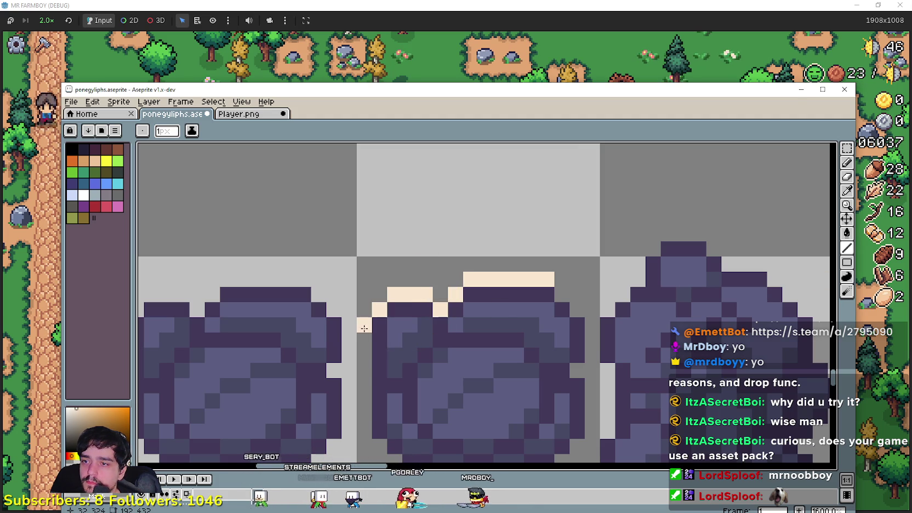
{"action": "scroll", "coordinate": [364, 430], "scroll_direction": "down", "scroll_amount": 2}
{"action": "mouse_move", "coordinate": [380, 321]}
{"action": "left_mouse_down"}
{"action": "mouse_move", "coordinate": [420, 349]}
{"action": "mouse_move", "coordinate": [531, 352]}
{"action": "left_mouse_up"}
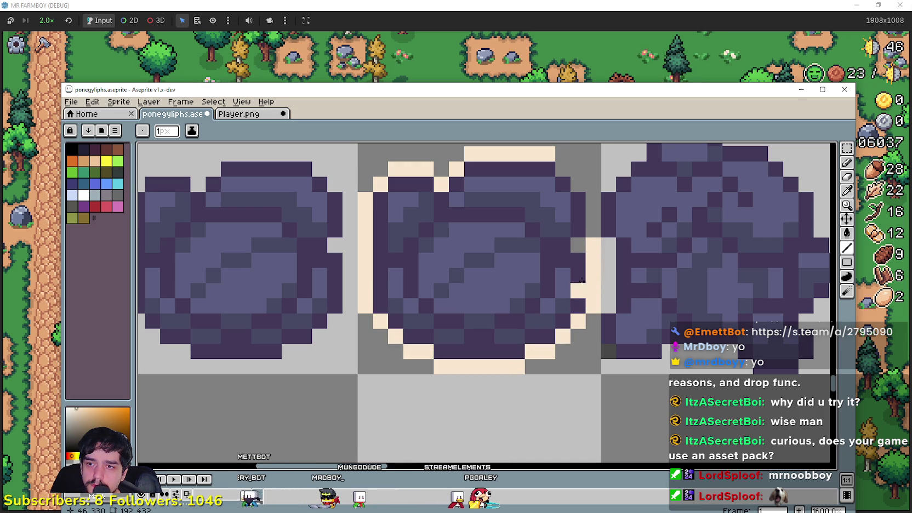
{"action": "left_click_drag", "start_coordinate": [592, 235], "coordinate": [593, 198]}
{"action": "scroll", "coordinate": [584, 260], "scroll_direction": "up", "scroll_amount": 1}
{"action": "scroll", "coordinate": [556, 231], "scroll_direction": "down", "scroll_amount": 3}
{"action": "scroll", "coordinate": [539, 356], "scroll_direction": "down", "scroll_amount": 1}
{"action": "scroll", "coordinate": [493, 340], "scroll_direction": "up", "scroll_amount": 1}
{"action": "scroll", "coordinate": [473, 332], "scroll_direction": "down", "scroll_amount": 1}
{"action": "scroll", "coordinate": [474, 329], "scroll_direction": "down", "scroll_amount": 1}
{"action": "scroll", "coordinate": [510, 291], "scroll_direction": "up", "scroll_amount": 2}
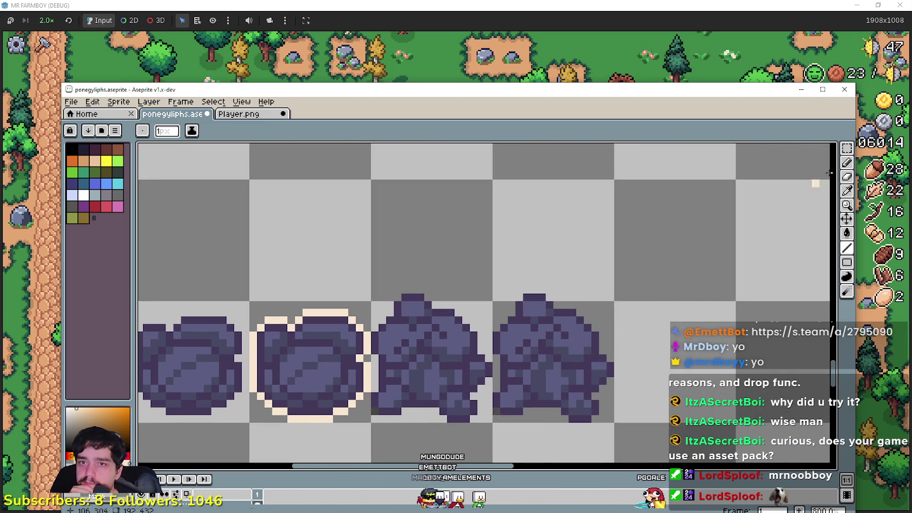
Step: Move the rock sprite one cell to the right and commit its new position
{"action": "key", "text": "w"}
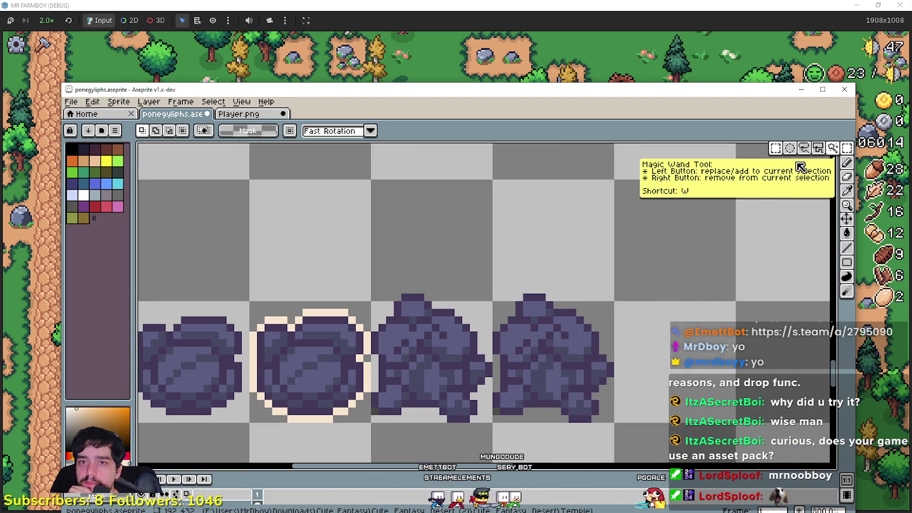
{"action": "left_click", "coordinate": [845, 166]}
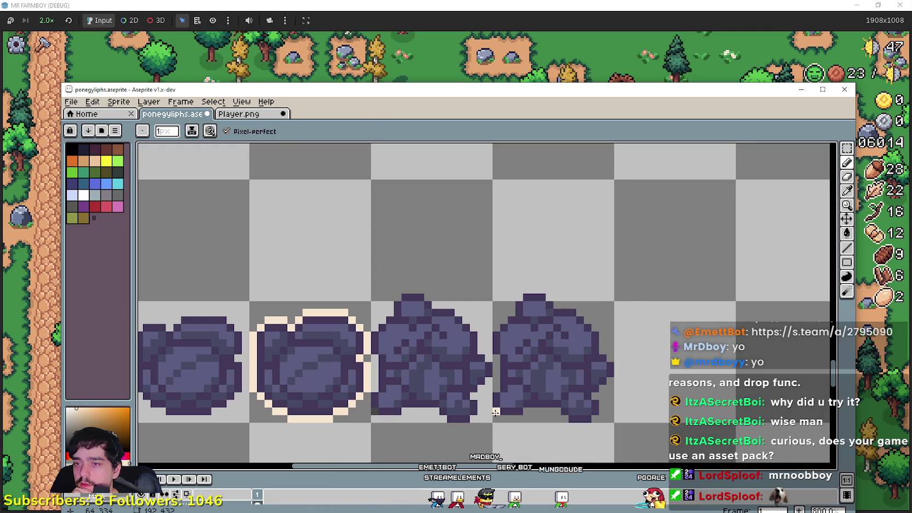
{"action": "left_click_drag", "start_coordinate": [389, 459], "coordinate": [218, 426]}
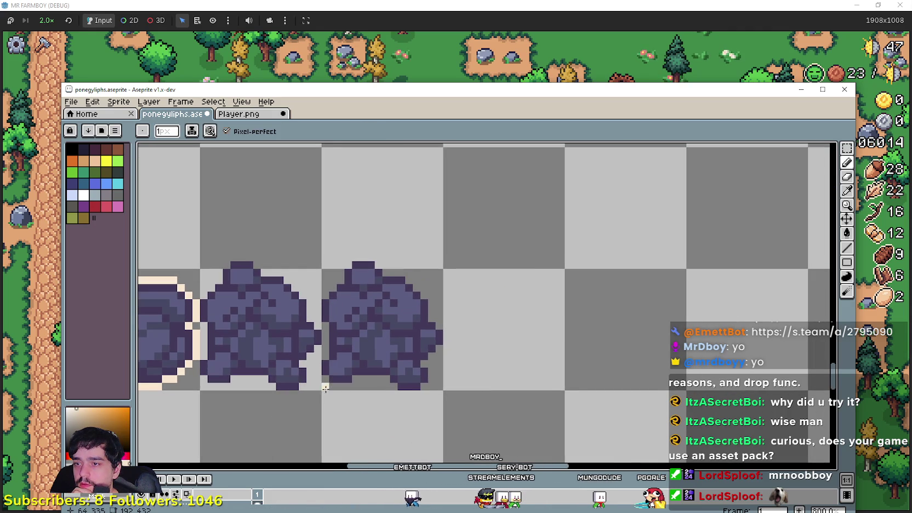
{"action": "key", "text": "m"}
{"action": "left_click", "coordinate": [333, 386]}
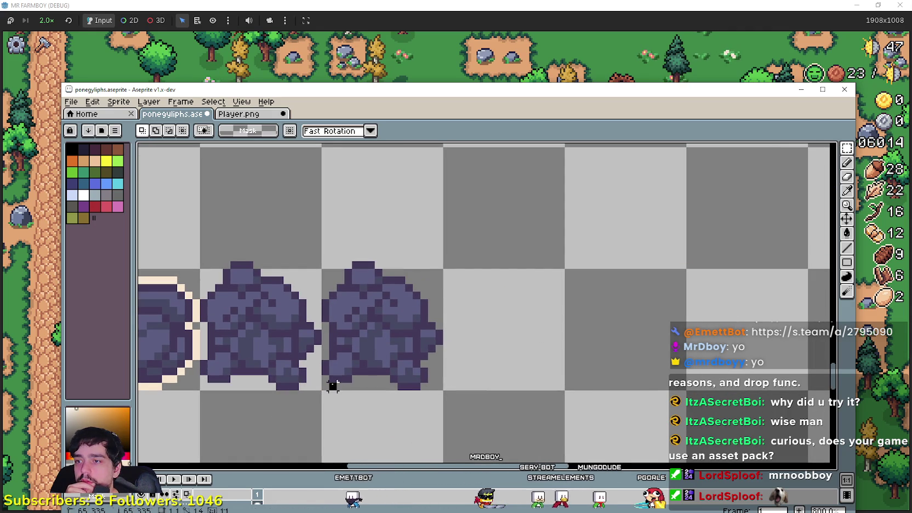
{"action": "left_click_drag", "start_coordinate": [323, 386], "coordinate": [444, 252]}
{"action": "left_click_drag", "start_coordinate": [382, 322], "coordinate": [502, 322]}
{"action": "left_click", "coordinate": [363, 346]}
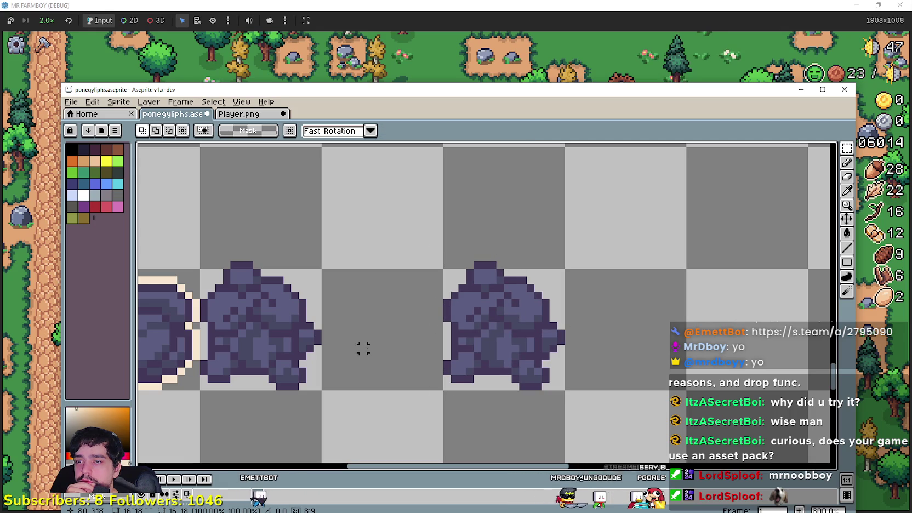
Step: Add peach outline rows above and along the bottom of the rock
{"action": "key", "text": "shift+l"}
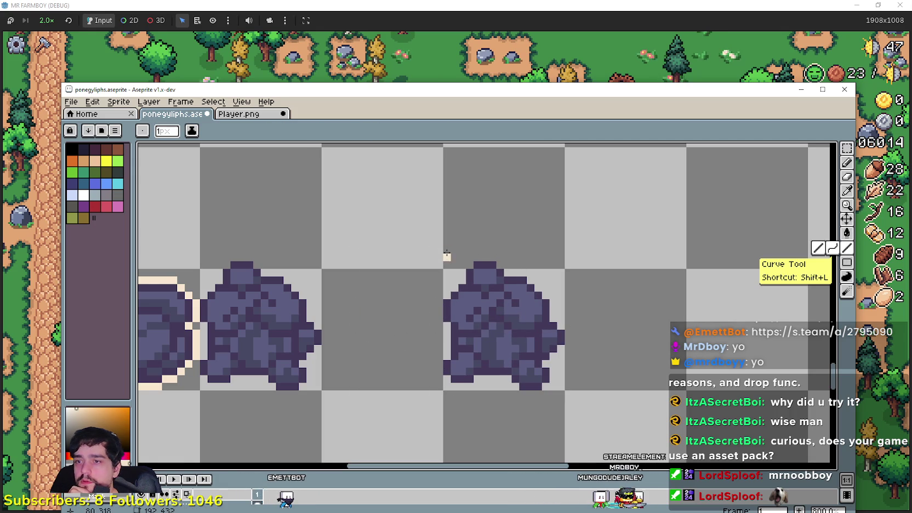
{"action": "left_click_drag", "start_coordinate": [493, 258], "coordinate": [478, 260]}
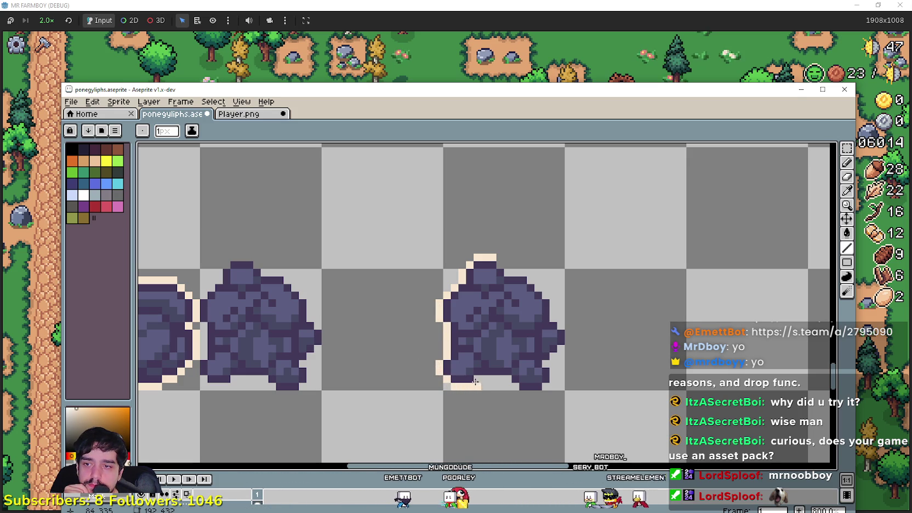
{"action": "mouse_move", "coordinate": [519, 392]}
{"action": "left_mouse_down"}
{"action": "mouse_move", "coordinate": [542, 393]}
{"action": "mouse_move", "coordinate": [570, 362]}
{"action": "left_mouse_up"}
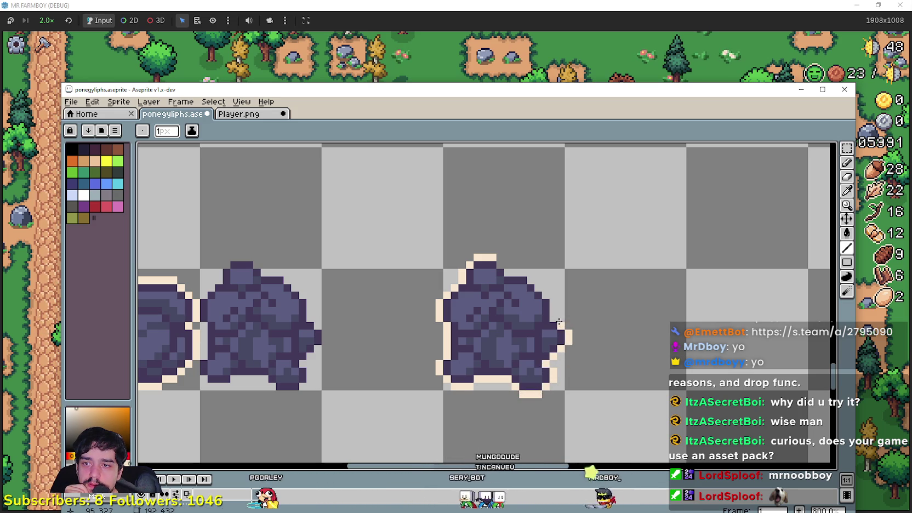
{"action": "left_click_drag", "start_coordinate": [552, 301], "coordinate": [642, 356]}
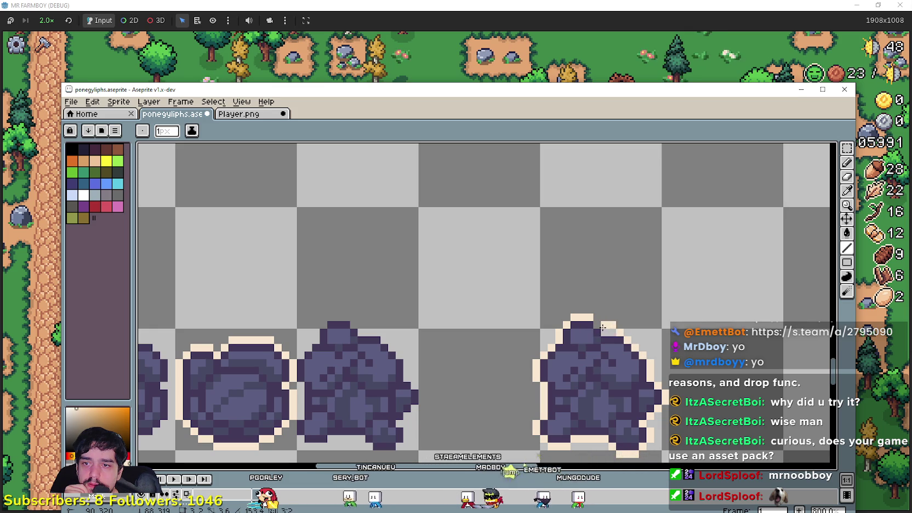
{"action": "scroll", "coordinate": [599, 324], "scroll_direction": "down", "scroll_amount": 1}
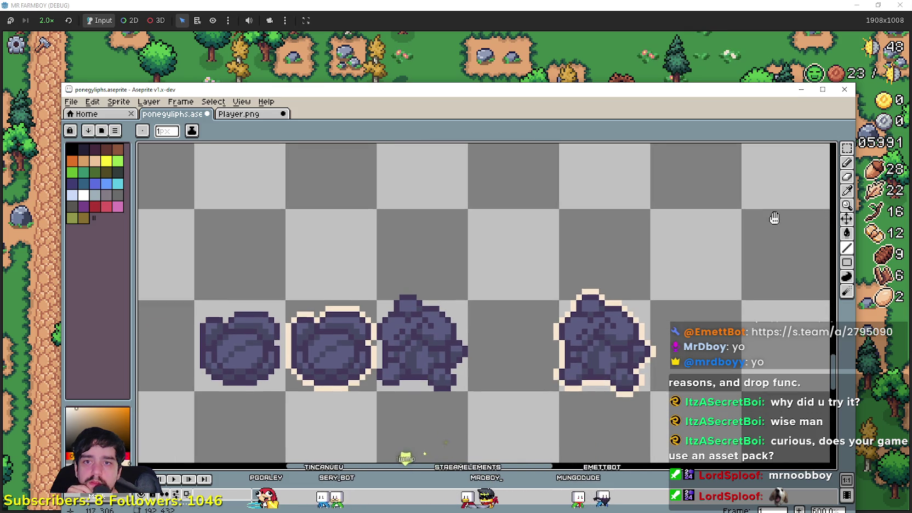
{"action": "left_click", "coordinate": [845, 192]}
Step: Draw a black line just inside the top of the round stone's peach outline
{"action": "scroll", "coordinate": [590, 380], "scroll_direction": "down", "scroll_amount": 1}
{"action": "scroll", "coordinate": [519, 306], "scroll_direction": "down", "scroll_amount": 3}
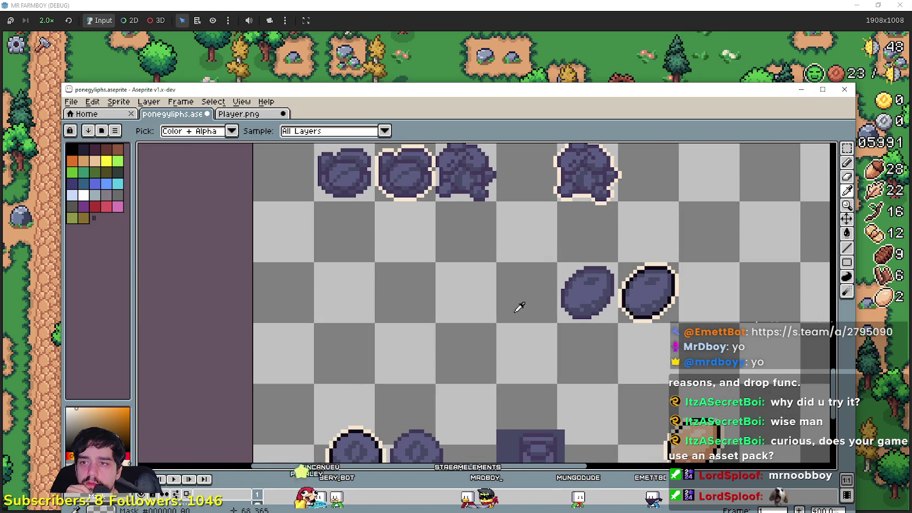
{"action": "scroll", "coordinate": [502, 321], "scroll_direction": "down", "scroll_amount": 2}
{"action": "scroll", "coordinate": [335, 366], "scroll_direction": "up", "scroll_amount": 1}
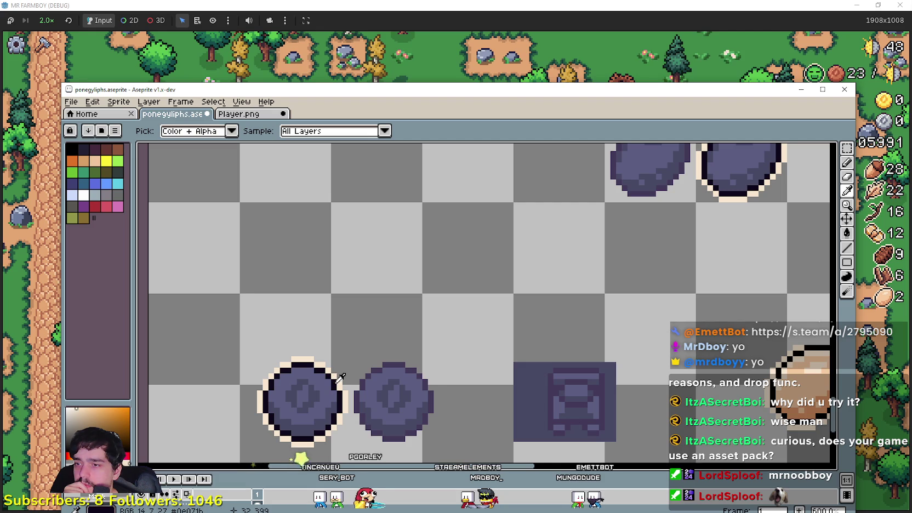
{"action": "scroll", "coordinate": [395, 339], "scroll_direction": "up", "scroll_amount": 2}
{"action": "scroll", "coordinate": [428, 324], "scroll_direction": "right", "scroll_amount": 4}
{"action": "scroll", "coordinate": [438, 246], "scroll_direction": "up", "scroll_amount": 1}
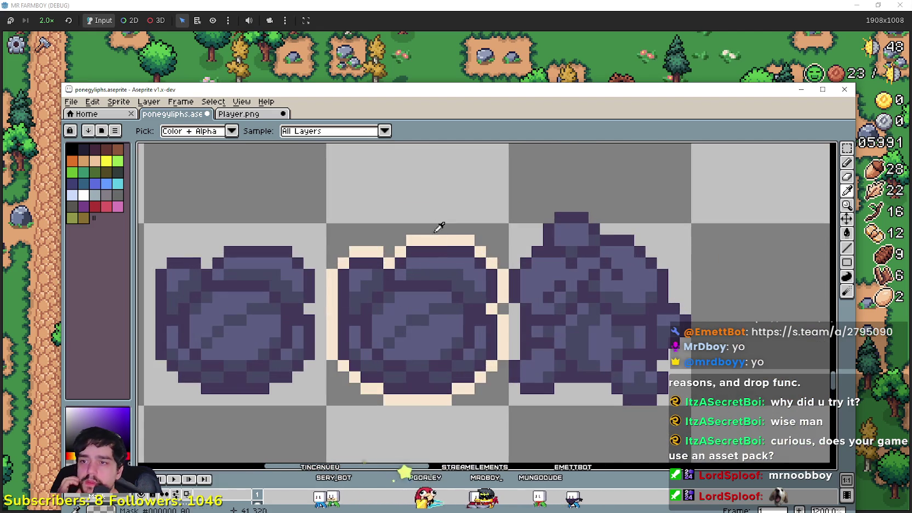
{"action": "scroll", "coordinate": [521, 236], "scroll_direction": "down", "scroll_amount": 1}
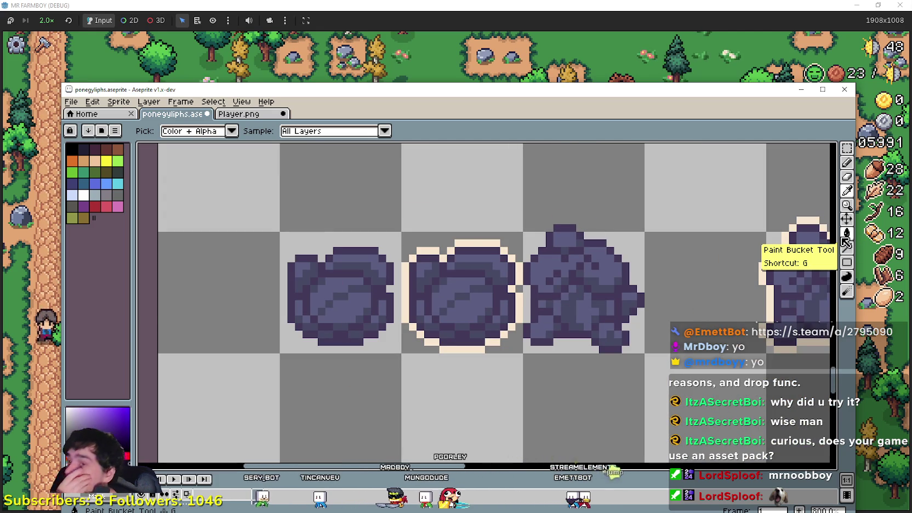
{"action": "left_click", "coordinate": [846, 247]}
{"action": "scroll", "coordinate": [472, 245], "scroll_direction": "up", "scroll_amount": 2}
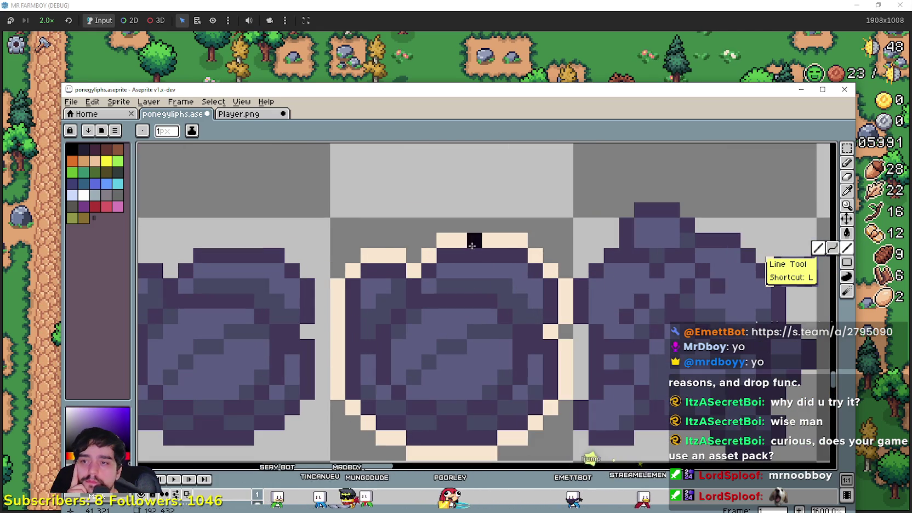
{"action": "left_click_drag", "start_coordinate": [520, 252], "coordinate": [487, 253]}
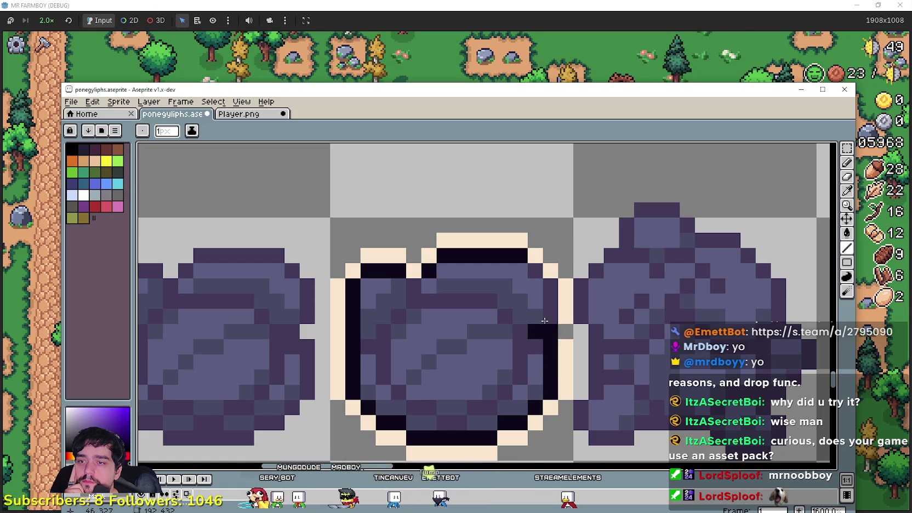
{"action": "scroll", "coordinate": [532, 269], "scroll_direction": "down", "scroll_amount": 5}
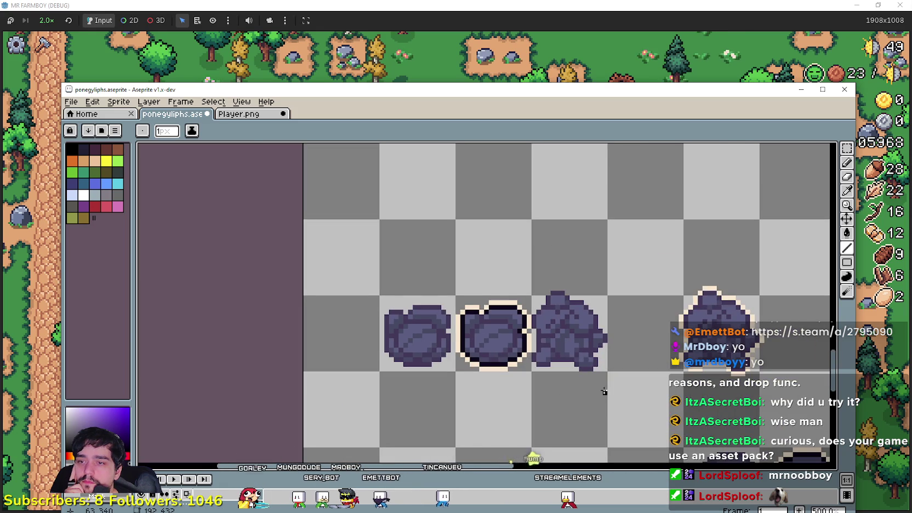
Step: Zoom to the outlined rock and draw a black inner outline along its upper-left edge
{"action": "left_click_drag", "start_coordinate": [604, 392], "coordinate": [414, 329]}
{"action": "scroll", "coordinate": [362, 254], "scroll_direction": "up", "scroll_amount": 2}
{"action": "scroll", "coordinate": [340, 285], "scroll_direction": "right", "scroll_amount": 3}
{"action": "scroll", "coordinate": [418, 282], "scroll_direction": "down", "scroll_amount": 1}
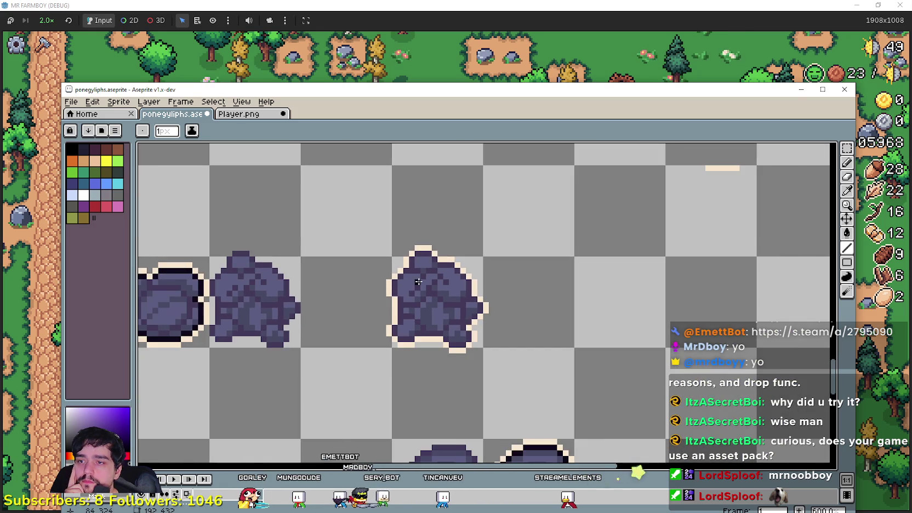
{"action": "left_click_drag", "start_coordinate": [419, 282], "coordinate": [542, 271]}
{"action": "scroll", "coordinate": [537, 246], "scroll_direction": "up", "scroll_amount": 2}
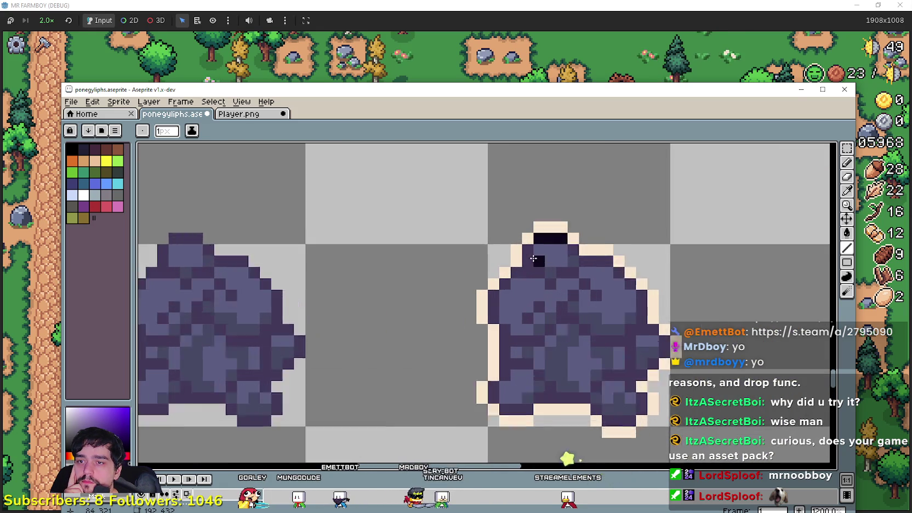
{"action": "scroll", "coordinate": [531, 248], "scroll_direction": "up", "scroll_amount": 2}
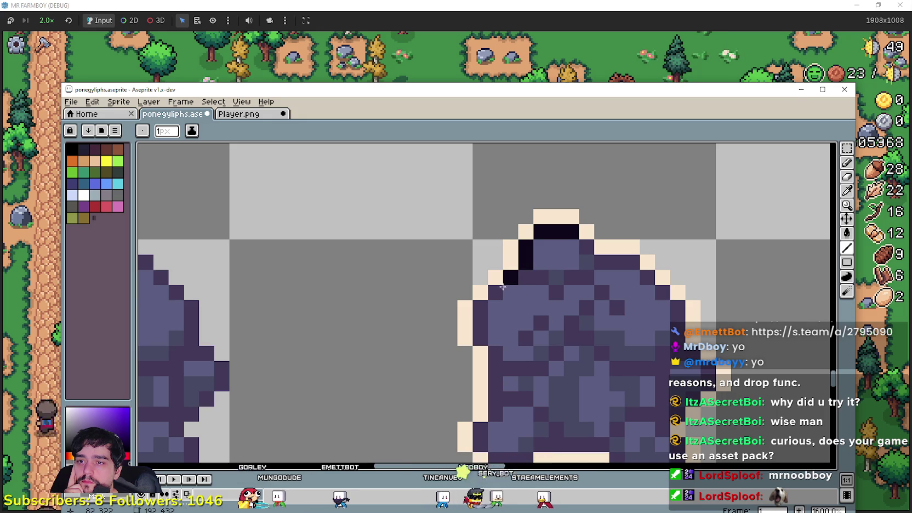
{"action": "mouse_move", "coordinate": [516, 274]}
{"action": "left_mouse_down"}
{"action": "mouse_move", "coordinate": [483, 307]}
{"action": "mouse_move", "coordinate": [489, 350]}
{"action": "left_mouse_up"}
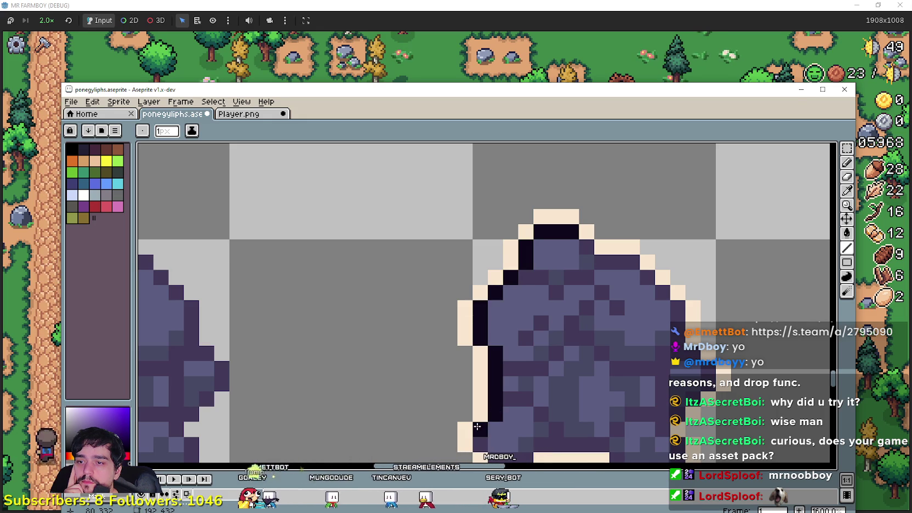
Step: Extend the black inner outline along the lower edge, undoing misplaced right-edge pixels
{"action": "scroll", "coordinate": [551, 375], "scroll_direction": "down", "scroll_amount": 3}
{"action": "scroll", "coordinate": [592, 379], "scroll_direction": "up", "scroll_amount": 2}
{"action": "scroll", "coordinate": [624, 383], "scroll_direction": "up", "scroll_amount": 1}
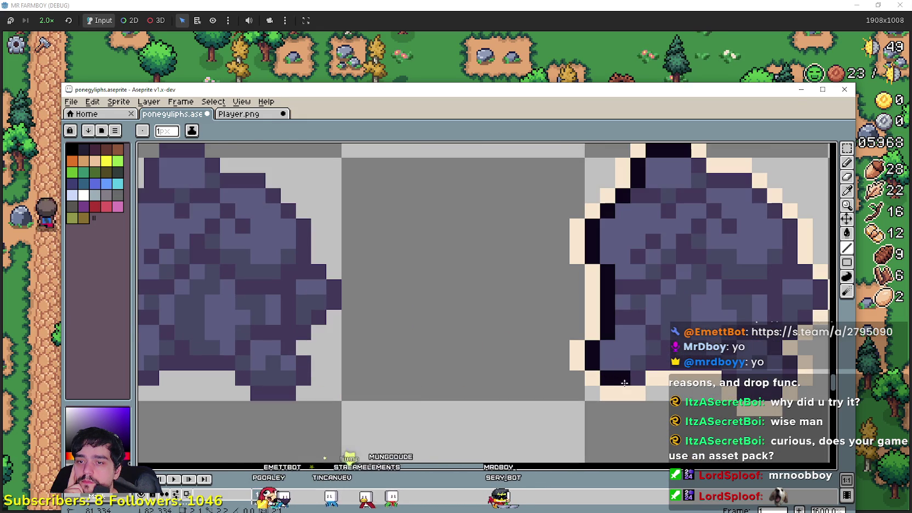
{"action": "left_click", "coordinate": [654, 364]}
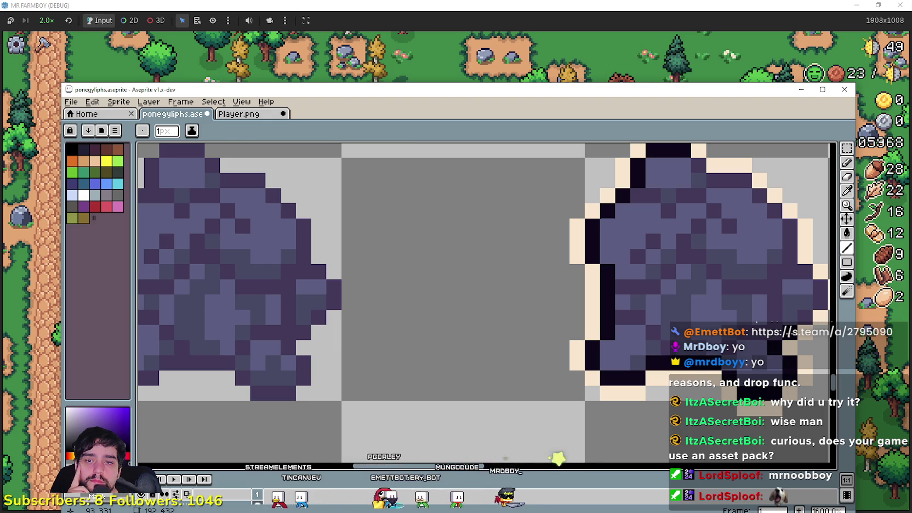
{"action": "left_click", "coordinate": [806, 317]}
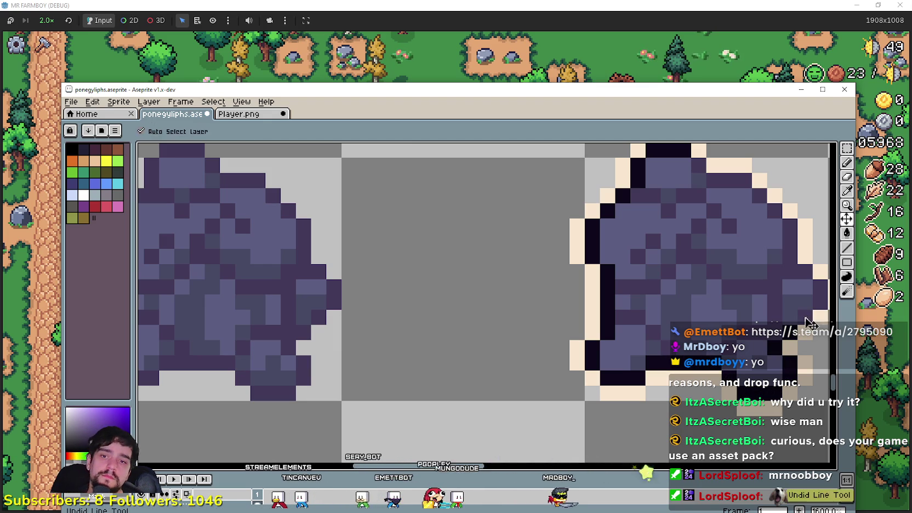
{"action": "left_click", "coordinate": [815, 306]}
{"action": "key", "text": "ctrl+z"}
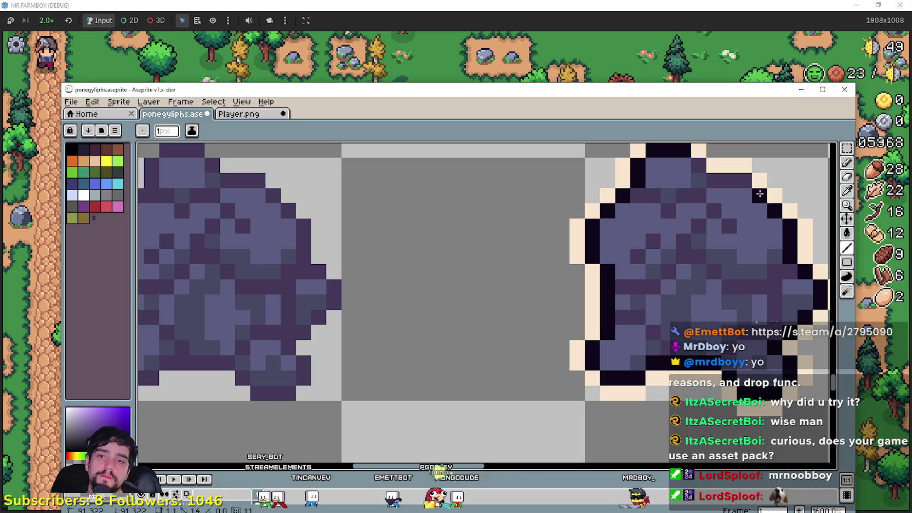
Step: Zoom in and out to inspect the rock's finished inner outline
{"action": "scroll", "coordinate": [695, 244], "scroll_direction": "down", "scroll_amount": 3}
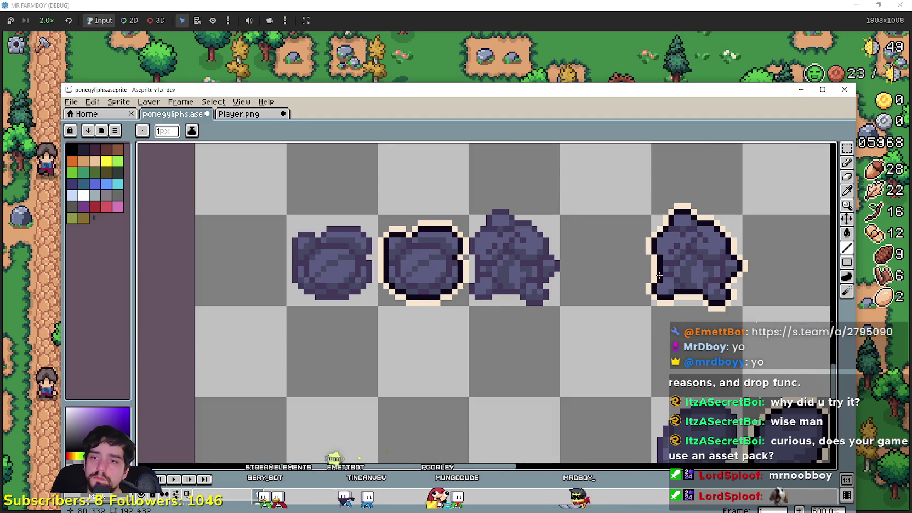
{"action": "scroll", "coordinate": [619, 282], "scroll_direction": "up", "scroll_amount": 1}
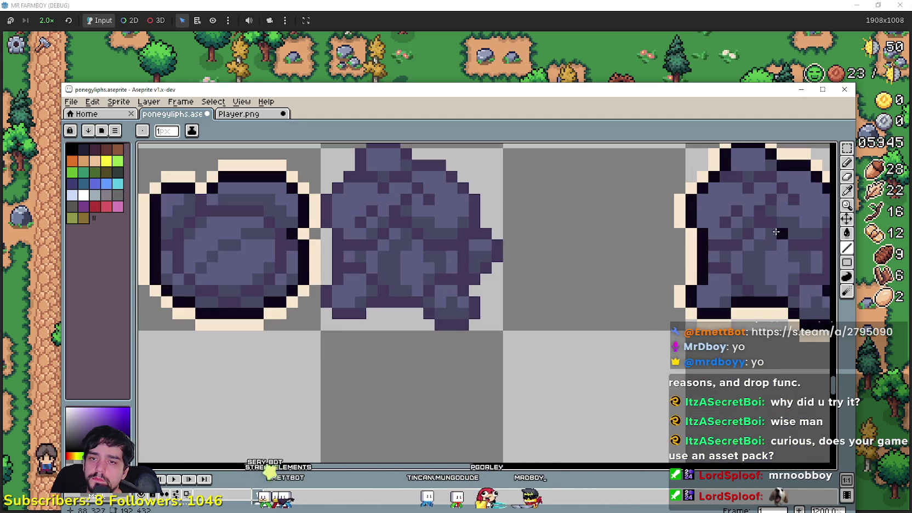
{"action": "scroll", "coordinate": [713, 241], "scroll_direction": "down", "scroll_amount": 1}
{"action": "scroll", "coordinate": [672, 258], "scroll_direction": "up", "scroll_amount": 1}
{"action": "scroll", "coordinate": [671, 274], "scroll_direction": "down", "scroll_amount": 2}
{"action": "scroll", "coordinate": [671, 286], "scroll_direction": "up", "scroll_amount": 1}
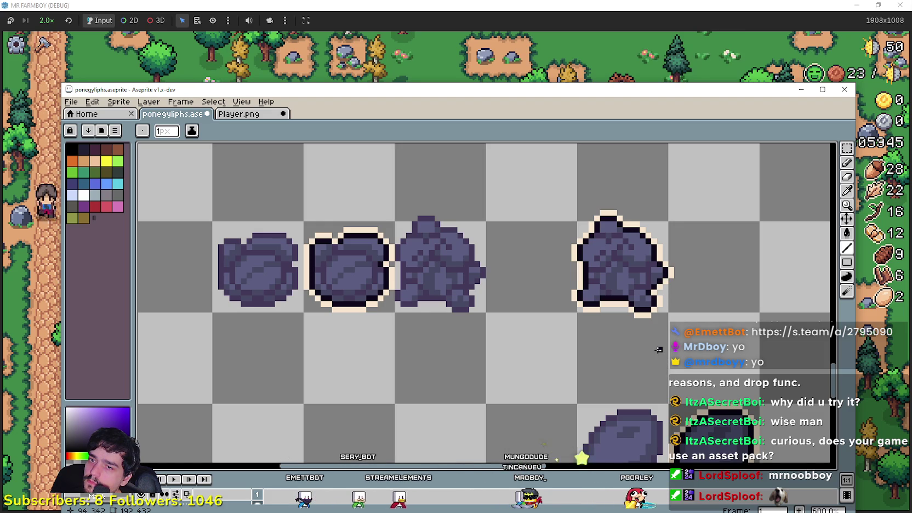
{"action": "scroll", "coordinate": [655, 342], "scroll_direction": "up", "scroll_amount": 1}
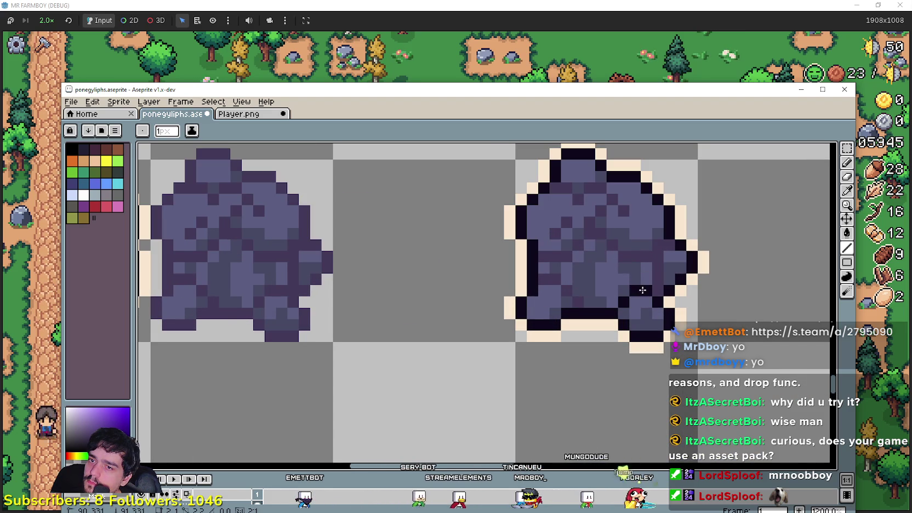
{"action": "scroll", "coordinate": [633, 310], "scroll_direction": "down", "scroll_amount": 2}
{"action": "scroll", "coordinate": [572, 292], "scroll_direction": "up", "scroll_amount": 2}
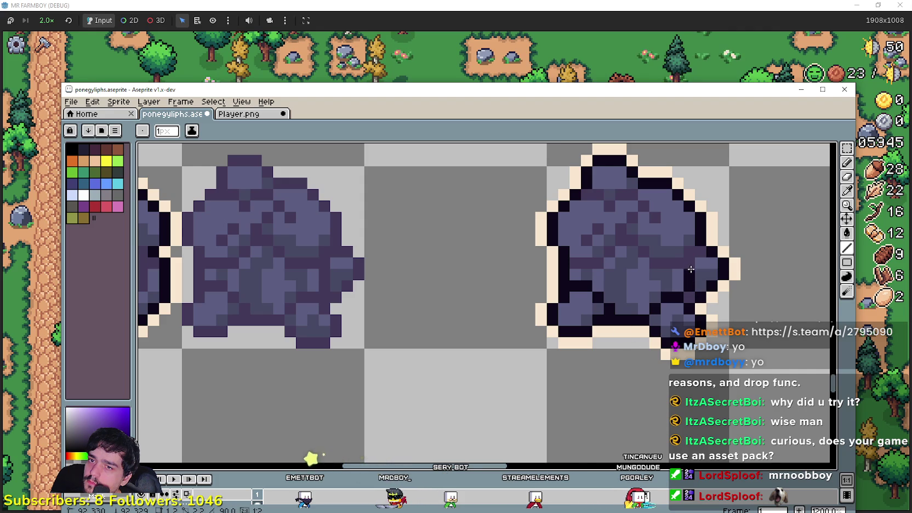
{"action": "scroll", "coordinate": [696, 270], "scroll_direction": "down", "scroll_amount": 2}
{"action": "scroll", "coordinate": [622, 383], "scroll_direction": "up", "scroll_amount": 2}
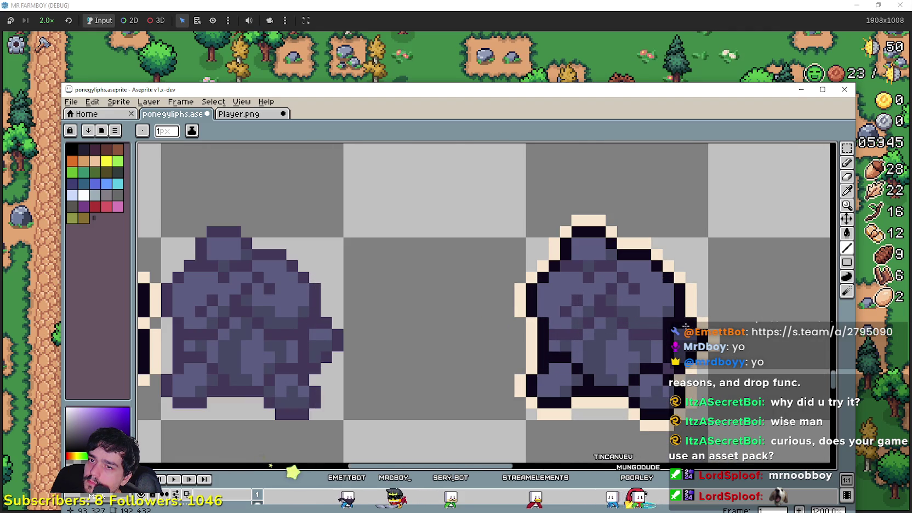
{"action": "scroll", "coordinate": [609, 379], "scroll_direction": "down", "scroll_amount": 2}
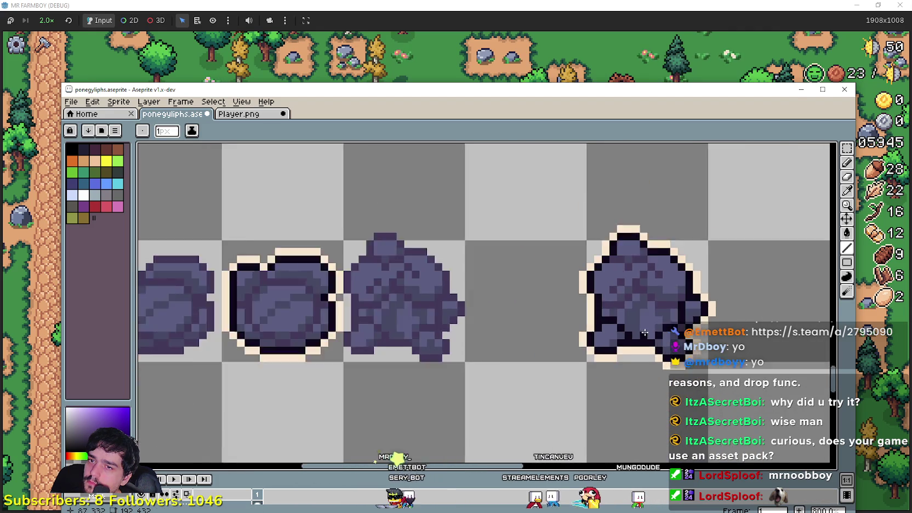
{"action": "scroll", "coordinate": [598, 359], "scroll_direction": "down", "scroll_amount": 1}
{"action": "scroll", "coordinate": [570, 371], "scroll_direction": "down", "scroll_amount": 1}
{"action": "scroll", "coordinate": [548, 345], "scroll_direction": "down", "scroll_amount": 1}
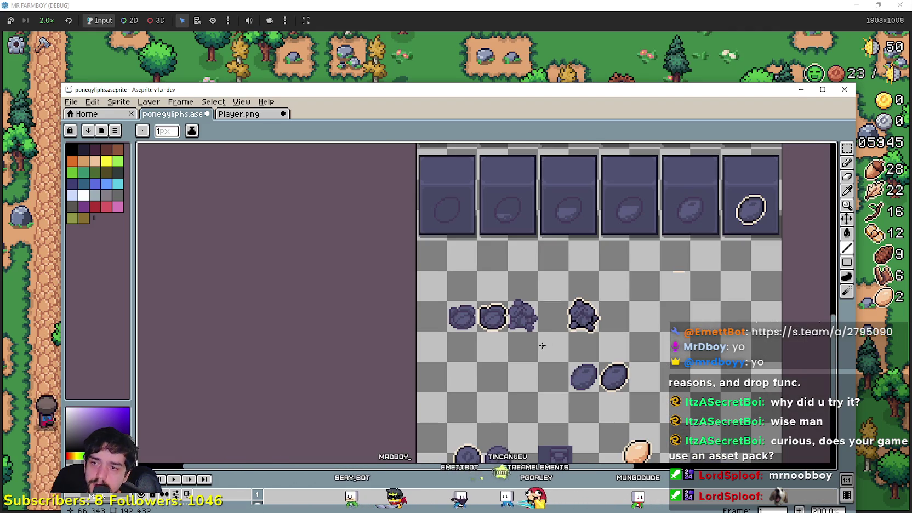
Step: Cancel the floating rock paste and delete the stray sprites along the sheet's bottom
{"action": "key", "text": "w"}
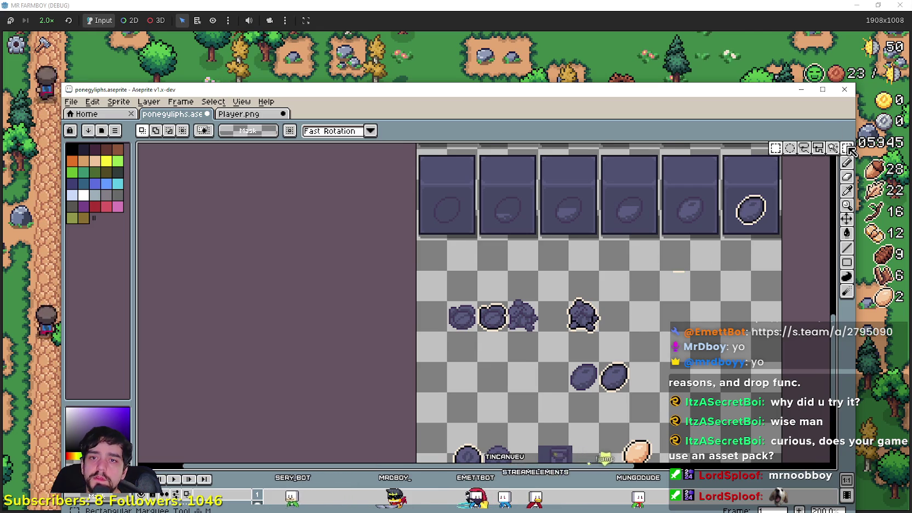
{"action": "scroll", "coordinate": [459, 325], "scroll_direction": "up", "scroll_amount": 1}
{"action": "scroll", "coordinate": [527, 324], "scroll_direction": "down", "scroll_amount": 1}
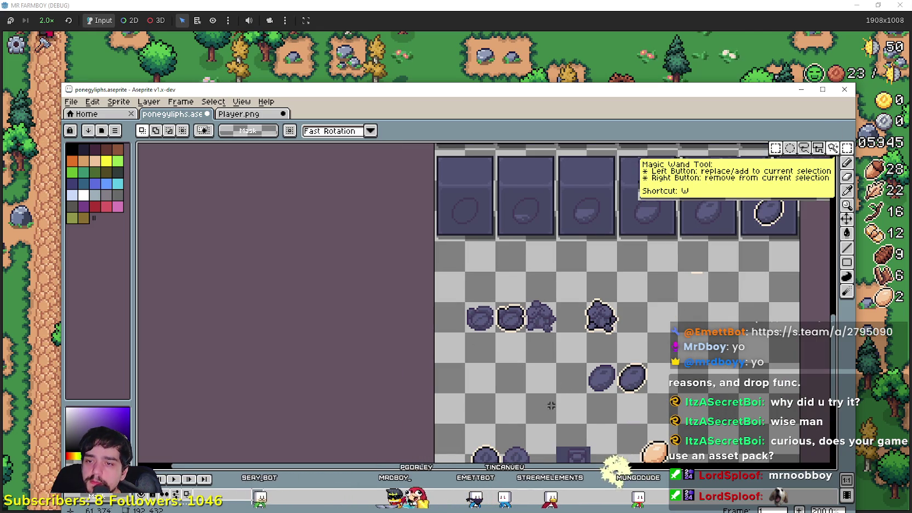
{"action": "key", "text": "ctrl+v"}
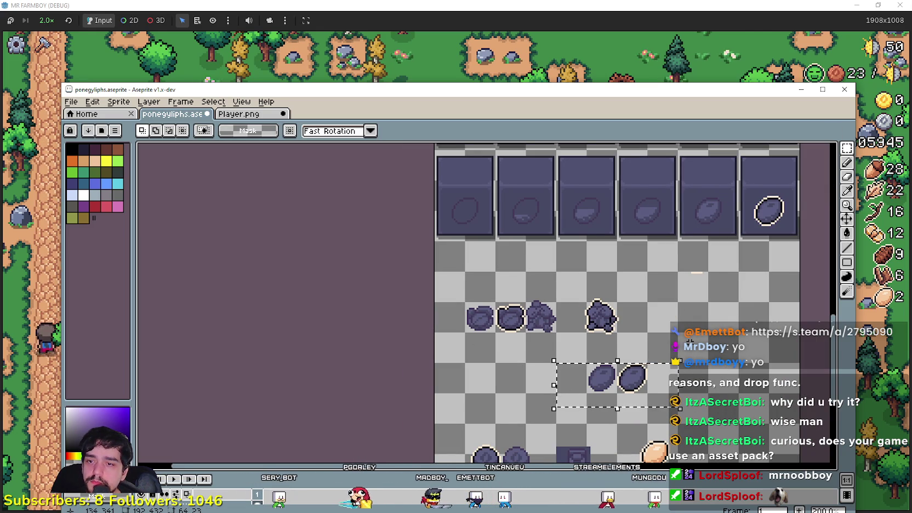
{"action": "key", "text": "Escape"}
{"action": "mouse_move", "coordinate": [596, 390]}
{"action": "left_mouse_down"}
{"action": "mouse_move", "coordinate": [582, 287]}
{"action": "mouse_move", "coordinate": [554, 271]}
{"action": "left_mouse_up"}
{"action": "left_click_drag", "start_coordinate": [405, 378], "coordinate": [680, 285]}
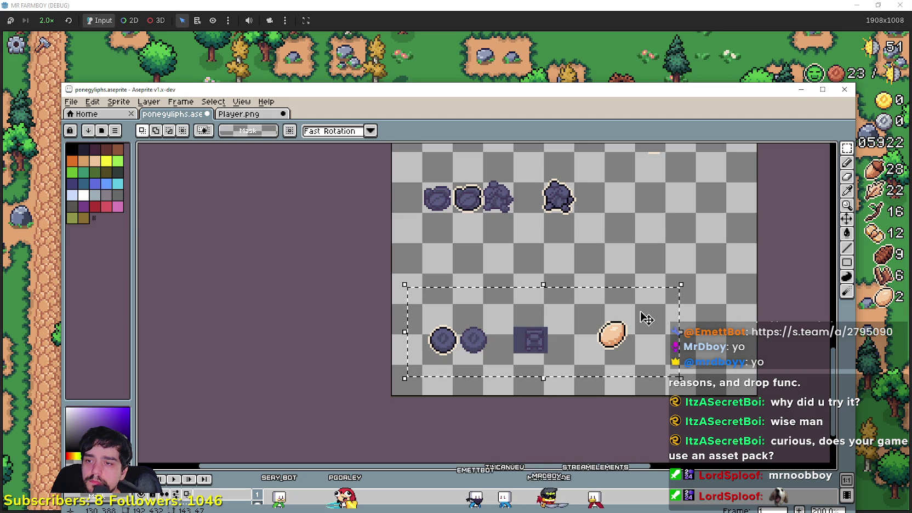
{"action": "key", "text": "Delete"}
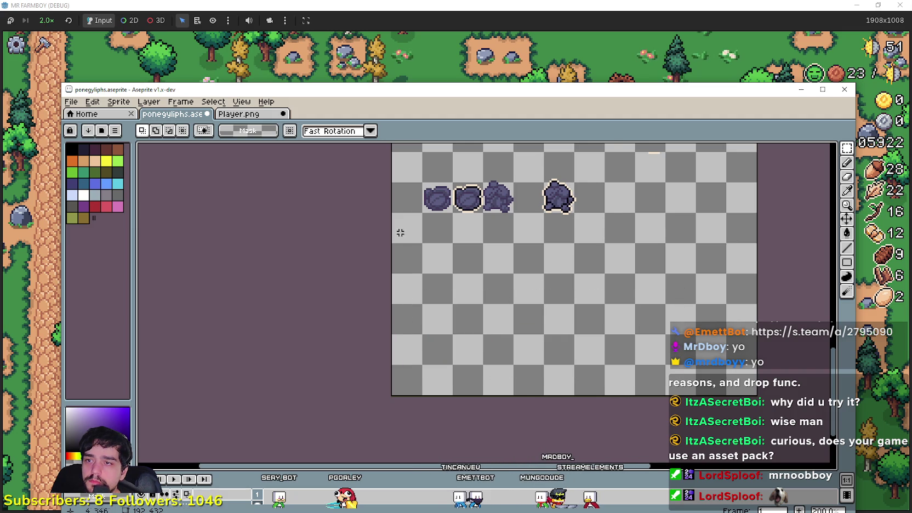
Step: Paste the blank tile into the first two slots of a new row below the oval row
{"action": "left_click_drag", "start_coordinate": [610, 157], "coordinate": [468, 326]}
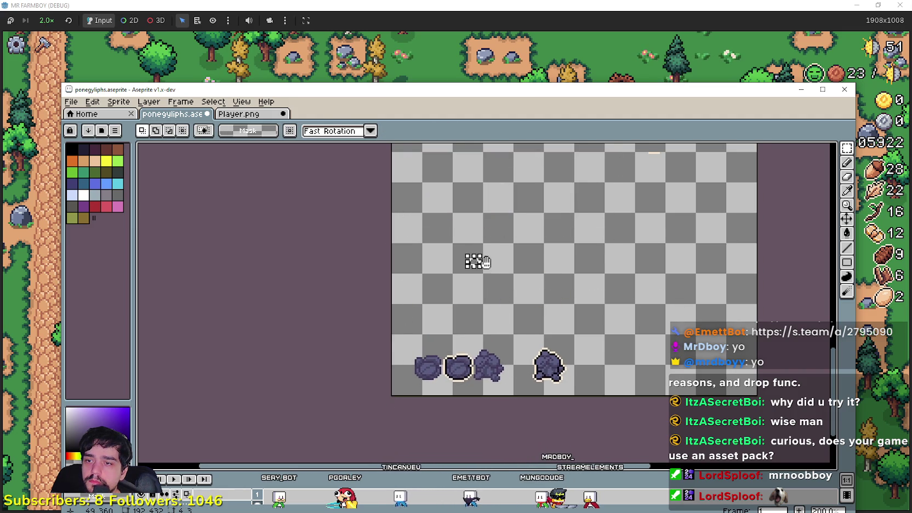
{"action": "scroll", "coordinate": [472, 258], "scroll_direction": "down", "scroll_amount": 2}
{"action": "scroll", "coordinate": [464, 269], "scroll_direction": "up", "scroll_amount": 2}
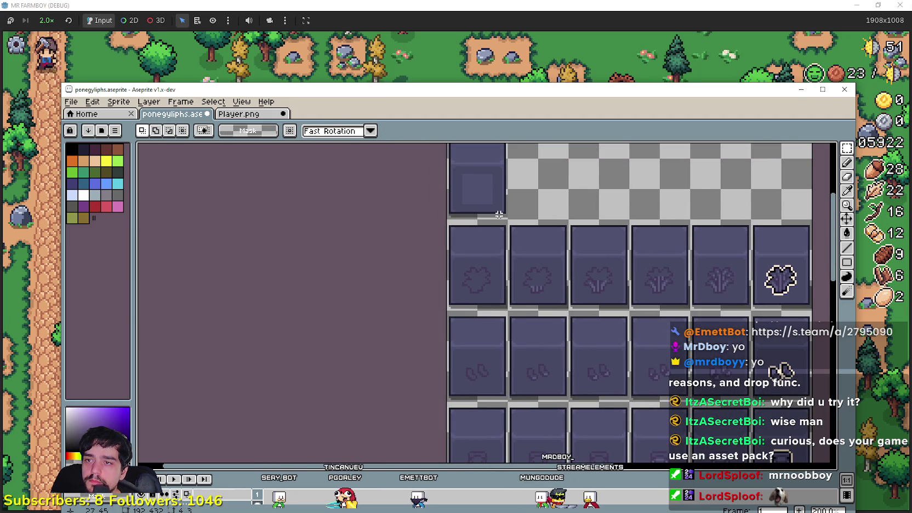
{"action": "left_click_drag", "start_coordinate": [499, 215], "coordinate": [488, 260]}
{"action": "scroll", "coordinate": [488, 260], "scroll_direction": "down", "scroll_amount": 2}
{"action": "left_click_drag", "start_coordinate": [509, 439], "coordinate": [491, 349]}
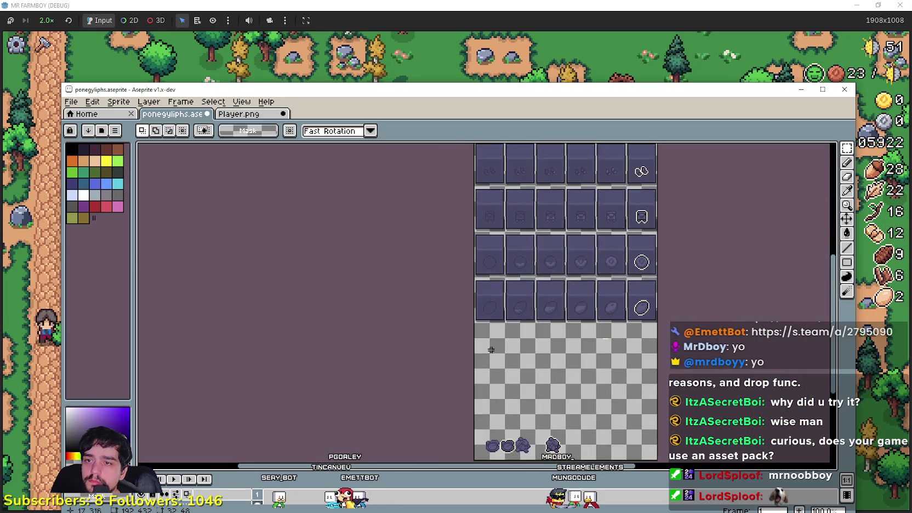
{"action": "scroll", "coordinate": [491, 350], "scroll_direction": "up", "scroll_amount": 2}
{"action": "key", "text": "ctrl+v"}
{"action": "left_click_drag", "start_coordinate": [517, 320], "coordinate": [550, 297]}
{"action": "scroll", "coordinate": [550, 297], "scroll_direction": "right", "scroll_amount": 3}
{"action": "mouse_move", "coordinate": [324, 280]}
{"action": "left_mouse_down"}
{"action": "mouse_move", "coordinate": [433, 311]}
{"action": "mouse_move", "coordinate": [417, 271]}
{"action": "left_mouse_up"}
Step: Paste and commit blank tiles in the third, fourth and fifth slots
{"action": "key", "text": "ctrl+v"}
{"action": "left_click_drag", "start_coordinate": [351, 310], "coordinate": [541, 265]}
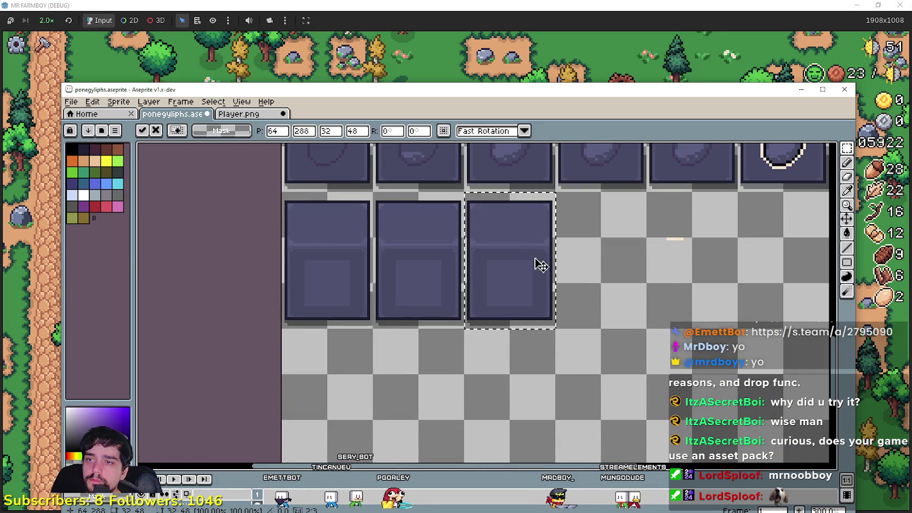
{"action": "scroll", "coordinate": [541, 265], "scroll_direction": "right", "scroll_amount": 3}
{"action": "key", "text": "Return"}
{"action": "key", "text": "ctrl+v"}
{"action": "mouse_move", "coordinate": [256, 332]}
{"action": "left_mouse_down"}
{"action": "mouse_move", "coordinate": [258, 341]}
{"action": "mouse_move", "coordinate": [521, 297]}
{"action": "left_mouse_up"}
{"action": "key", "text": "Return"}
{"action": "key", "text": "ctrl+v"}
{"action": "mouse_move", "coordinate": [252, 301]}
{"action": "left_mouse_down"}
{"action": "mouse_move", "coordinate": [627, 342]}
{"action": "mouse_move", "coordinate": [636, 299]}
{"action": "left_mouse_up"}
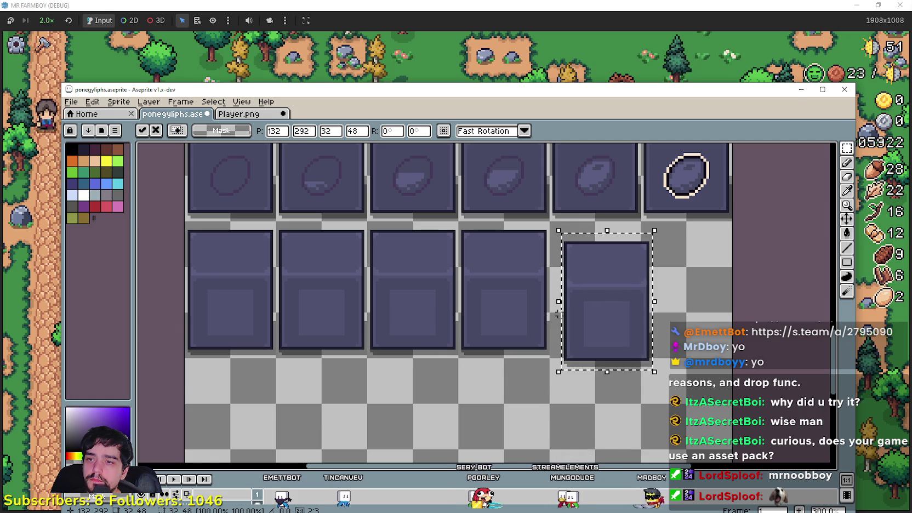
{"action": "left_click_drag", "start_coordinate": [597, 330], "coordinate": [607, 327]}
{"action": "key", "text": "Return"}
Step: Paste and commit the sixth blank tile to complete the row
{"action": "key", "text": "ctrl+v"}
{"action": "mouse_move", "coordinate": [241, 307]}
{"action": "left_mouse_down"}
{"action": "mouse_move", "coordinate": [639, 366]}
{"action": "mouse_move", "coordinate": [707, 300]}
{"action": "left_mouse_up"}
{"action": "scroll", "coordinate": [534, 393], "scroll_direction": "down", "scroll_amount": 2}
{"action": "key", "text": "Return"}
{"action": "scroll", "coordinate": [533, 393], "scroll_direction": "up", "scroll_amount": 1}
{"action": "scroll", "coordinate": [471, 362], "scroll_direction": "down", "scroll_amount": 1}
{"action": "scroll", "coordinate": [442, 362], "scroll_direction": "up", "scroll_amount": 1}
Step: Select the new row of six blank tiles and nudge it into alignment
{"action": "left_click_drag", "start_coordinate": [417, 356], "coordinate": [364, 330]}
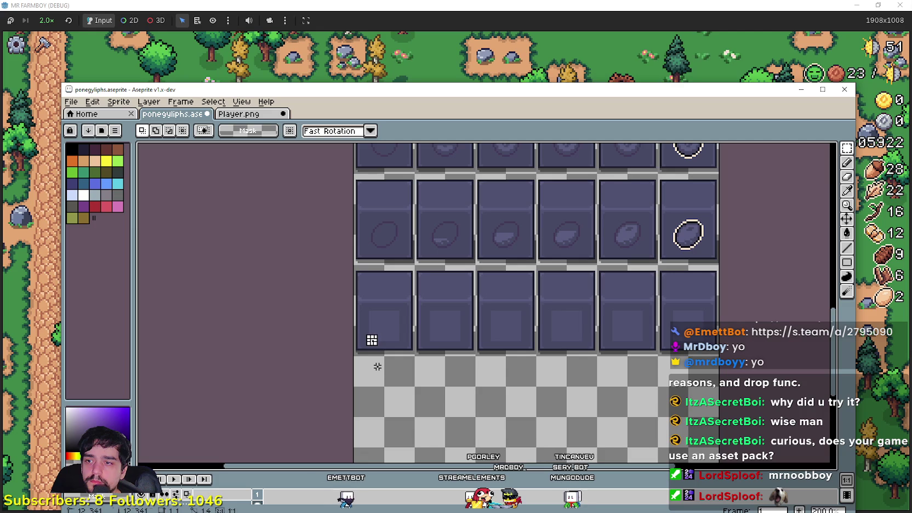
{"action": "left_click_drag", "start_coordinate": [364, 352], "coordinate": [716, 354]}
{"action": "mouse_move", "coordinate": [523, 340]}
{"action": "left_mouse_down"}
{"action": "mouse_move", "coordinate": [522, 273]}
{"action": "mouse_move", "coordinate": [500, 329]}
{"action": "left_mouse_up"}
{"action": "key", "text": "Return"}
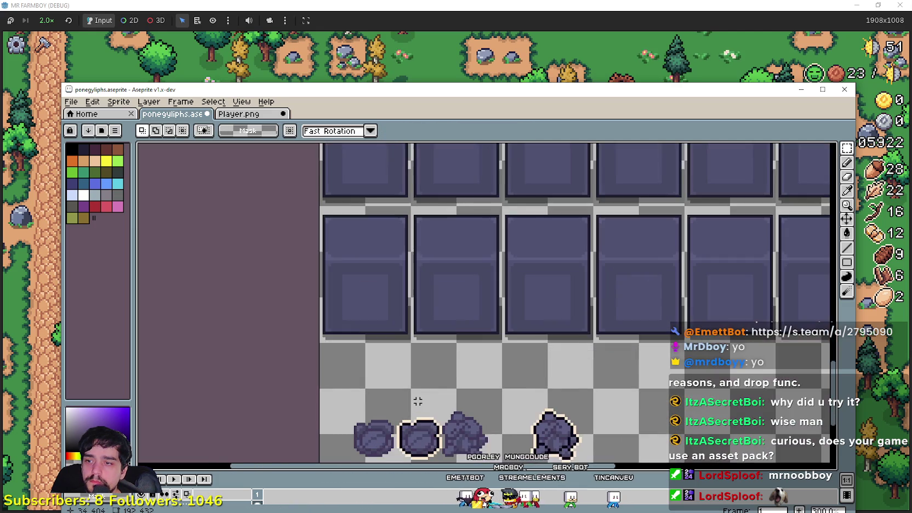
{"action": "scroll", "coordinate": [431, 355], "scroll_direction": "up", "scroll_amount": 1}
{"action": "scroll", "coordinate": [431, 355], "scroll_direction": "down", "scroll_amount": 1}
{"action": "scroll", "coordinate": [375, 392], "scroll_direction": "up", "scroll_amount": 4}
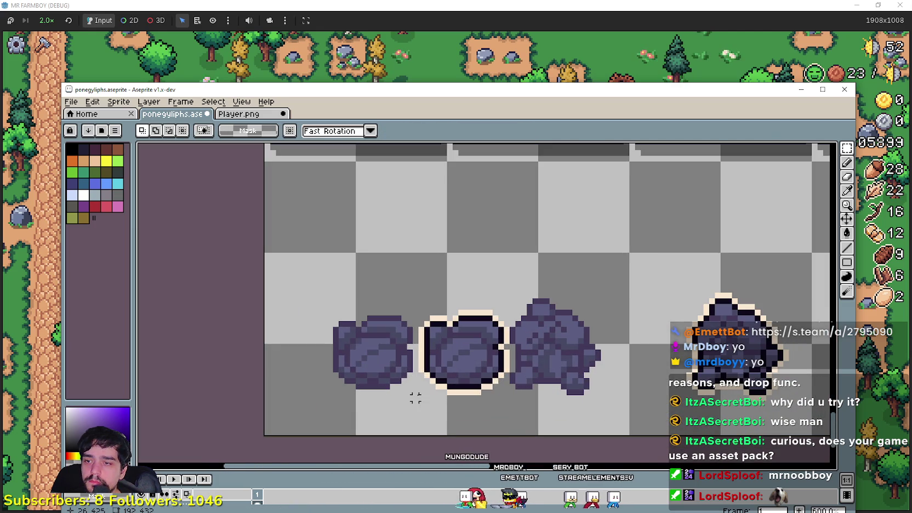
Step: Drag the outlined round rock up into the last tile of the blank row
{"action": "left_click_drag", "start_coordinate": [421, 399], "coordinate": [511, 302]}
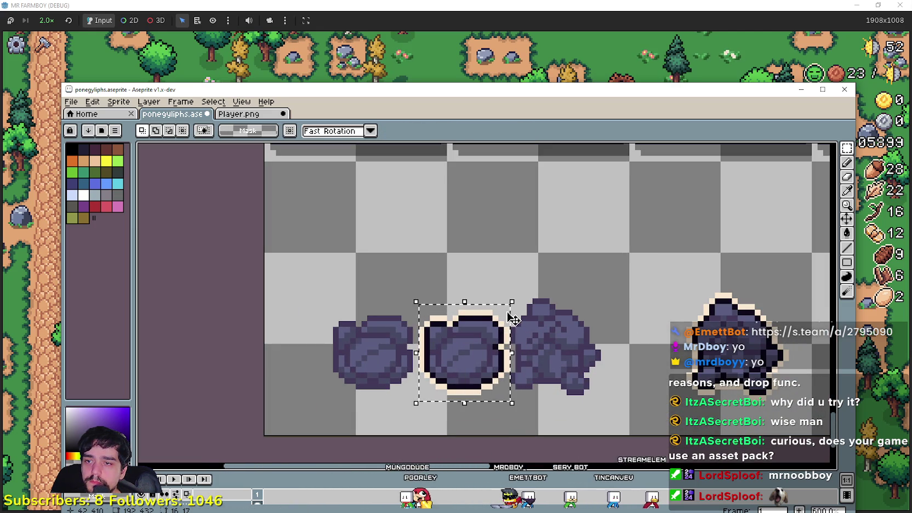
{"action": "left_click_drag", "start_coordinate": [516, 345], "coordinate": [522, 332]}
{"action": "scroll", "coordinate": [522, 333], "scroll_direction": "down", "scroll_amount": 2}
{"action": "left_click_drag", "start_coordinate": [248, 344], "coordinate": [543, 233]}
{"action": "scroll", "coordinate": [543, 232], "scroll_direction": "up", "scroll_amount": 3}
{"action": "mouse_move", "coordinate": [535, 394]}
{"action": "left_mouse_down"}
{"action": "mouse_move", "coordinate": [533, 320]}
{"action": "mouse_move", "coordinate": [519, 313]}
{"action": "left_mouse_up"}
{"action": "scroll", "coordinate": [533, 319], "scroll_direction": "up", "scroll_amount": 2}
{"action": "scroll", "coordinate": [476, 356], "scroll_direction": "down", "scroll_amount": 2}
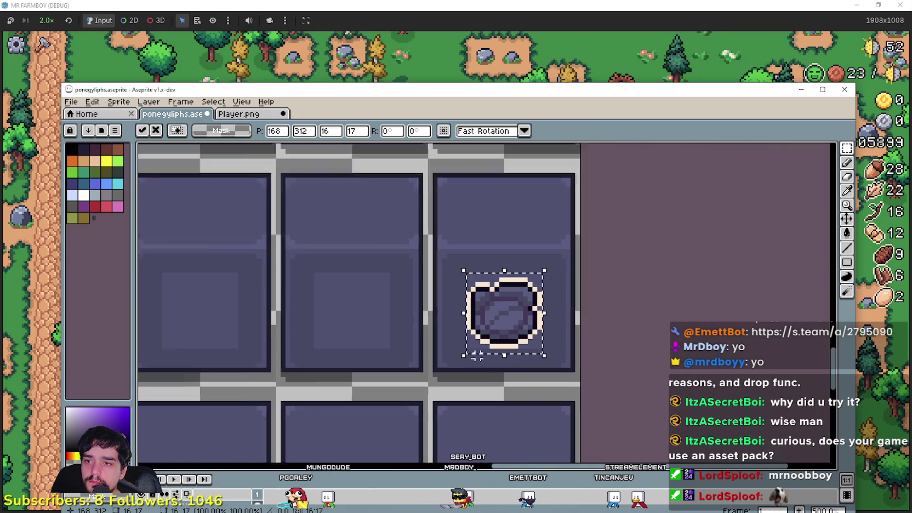
{"action": "left_click", "coordinate": [388, 420]}
Step: Select the loose plain round rock below the tile rows
{"action": "scroll", "coordinate": [415, 405], "scroll_direction": "down", "scroll_amount": 2}
{"action": "left_click_drag", "start_coordinate": [486, 312], "coordinate": [525, 255]}
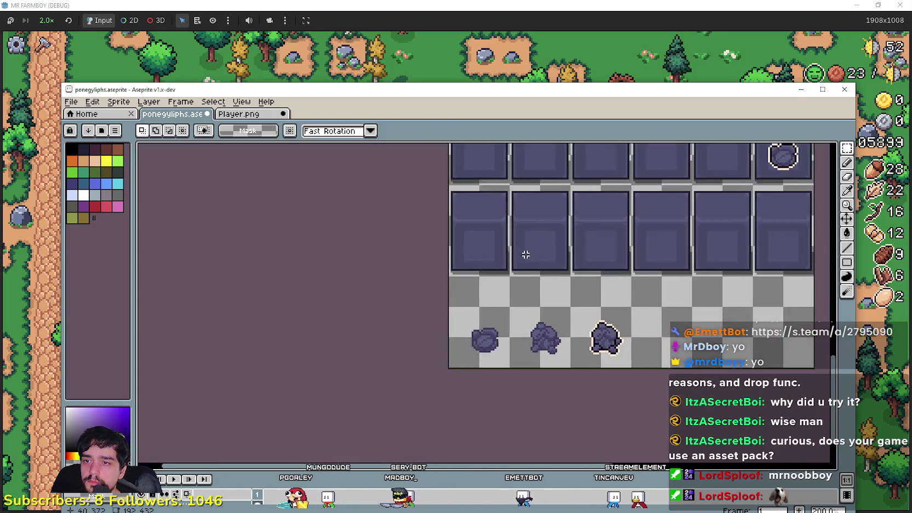
{"action": "scroll", "coordinate": [525, 255], "scroll_direction": "up", "scroll_amount": 1}
{"action": "scroll", "coordinate": [407, 387], "scroll_direction": "down", "scroll_amount": 1}
{"action": "mouse_move", "coordinate": [476, 356]}
{"action": "left_mouse_down"}
{"action": "mouse_move", "coordinate": [747, 194]}
{"action": "mouse_move", "coordinate": [433, 264]}
{"action": "mouse_move", "coordinate": [578, 218]}
{"action": "mouse_move", "coordinate": [505, 351]}
{"action": "mouse_move", "coordinate": [491, 332]}
{"action": "left_mouse_up"}
{"action": "scroll", "coordinate": [432, 275], "scroll_direction": "up", "scroll_amount": 1}
Step: Drop the plain round rock into its tile
{"action": "scroll", "coordinate": [510, 347], "scroll_direction": "up", "scroll_amount": 1}
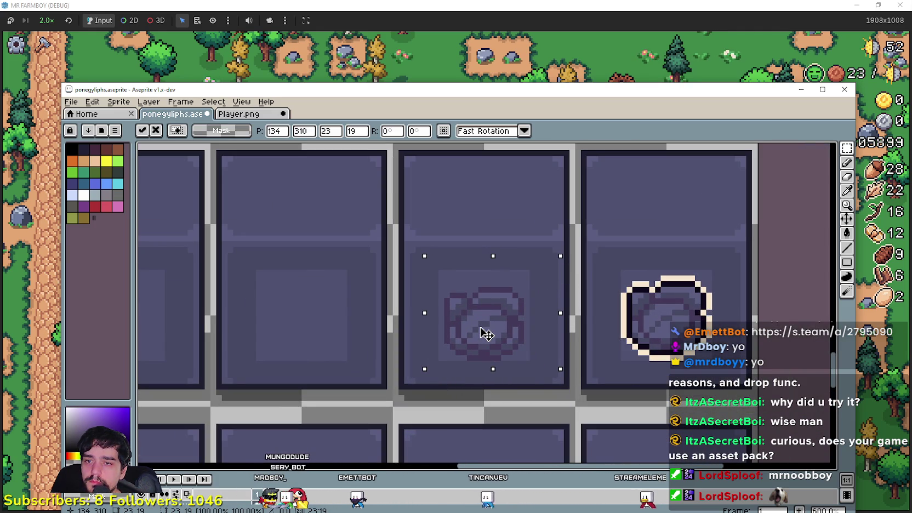
{"action": "scroll", "coordinate": [485, 330], "scroll_direction": "down", "scroll_amount": 1}
{"action": "left_click", "coordinate": [458, 377]}
{"action": "scroll", "coordinate": [462, 362], "scroll_direction": "down", "scroll_amount": 2}
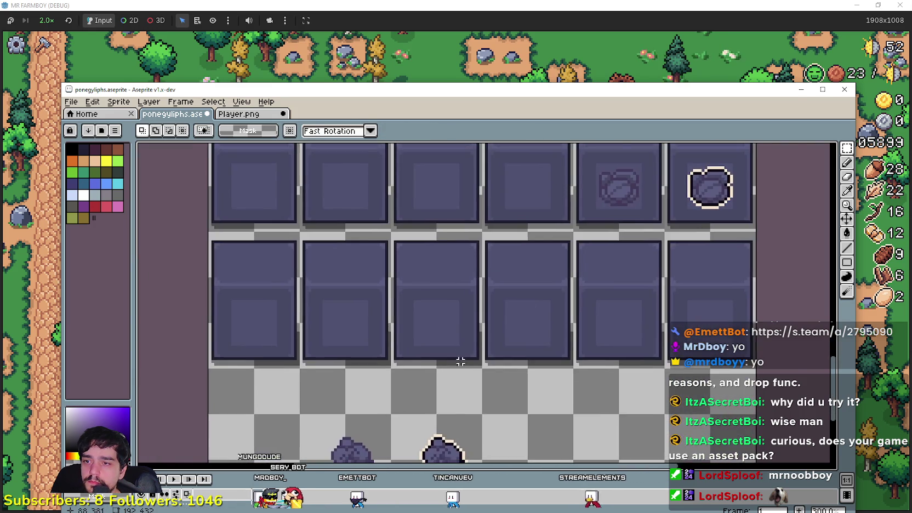
{"action": "scroll", "coordinate": [421, 333], "scroll_direction": "up", "scroll_amount": 1}
Step: Move the plain lumpy rock into a blank tile, commit it and deselect
{"action": "left_click_drag", "start_coordinate": [354, 370], "coordinate": [421, 282]}
{"action": "mouse_move", "coordinate": [392, 328]}
{"action": "left_mouse_down"}
{"action": "mouse_move", "coordinate": [757, 193]}
{"action": "mouse_move", "coordinate": [524, 349]}
{"action": "mouse_move", "coordinate": [450, 318]}
{"action": "mouse_move", "coordinate": [434, 328]}
{"action": "left_mouse_up"}
{"action": "scroll", "coordinate": [436, 329], "scroll_direction": "up", "scroll_amount": 3}
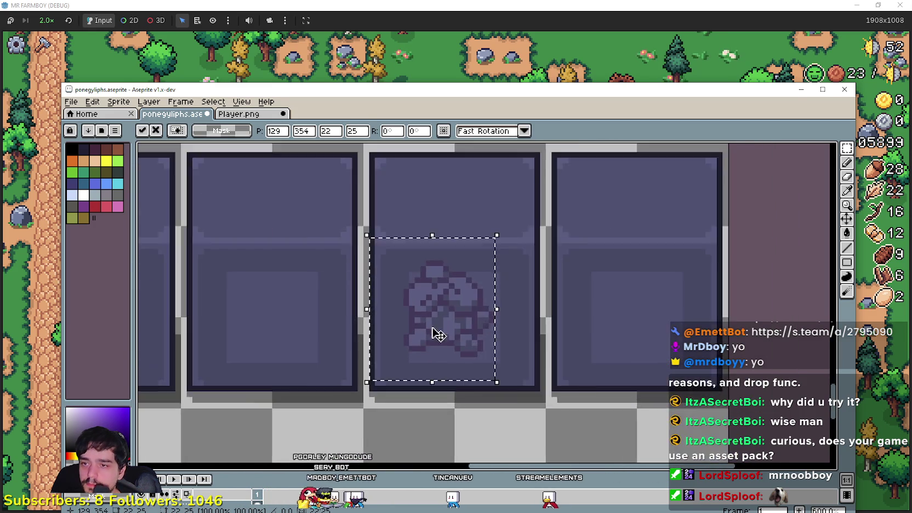
{"action": "scroll", "coordinate": [448, 333], "scroll_direction": "up", "scroll_amount": 3}
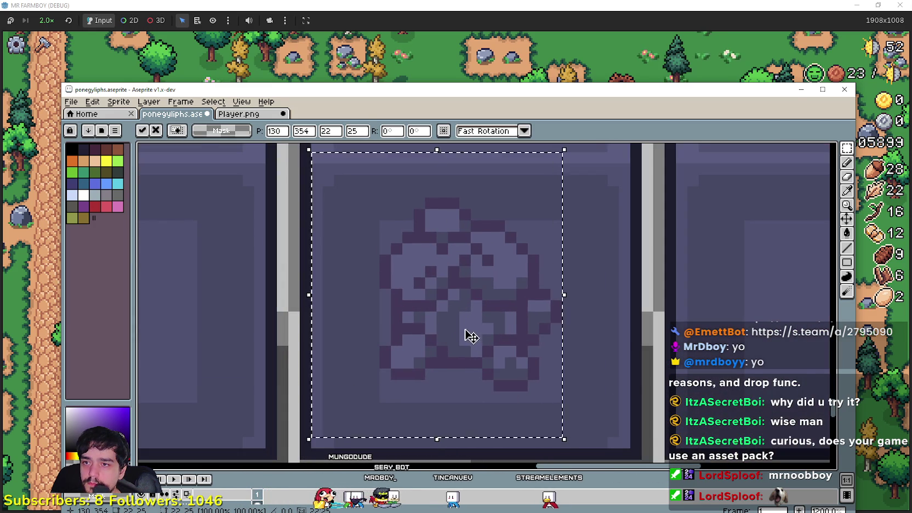
{"action": "scroll", "coordinate": [467, 336], "scroll_direction": "down", "scroll_amount": 1}
{"action": "scroll", "coordinate": [632, 389], "scroll_direction": "down", "scroll_amount": 2}
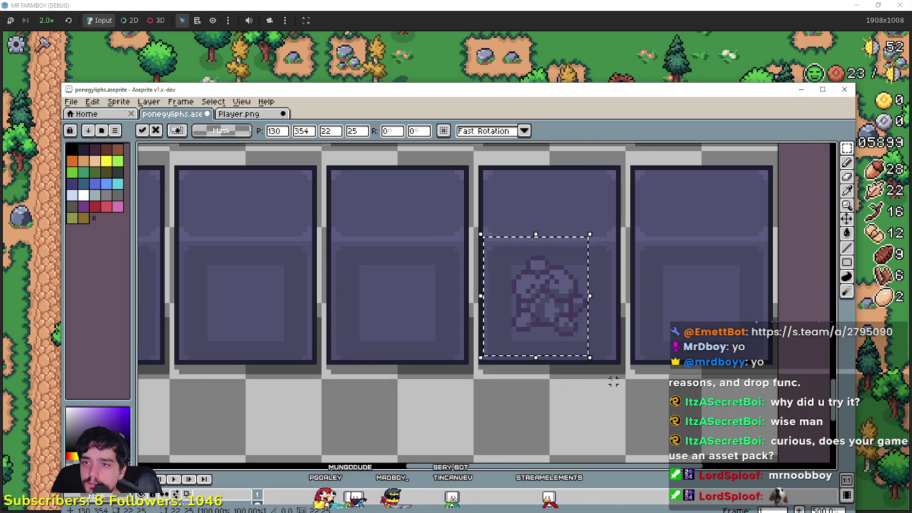
{"action": "key", "text": "Return"}
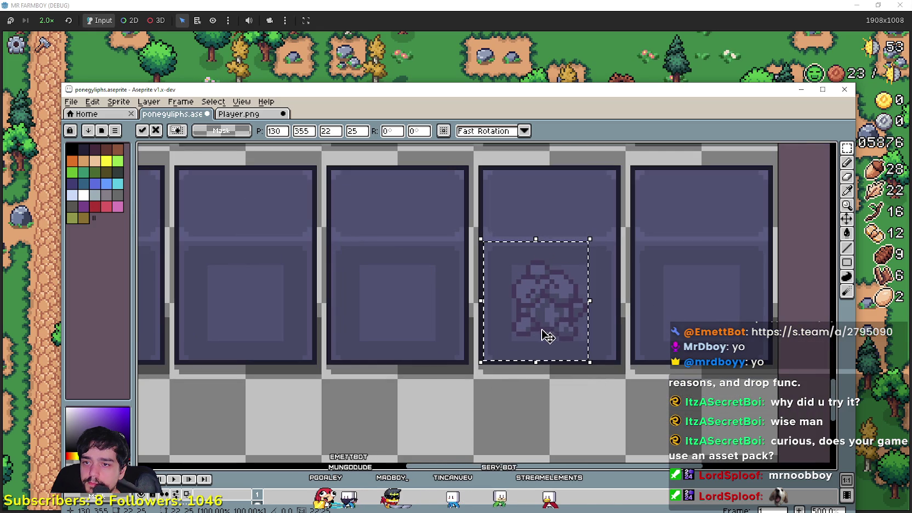
{"action": "key", "text": "ctrl+d"}
Step: Move the outlined lumpy rock into the last tile of its row
{"action": "scroll", "coordinate": [402, 409], "scroll_direction": "down", "scroll_amount": 1}
{"action": "left_click_drag", "start_coordinate": [395, 366], "coordinate": [394, 261]}
{"action": "mouse_move", "coordinate": [318, 376]}
{"action": "left_mouse_down"}
{"action": "mouse_move", "coordinate": [433, 258]}
{"action": "mouse_move", "coordinate": [417, 304]}
{"action": "left_mouse_up"}
{"action": "mouse_move", "coordinate": [351, 362]}
{"action": "left_mouse_down"}
{"action": "mouse_move", "coordinate": [707, 176]}
{"action": "mouse_move", "coordinate": [704, 199]}
{"action": "left_mouse_up"}
{"action": "scroll", "coordinate": [706, 181], "scroll_direction": "up", "scroll_amount": 1}
{"action": "scroll", "coordinate": [702, 190], "scroll_direction": "up", "scroll_amount": 1}
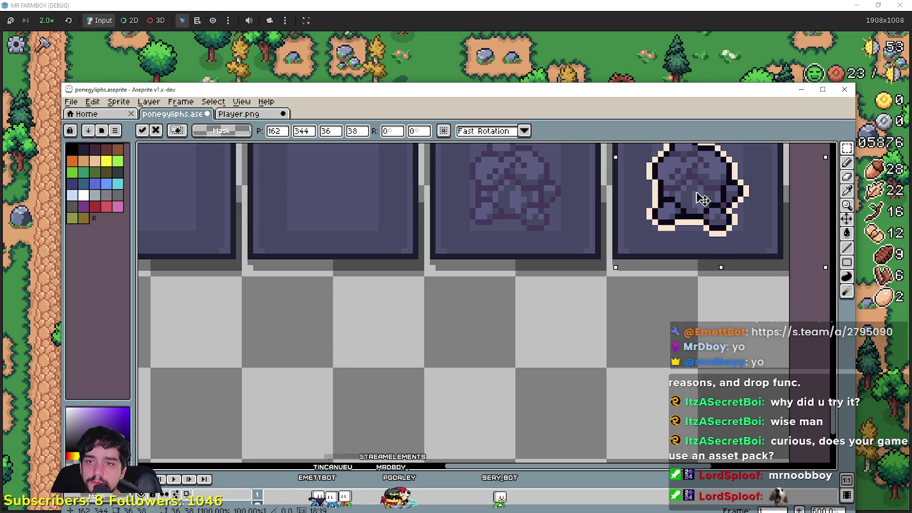
{"action": "scroll", "coordinate": [658, 246], "scroll_direction": "down", "scroll_amount": 1}
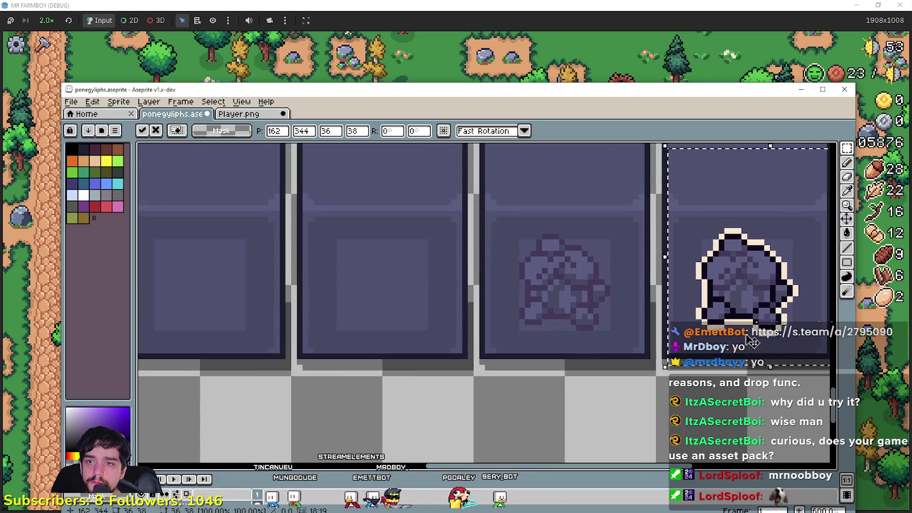
{"action": "scroll", "coordinate": [603, 329], "scroll_direction": "down", "scroll_amount": 1}
{"action": "left_click", "coordinate": [550, 391]}
Step: Select the plain round rock in its tile row and copy it
{"action": "mouse_move", "coordinate": [577, 284]}
{"action": "left_mouse_down"}
{"action": "mouse_move", "coordinate": [643, 279]}
{"action": "mouse_move", "coordinate": [586, 446]}
{"action": "left_mouse_up"}
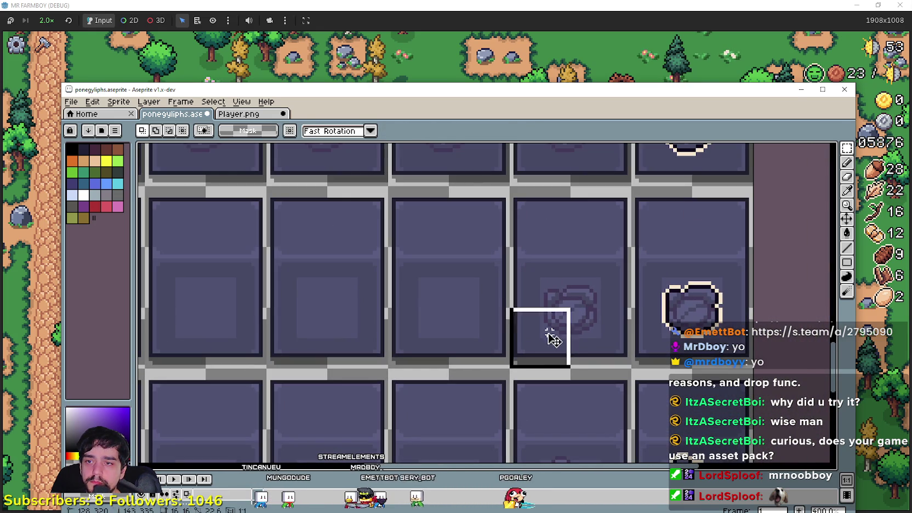
{"action": "left_click", "coordinate": [572, 334]}
{"action": "scroll", "coordinate": [577, 332], "scroll_direction": "up", "scroll_amount": 1}
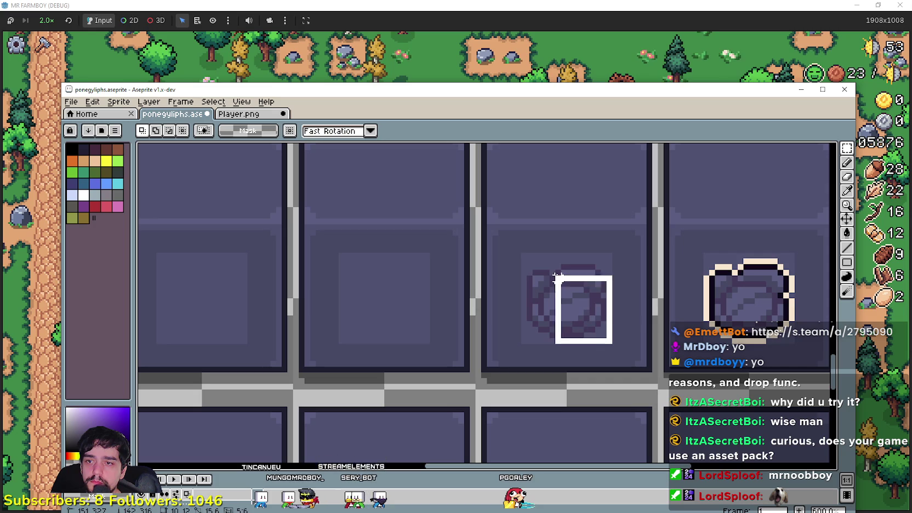
{"action": "key", "text": "ctrl+c"}
{"action": "scroll", "coordinate": [698, 289], "scroll_direction": "down", "scroll_amount": 1}
{"action": "scroll", "coordinate": [527, 283], "scroll_direction": "left", "scroll_amount": 3}
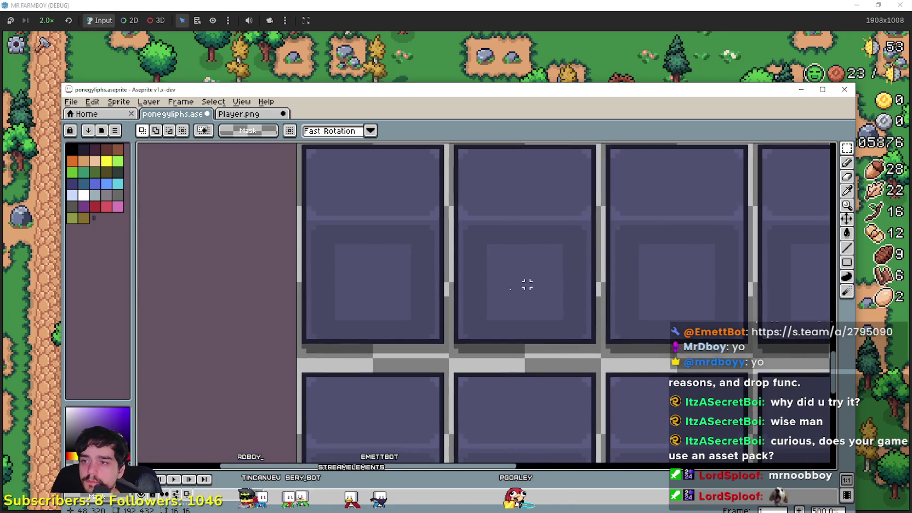
Step: Paste a copy of the round rock into the row's first tile
{"action": "scroll", "coordinate": [528, 283], "scroll_direction": "down", "scroll_amount": 1}
{"action": "key", "text": "ctrl+v"}
{"action": "left_click_drag", "start_coordinate": [481, 292], "coordinate": [383, 293]}
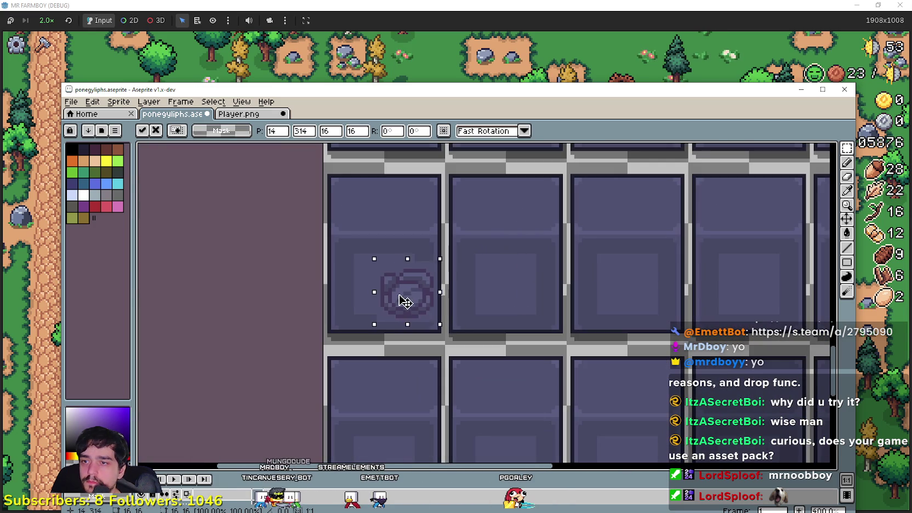
{"action": "left_click", "coordinate": [432, 271]}
{"action": "scroll", "coordinate": [661, 269], "scroll_direction": "up", "scroll_amount": 1}
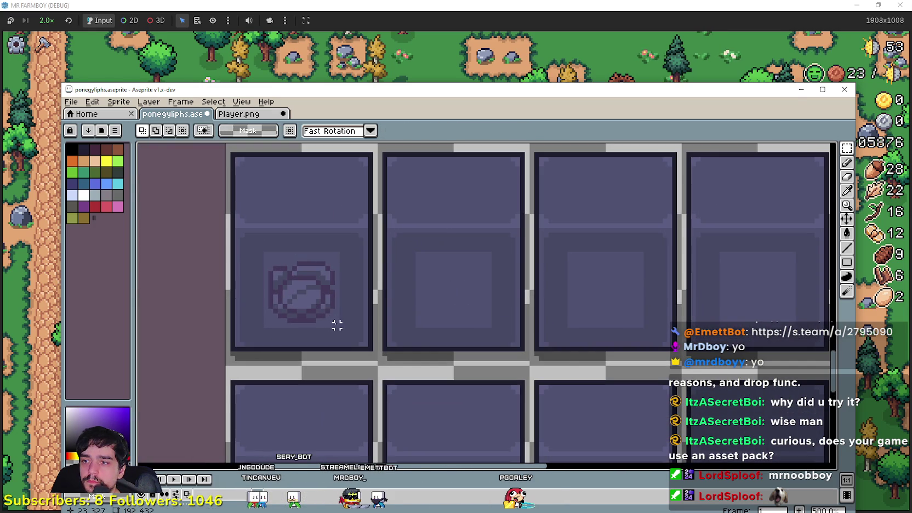
{"action": "left_click_drag", "start_coordinate": [265, 254], "coordinate": [262, 251]}
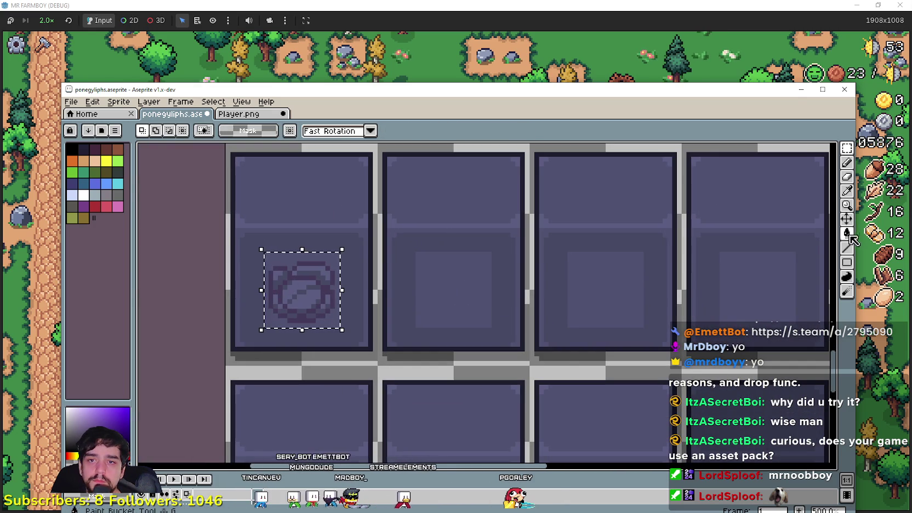
Step: Try the eyedropper, line and fill tools from the toolbar
{"action": "left_click", "coordinate": [847, 190]}
{"action": "scroll", "coordinate": [521, 245], "scroll_direction": "left", "scroll_amount": 3}
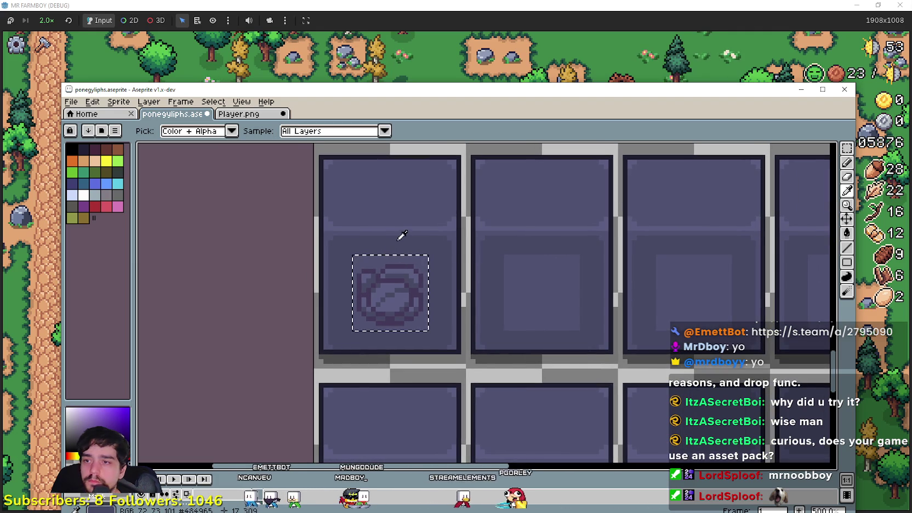
{"action": "scroll", "coordinate": [791, 242], "scroll_direction": "up", "scroll_amount": 2}
{"action": "left_click", "coordinate": [847, 247]}
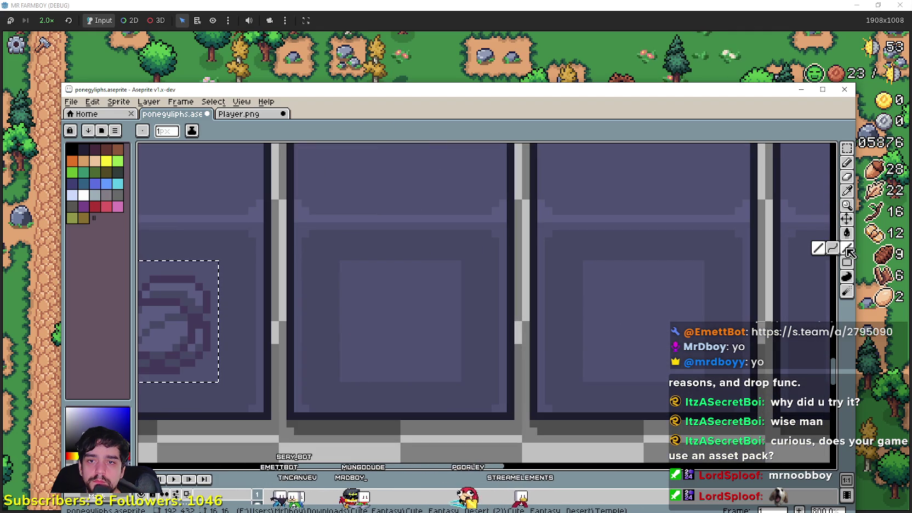
{"action": "left_click", "coordinate": [846, 233]}
{"action": "scroll", "coordinate": [322, 159], "scroll_direction": "left", "scroll_amount": 4}
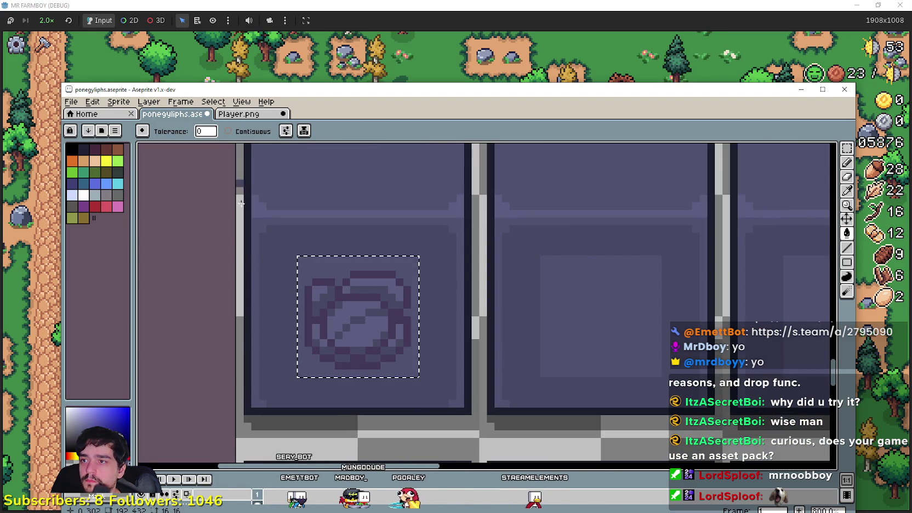
{"action": "scroll", "coordinate": [270, 273], "scroll_direction": "up", "scroll_amount": 1}
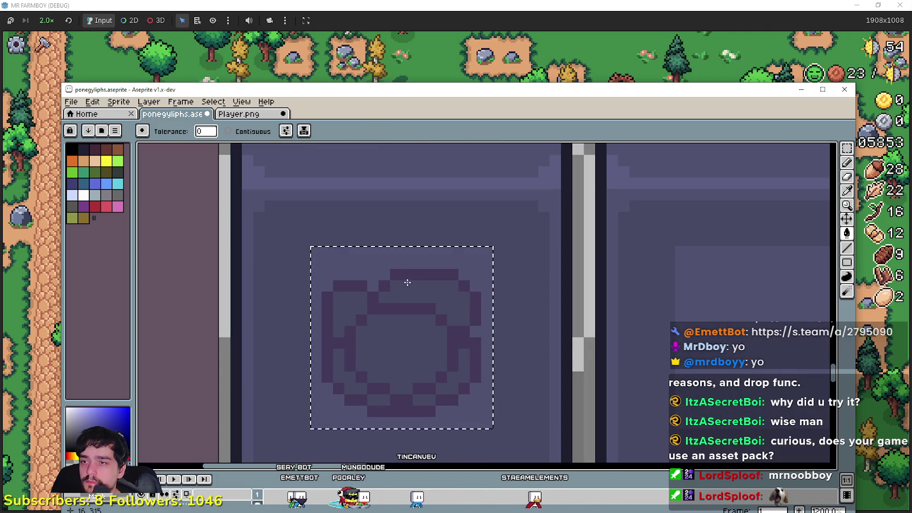
{"action": "scroll", "coordinate": [407, 387], "scroll_direction": "down", "scroll_amount": 1}
{"action": "scroll", "coordinate": [433, 362], "scroll_direction": "down", "scroll_amount": 1}
Step: Pan and zoom out to show both glyph frame rows, then switch to Rectangular Marquee
{"action": "mouse_move", "coordinate": [478, 351]}
{"action": "left_mouse_down"}
{"action": "mouse_move", "coordinate": [377, 291]}
{"action": "mouse_move", "coordinate": [406, 313]}
{"action": "left_mouse_up"}
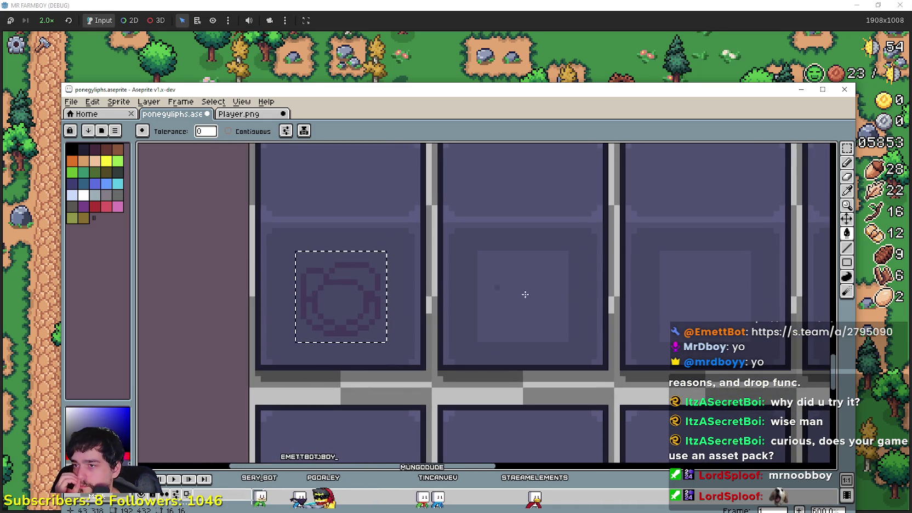
{"action": "left_click_drag", "start_coordinate": [525, 295], "coordinate": [413, 309]}
{"action": "scroll", "coordinate": [545, 274], "scroll_direction": "down", "scroll_amount": 1}
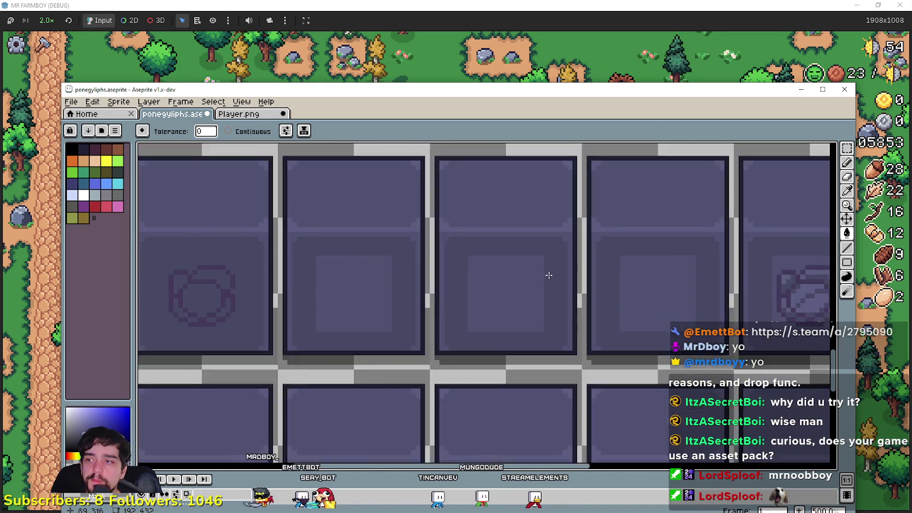
{"action": "scroll", "coordinate": [499, 285], "scroll_direction": "down", "scroll_amount": 1}
{"action": "mouse_move", "coordinate": [508, 409]}
{"action": "left_mouse_down"}
{"action": "mouse_move", "coordinate": [508, 290]}
{"action": "mouse_move", "coordinate": [499, 290]}
{"action": "left_mouse_up"}
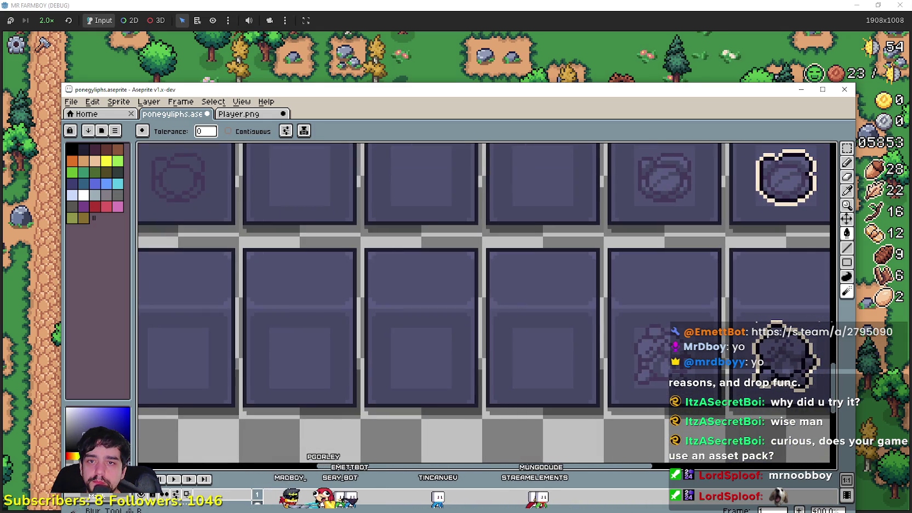
{"action": "left_click", "coordinate": [846, 162]}
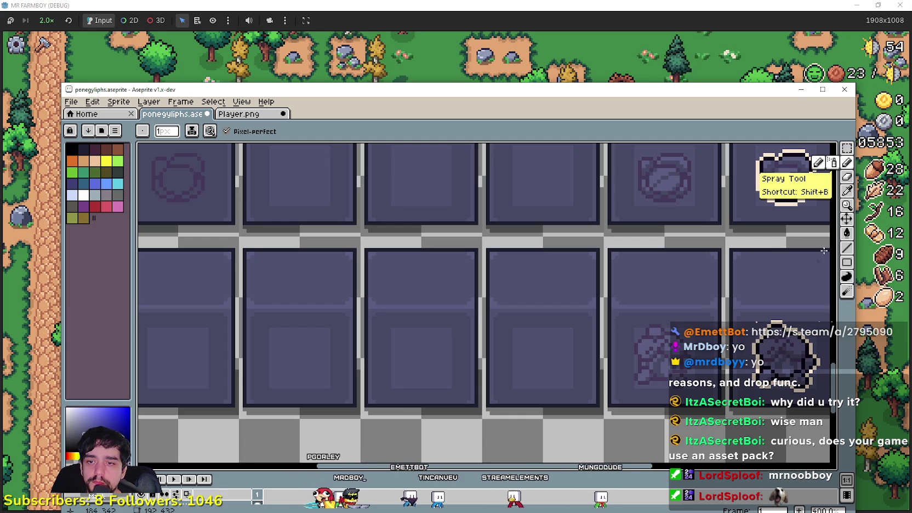
{"action": "key", "text": "m"}
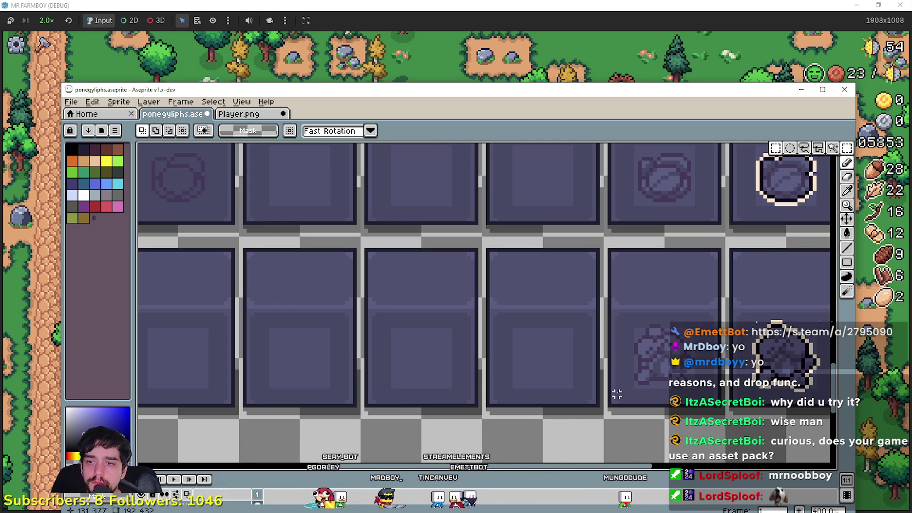
Step: Centre the lower-row rock glyph within its frame and drop it in place
{"action": "left_click_drag", "start_coordinate": [629, 390], "coordinate": [705, 332]}
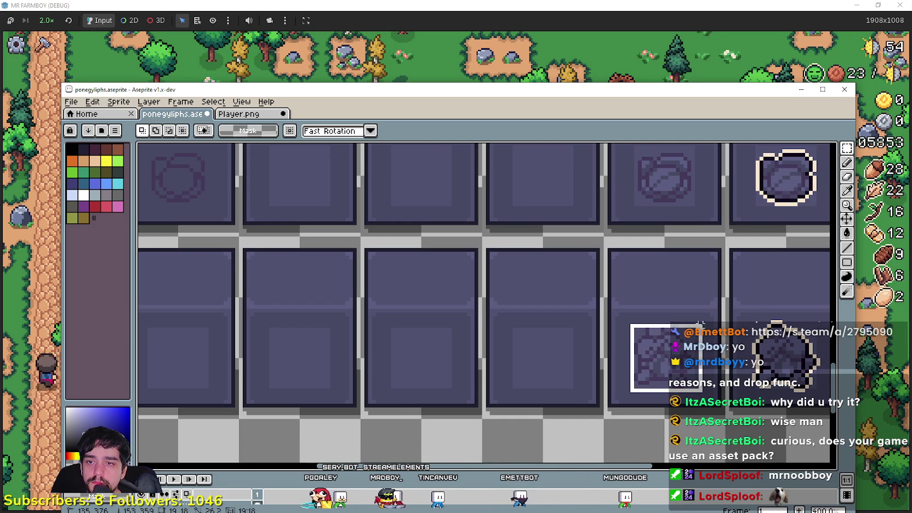
{"action": "scroll", "coordinate": [601, 342], "scroll_direction": "left", "scroll_amount": 5}
{"action": "key", "text": "ctrl+v"}
{"action": "scroll", "coordinate": [495, 342], "scroll_direction": "up", "scroll_amount": 1}
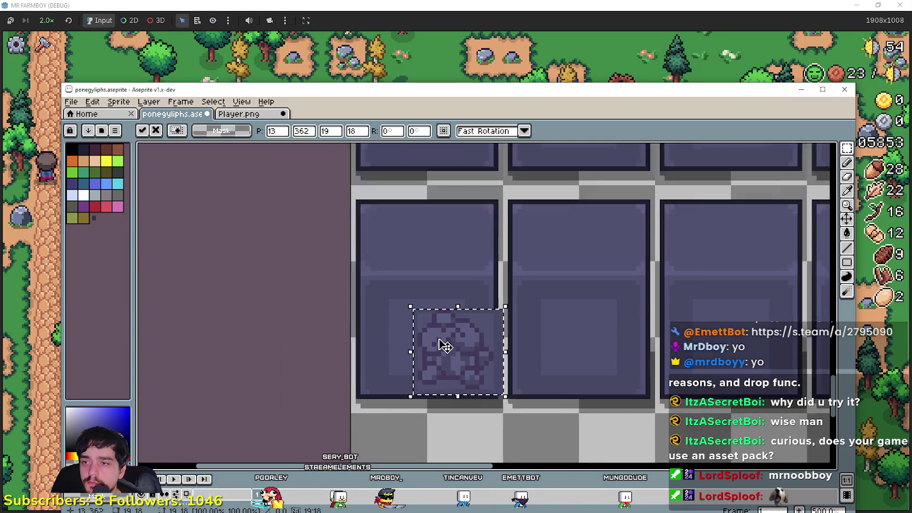
{"action": "scroll", "coordinate": [445, 346], "scroll_direction": "up", "scroll_amount": 1}
{"action": "left_click_drag", "start_coordinate": [436, 342], "coordinate": [422, 343]}
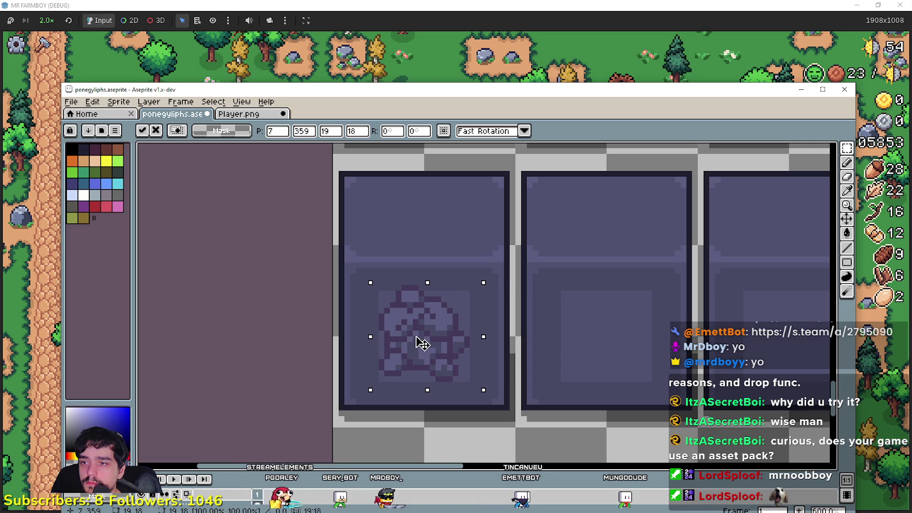
{"action": "scroll", "coordinate": [422, 344], "scroll_direction": "down", "scroll_amount": 1}
{"action": "scroll", "coordinate": [548, 348], "scroll_direction": "down", "scroll_amount": 1}
{"action": "key", "text": "ctrl+d"}
{"action": "scroll", "coordinate": [484, 358], "scroll_direction": "right", "scroll_amount": 2}
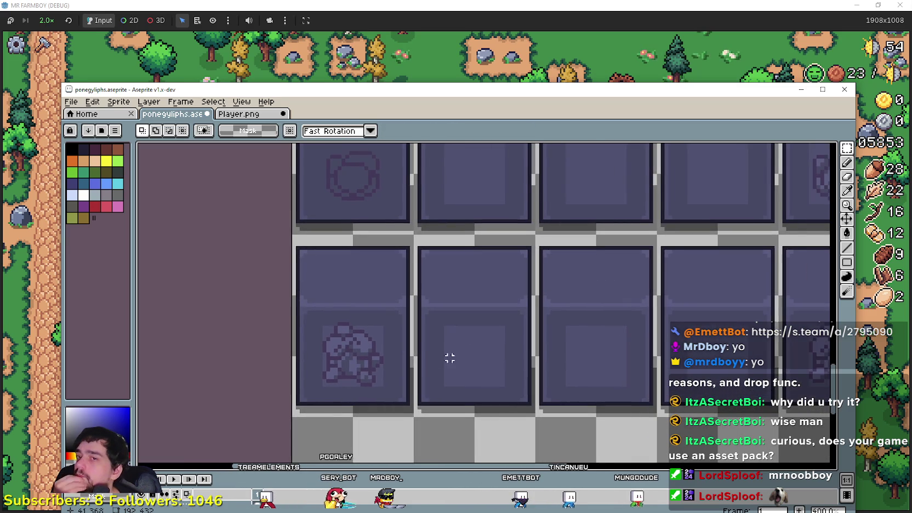
{"action": "scroll", "coordinate": [450, 358], "scroll_direction": "left", "scroll_amount": 2}
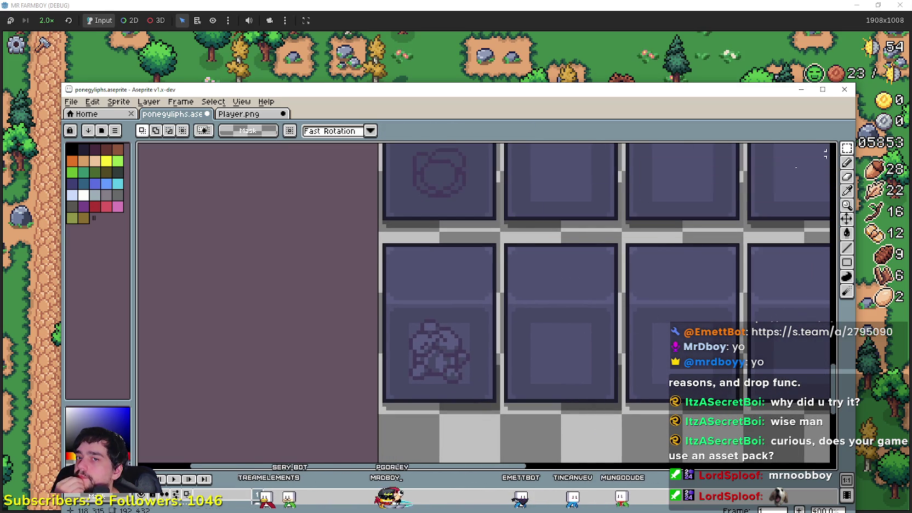
{"action": "scroll", "coordinate": [424, 392], "scroll_direction": "up", "scroll_amount": 1}
Step: Fill the rock's light interior with the background shade using the Paint Bucket
{"action": "left_click_drag", "start_coordinate": [405, 401], "coordinate": [507, 310]}
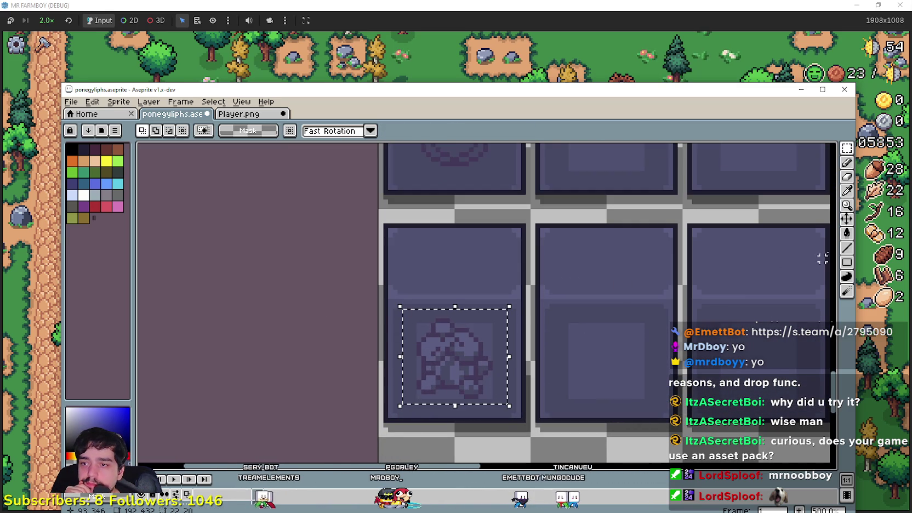
{"action": "left_click", "coordinate": [847, 232]}
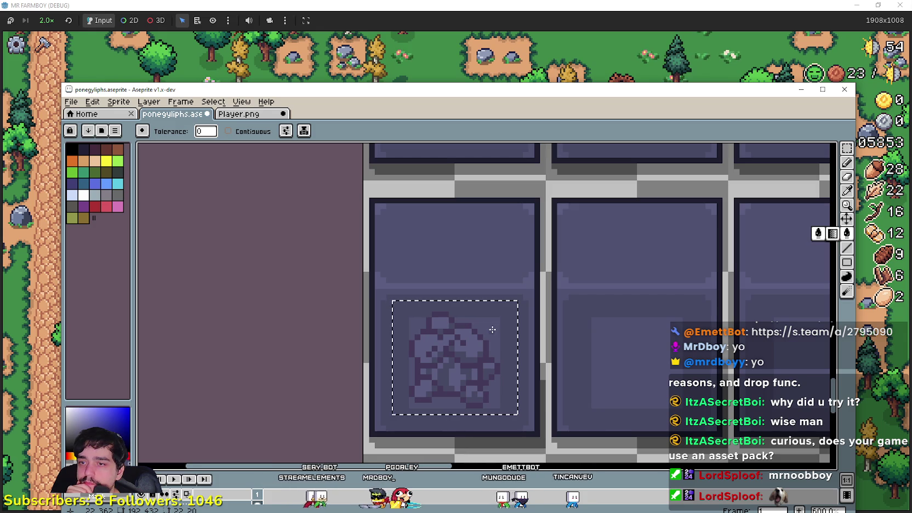
{"action": "scroll", "coordinate": [466, 348], "scroll_direction": "up", "scroll_amount": 2}
{"action": "left_click", "coordinate": [406, 302]}
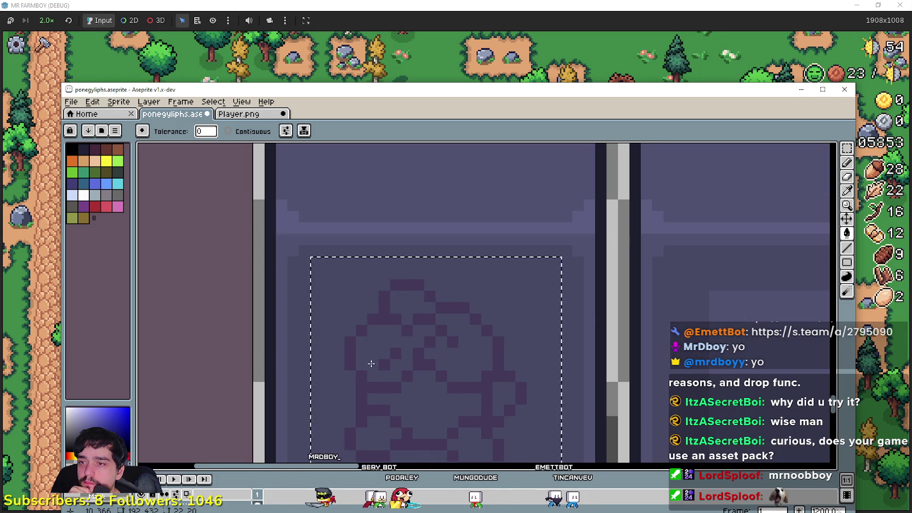
{"action": "scroll", "coordinate": [397, 351], "scroll_direction": "down", "scroll_amount": 2}
{"action": "scroll", "coordinate": [396, 352], "scroll_direction": "down", "scroll_amount": 1}
{"action": "mouse_move", "coordinate": [396, 351]}
{"action": "left_mouse_down"}
{"action": "mouse_move", "coordinate": [532, 340]}
{"action": "mouse_move", "coordinate": [410, 312]}
{"action": "left_mouse_up"}
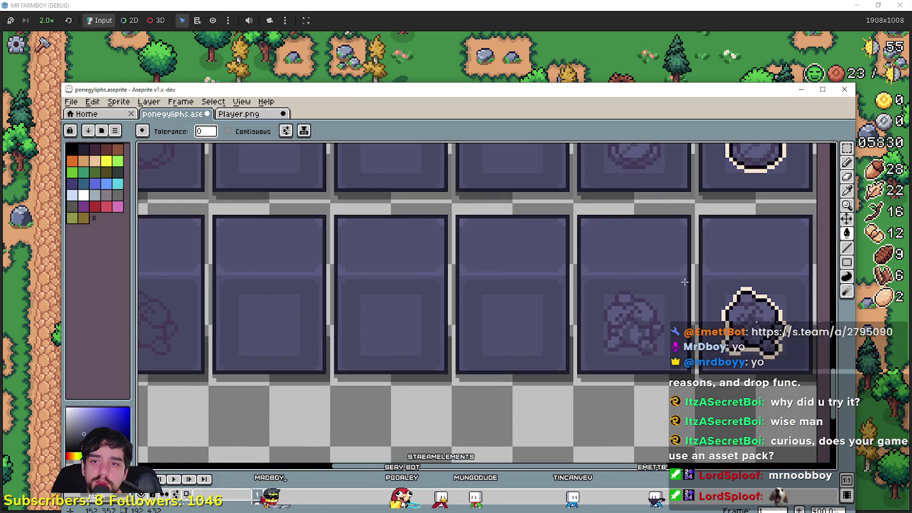
Step: Marquee-select another rock glyph in the row
{"action": "left_click", "coordinate": [844, 145]}
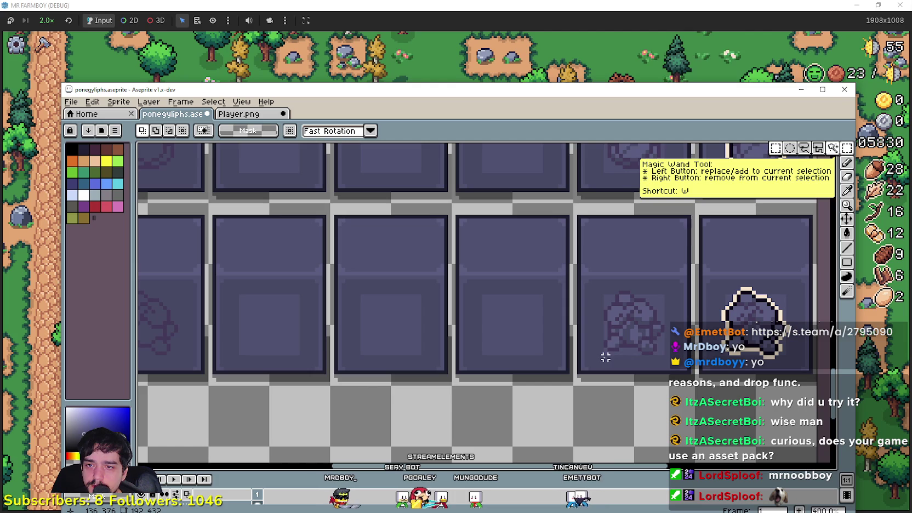
{"action": "mouse_move", "coordinate": [605, 357]}
{"action": "left_mouse_down"}
{"action": "mouse_move", "coordinate": [670, 285]}
{"action": "mouse_move", "coordinate": [464, 315]}
{"action": "mouse_move", "coordinate": [480, 318]}
{"action": "left_mouse_up"}
{"action": "scroll", "coordinate": [616, 371], "scroll_direction": "up", "scroll_amount": 1}
{"action": "scroll", "coordinate": [472, 312], "scroll_direction": "up", "scroll_amount": 2}
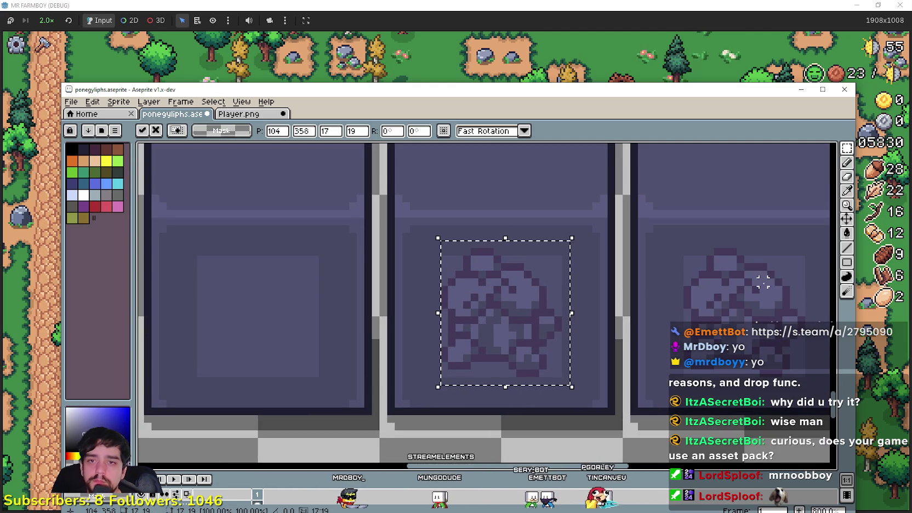
Step: Try a Paint Bucket fill of the background around the rock, then undo it
{"action": "left_click", "coordinate": [847, 248]}
{"action": "scroll", "coordinate": [487, 249], "scroll_direction": "up", "scroll_amount": 1}
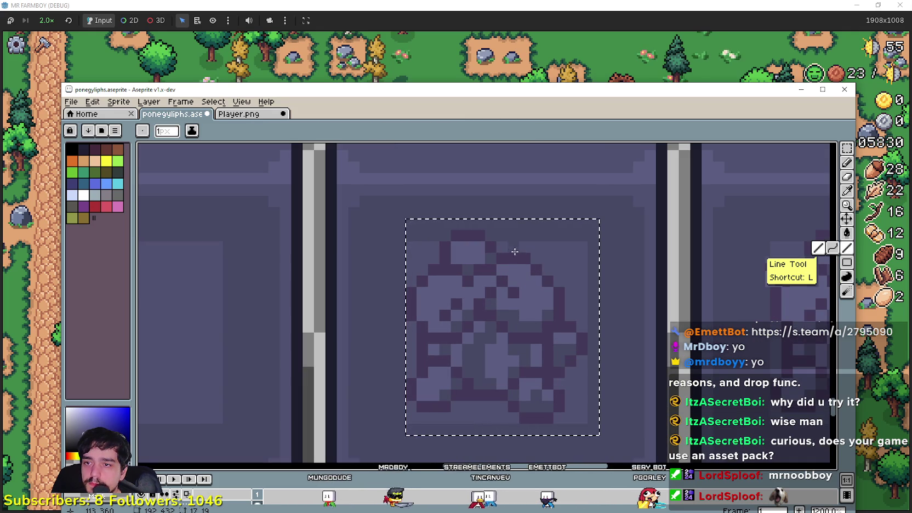
{"action": "key", "text": "g"}
{"action": "left_click", "coordinate": [562, 249]}
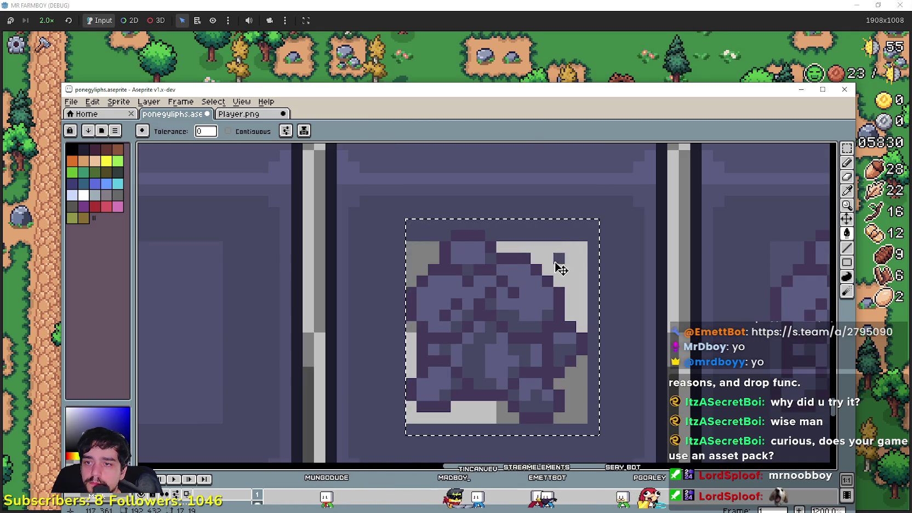
{"action": "key", "text": "ctrl+z"}
{"action": "left_click", "coordinate": [847, 250]}
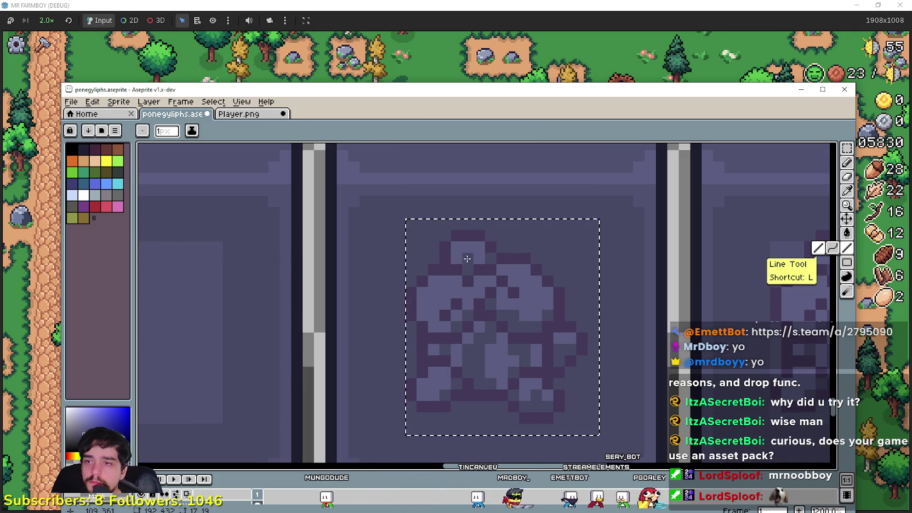
{"action": "scroll", "coordinate": [464, 255], "scroll_direction": "down", "scroll_amount": 5}
{"action": "scroll", "coordinate": [565, 289], "scroll_direction": "up", "scroll_amount": 1}
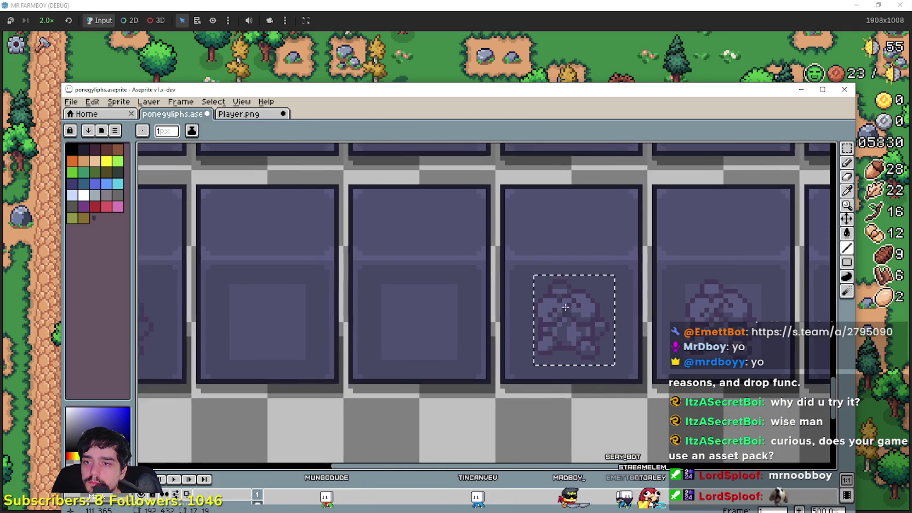
{"action": "scroll", "coordinate": [566, 289], "scroll_direction": "up", "scroll_amount": 2}
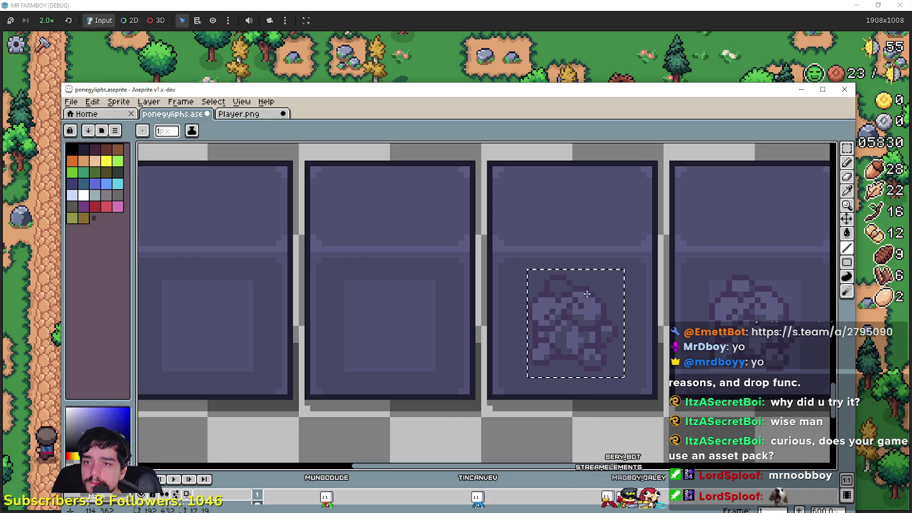
{"action": "scroll", "coordinate": [552, 299], "scroll_direction": "up", "scroll_amount": 4}
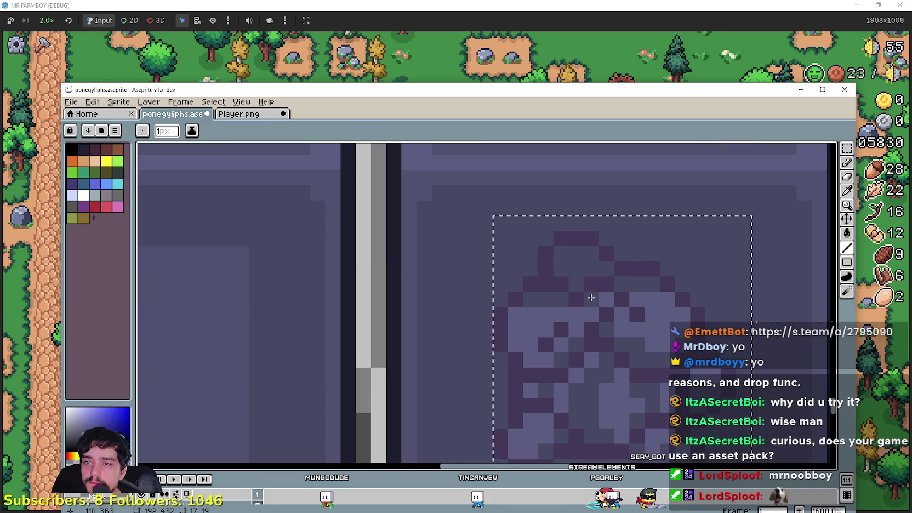
{"action": "scroll", "coordinate": [646, 310], "scroll_direction": "down", "scroll_amount": 4}
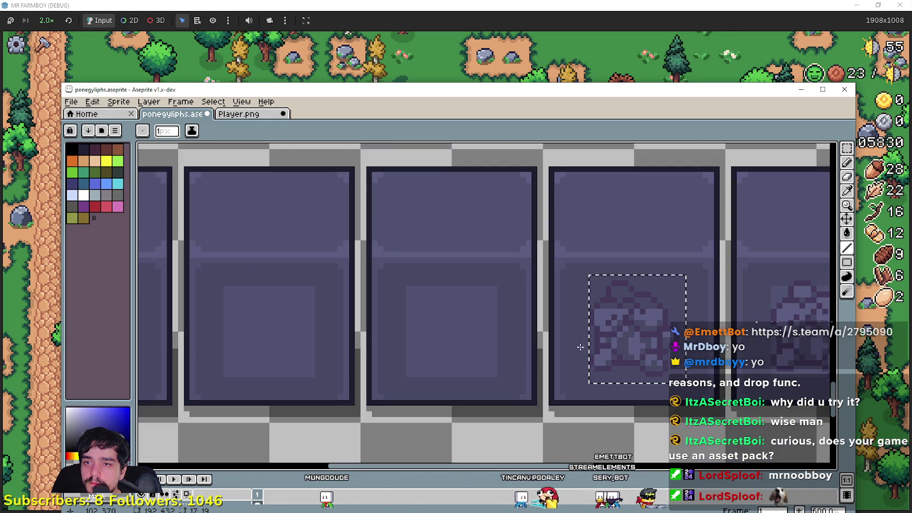
Step: Move the rock glyph into the frame on its left and nudge it down
{"action": "key", "text": "ctrl+t"}
{"action": "left_click_drag", "start_coordinate": [628, 353], "coordinate": [446, 347]}
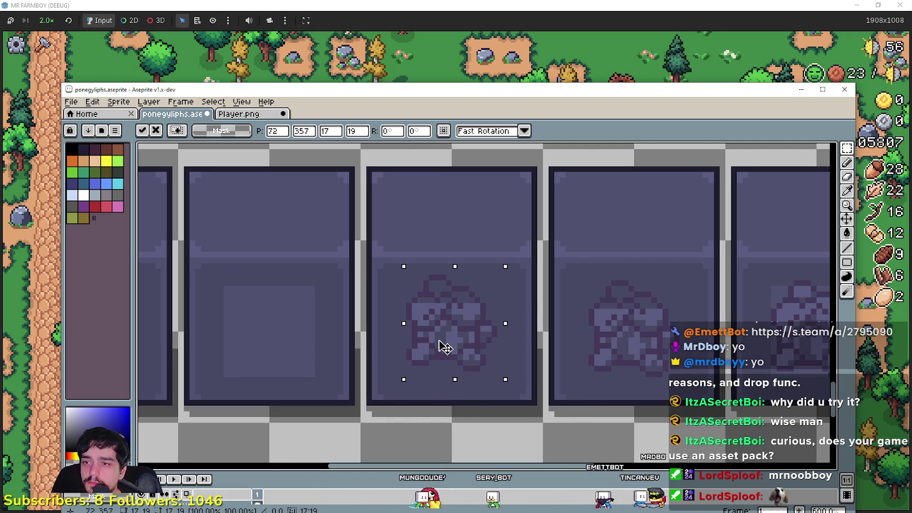
{"action": "left_click_drag", "start_coordinate": [444, 347], "coordinate": [442, 350]}
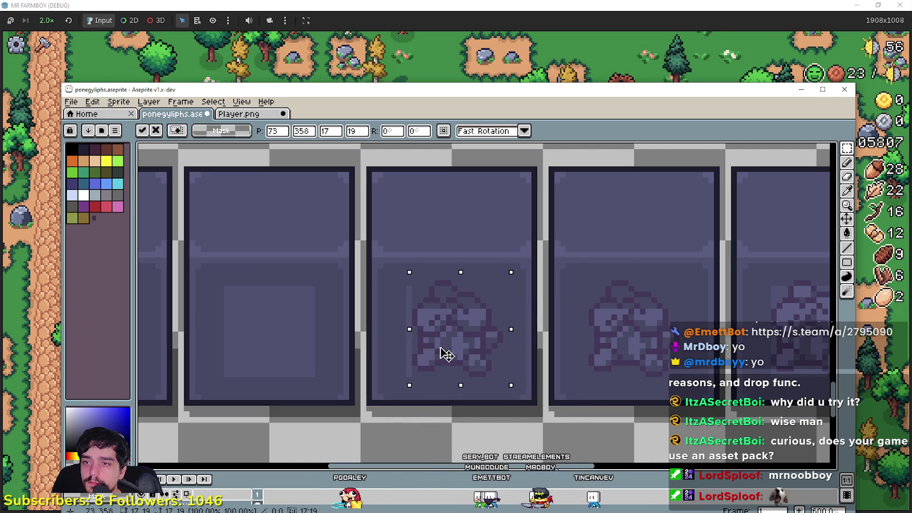
{"action": "left_click_drag", "start_coordinate": [451, 334], "coordinate": [479, 316]}
{"action": "mouse_move", "coordinate": [348, 302]}
{"action": "left_mouse_down"}
{"action": "mouse_move", "coordinate": [460, 296]}
{"action": "mouse_move", "coordinate": [428, 305]}
{"action": "left_mouse_up"}
{"action": "scroll", "coordinate": [511, 305], "scroll_direction": "up", "scroll_amount": 2}
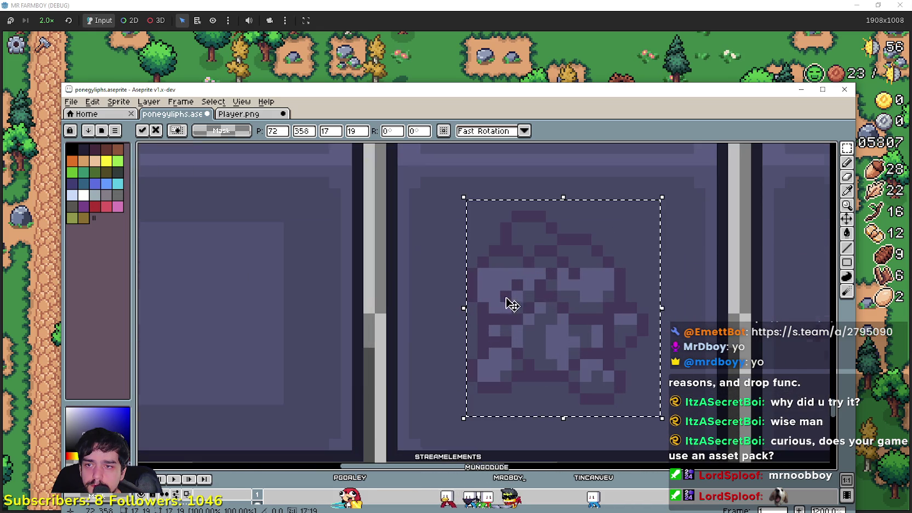
{"action": "left_click", "coordinate": [847, 276]}
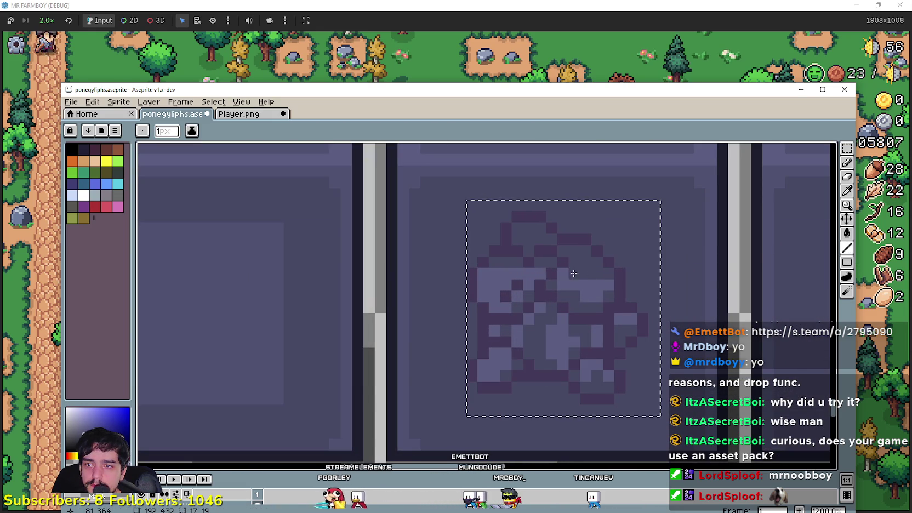
{"action": "left_click_drag", "start_coordinate": [574, 274], "coordinate": [509, 276]}
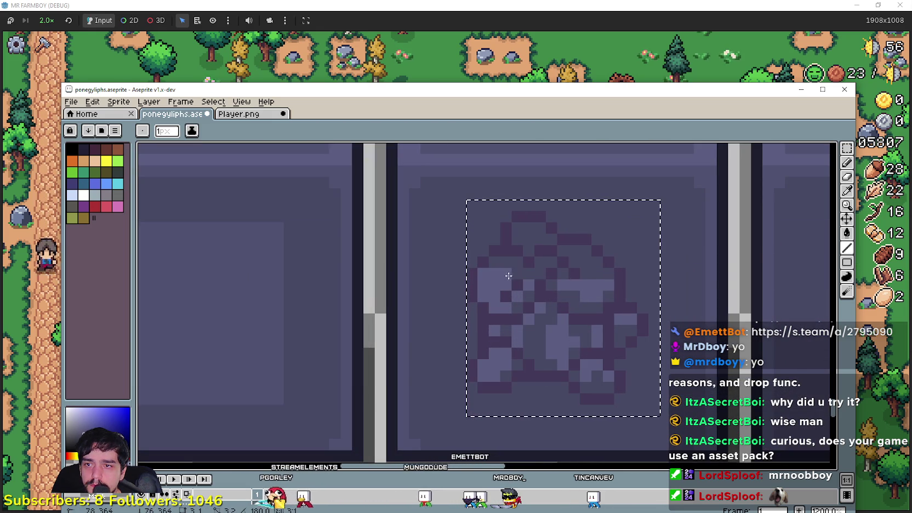
{"action": "key", "text": "ctrl+z"}
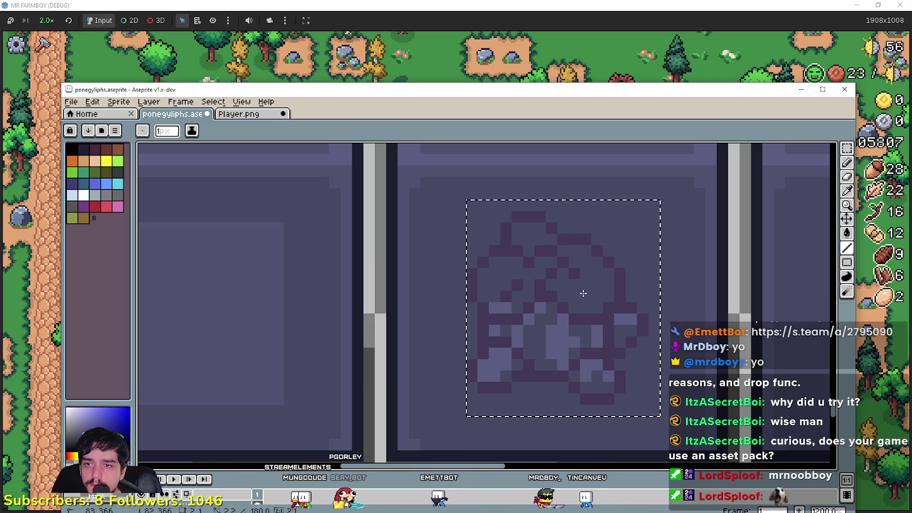
{"action": "scroll", "coordinate": [583, 294], "scroll_direction": "down", "scroll_amount": 4}
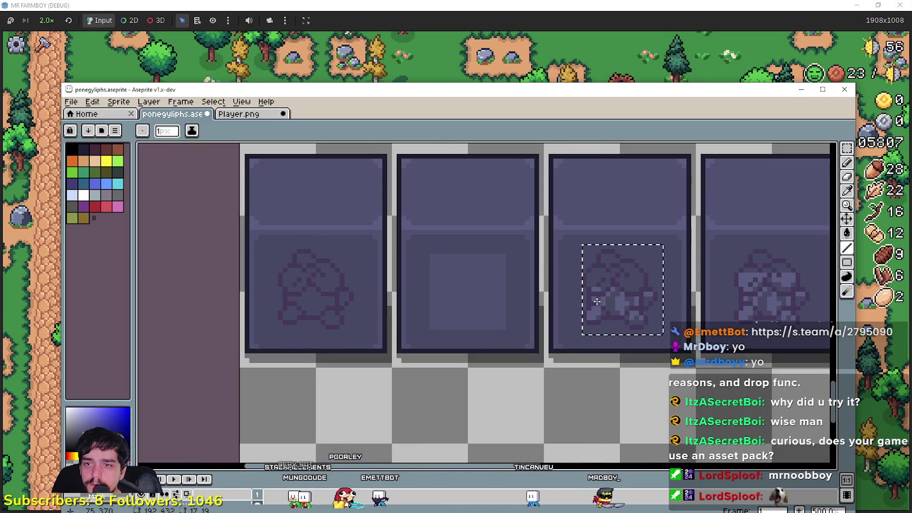
Step: Shift the selected glyph one frame left and commit it with the Line tool
{"action": "mouse_move", "coordinate": [638, 301]}
{"action": "left_mouse_down"}
{"action": "mouse_move", "coordinate": [452, 316]}
{"action": "mouse_move", "coordinate": [470, 288]}
{"action": "left_mouse_up"}
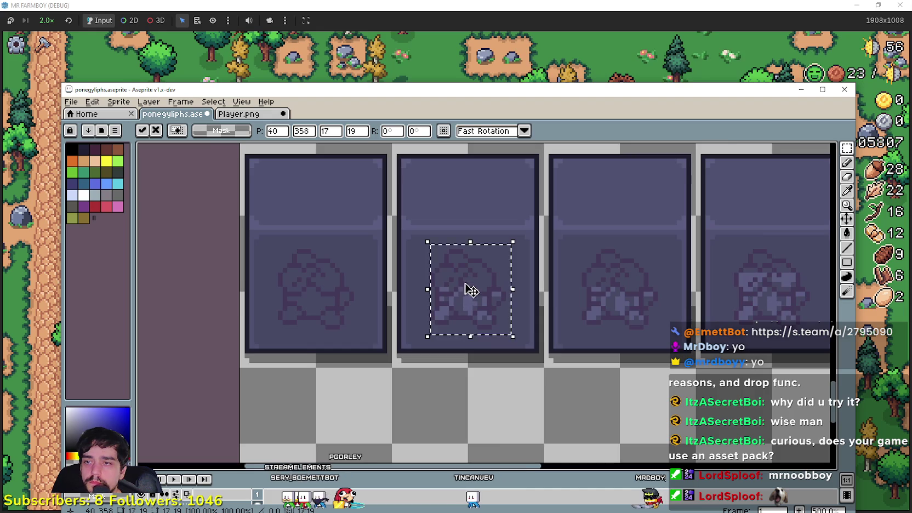
{"action": "scroll", "coordinate": [469, 293], "scroll_direction": "up", "scroll_amount": 1}
{"action": "scroll", "coordinate": [465, 296], "scroll_direction": "up", "scroll_amount": 4}
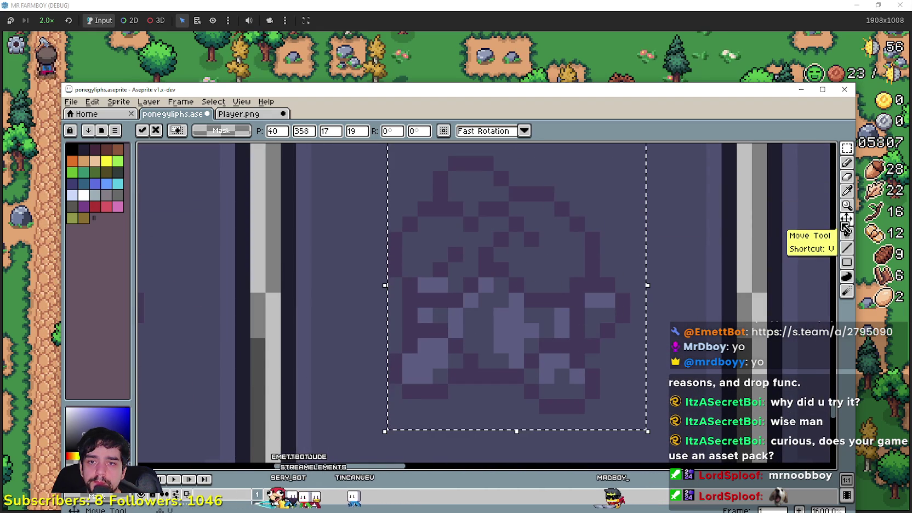
{"action": "left_click", "coordinate": [847, 248]}
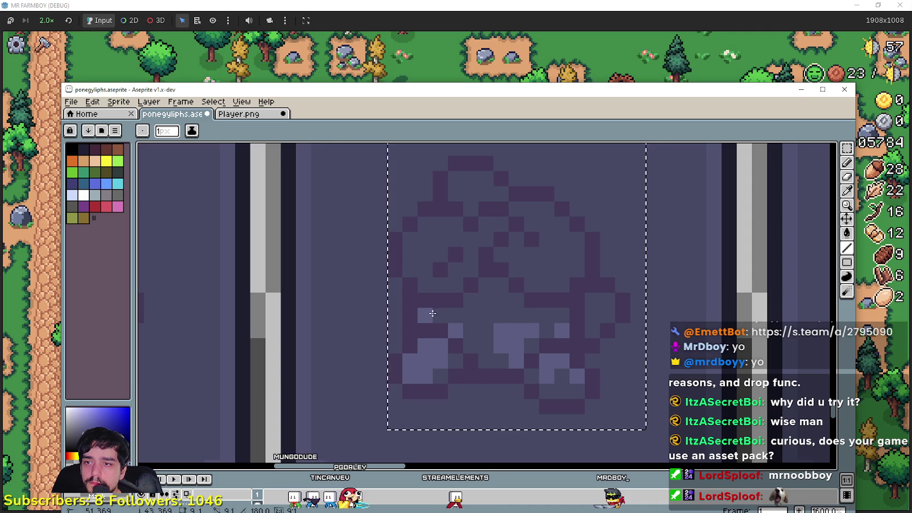
{"action": "scroll", "coordinate": [432, 313], "scroll_direction": "down", "scroll_amount": 1}
{"action": "scroll", "coordinate": [492, 317], "scroll_direction": "down", "scroll_amount": 2}
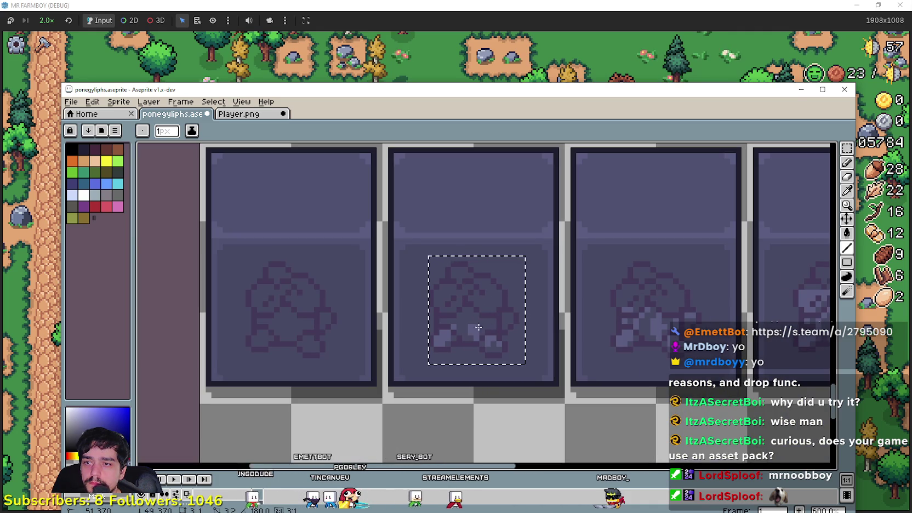
{"action": "scroll", "coordinate": [511, 356], "scroll_direction": "down", "scroll_amount": 1}
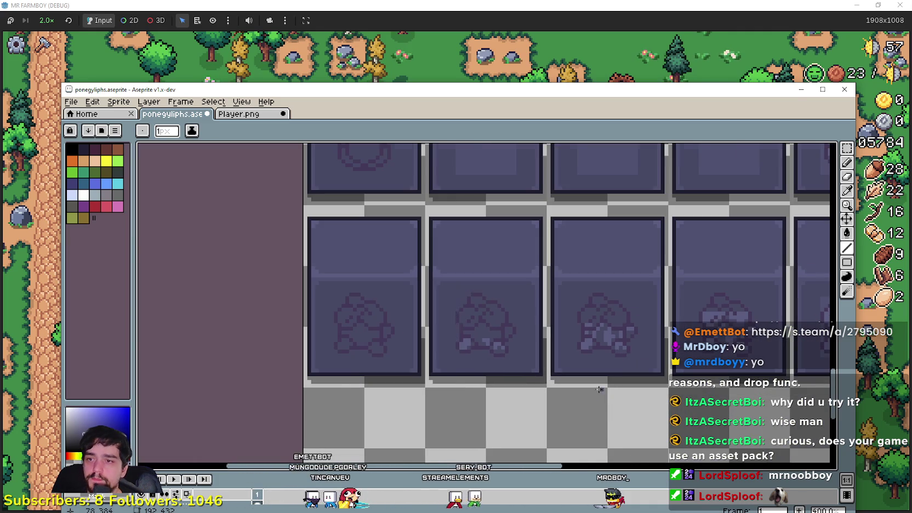
{"action": "scroll", "coordinate": [599, 390], "scroll_direction": "down", "scroll_amount": 2}
{"action": "scroll", "coordinate": [581, 338], "scroll_direction": "up", "scroll_amount": 2}
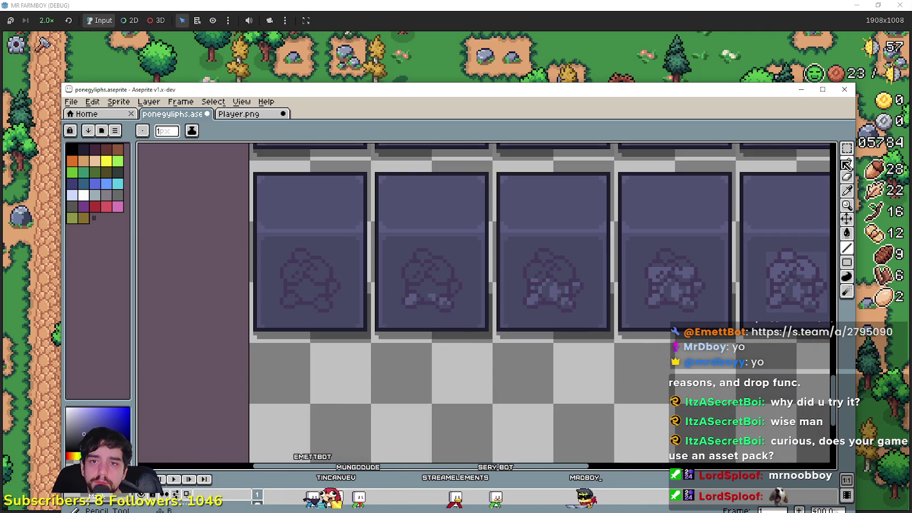
Step: Marquee-select the strip below the bottom frame row
{"action": "left_click", "coordinate": [846, 148]}
{"action": "left_click_drag", "start_coordinate": [502, 353], "coordinate": [427, 333]}
{"action": "mouse_move", "coordinate": [175, 355]}
{"action": "left_mouse_down"}
{"action": "mouse_move", "coordinate": [753, 311]}
{"action": "mouse_move", "coordinate": [764, 296]}
{"action": "left_mouse_up"}
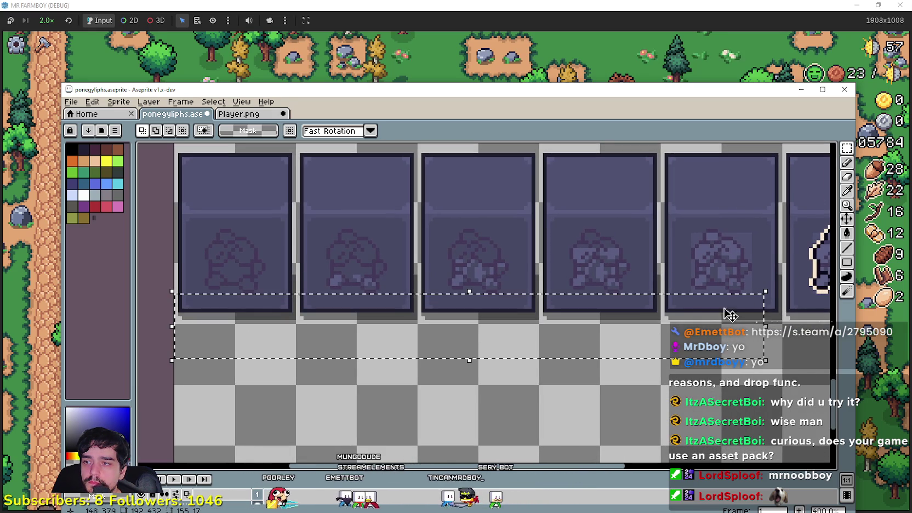
{"action": "left_click_drag", "start_coordinate": [632, 224], "coordinate": [446, 230]}
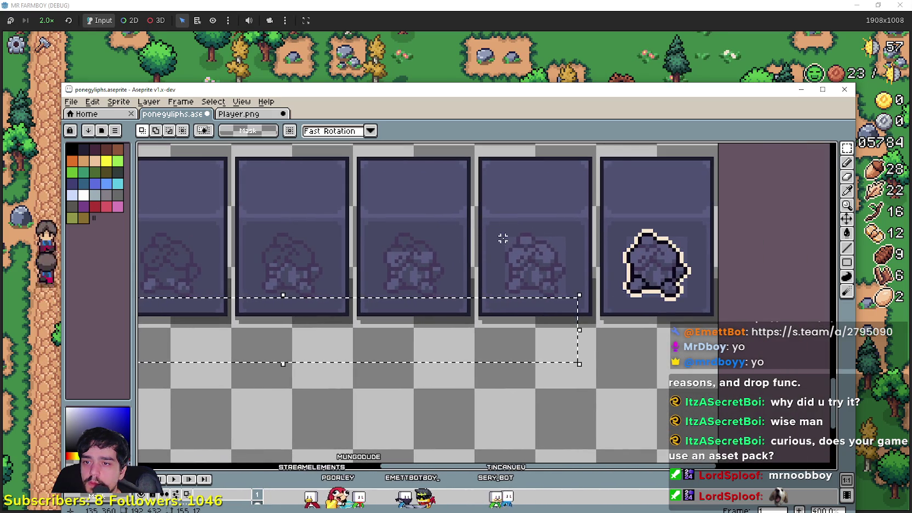
{"action": "scroll", "coordinate": [510, 230], "scroll_direction": "up", "scroll_amount": 1}
Step: Try the Magic Wand on the frames, then return to the rectangular marquee
{"action": "key", "text": "w"}
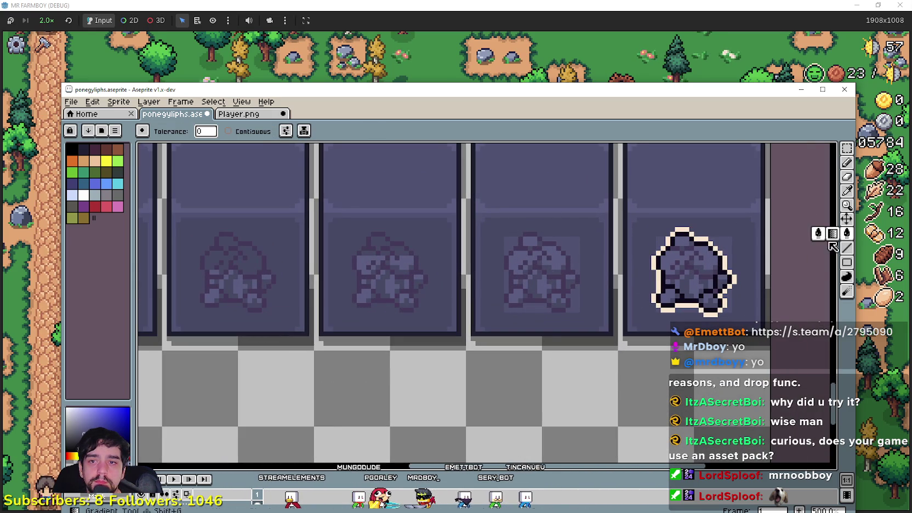
{"action": "scroll", "coordinate": [572, 243], "scroll_direction": "up", "scroll_amount": 1}
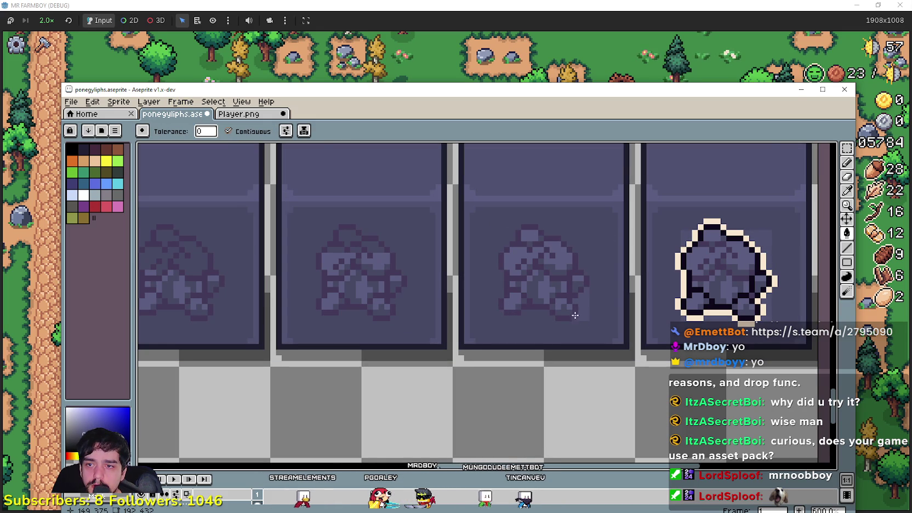
{"action": "scroll", "coordinate": [575, 315], "scroll_direction": "down", "scroll_amount": 1}
{"action": "scroll", "coordinate": [613, 408], "scroll_direction": "down", "scroll_amount": 1}
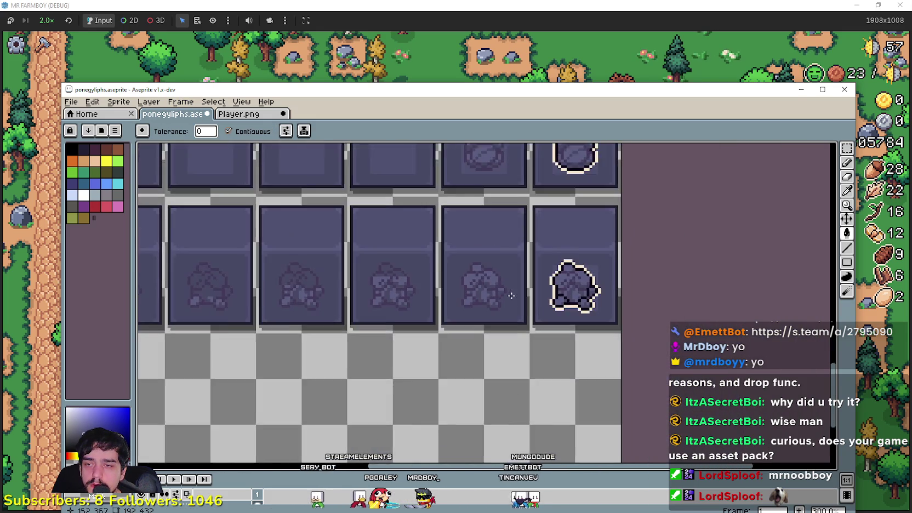
{"action": "scroll", "coordinate": [511, 296], "scroll_direction": "up", "scroll_amount": 1}
{"action": "scroll", "coordinate": [515, 290], "scroll_direction": "up", "scroll_amount": 1}
{"action": "scroll", "coordinate": [523, 279], "scroll_direction": "up", "scroll_amount": 1}
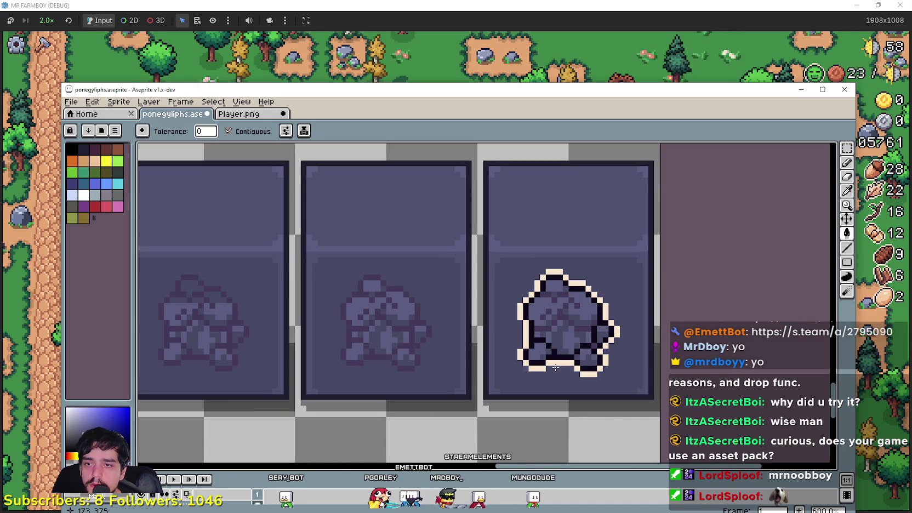
{"action": "scroll", "coordinate": [469, 347], "scroll_direction": "up", "scroll_amount": 1}
{"action": "scroll", "coordinate": [381, 338], "scroll_direction": "down", "scroll_amount": 2}
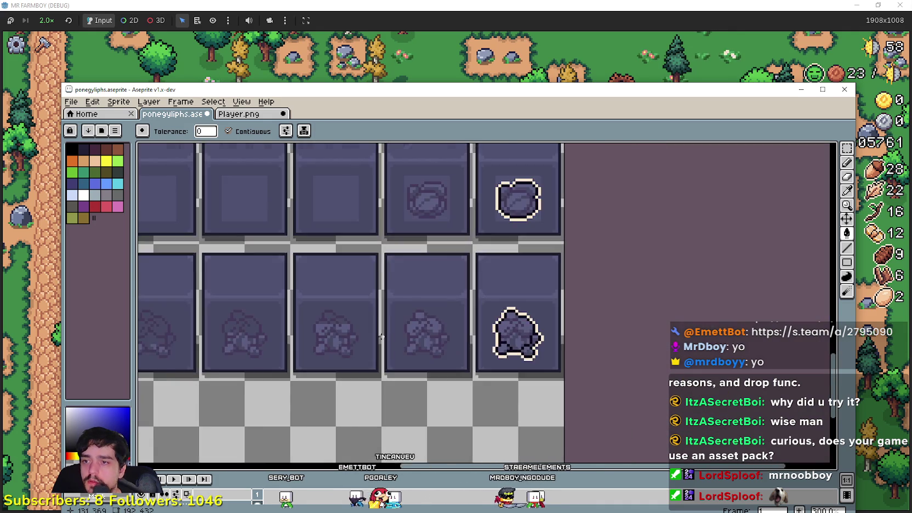
{"action": "scroll", "coordinate": [381, 338], "scroll_direction": "down", "scroll_amount": 1}
{"action": "scroll", "coordinate": [362, 299], "scroll_direction": "up", "scroll_amount": 1}
{"action": "scroll", "coordinate": [362, 299], "scroll_direction": "up", "scroll_amount": 1}
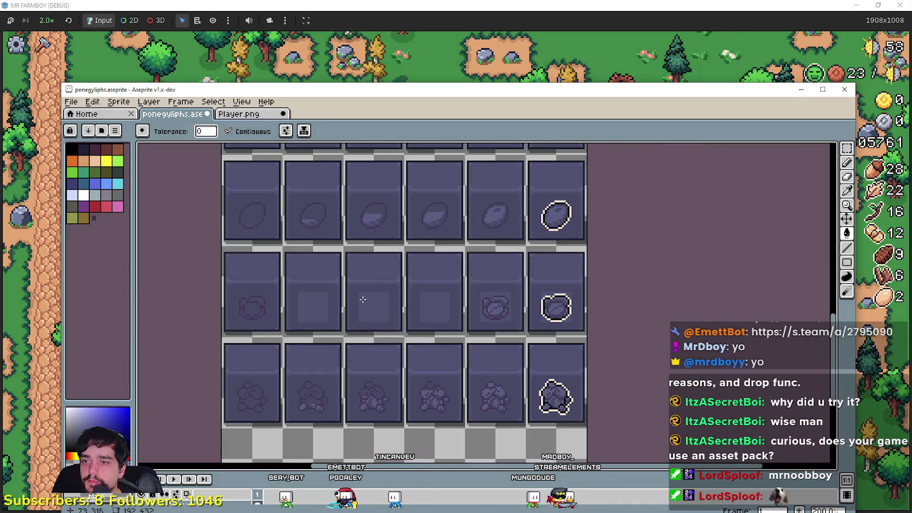
{"action": "left_click", "coordinate": [847, 148]}
{"action": "scroll", "coordinate": [417, 310], "scroll_direction": "up", "scroll_amount": 1}
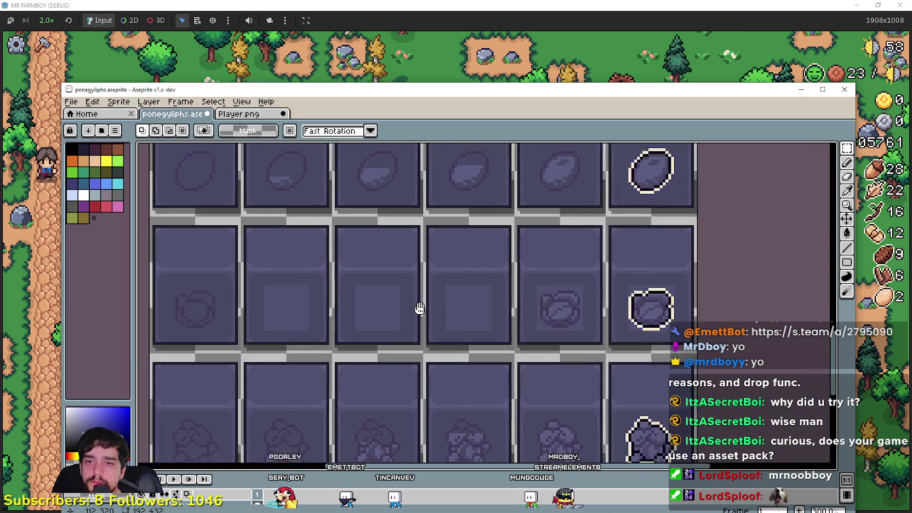
{"action": "scroll", "coordinate": [470, 311], "scroll_direction": "up", "scroll_amount": 1}
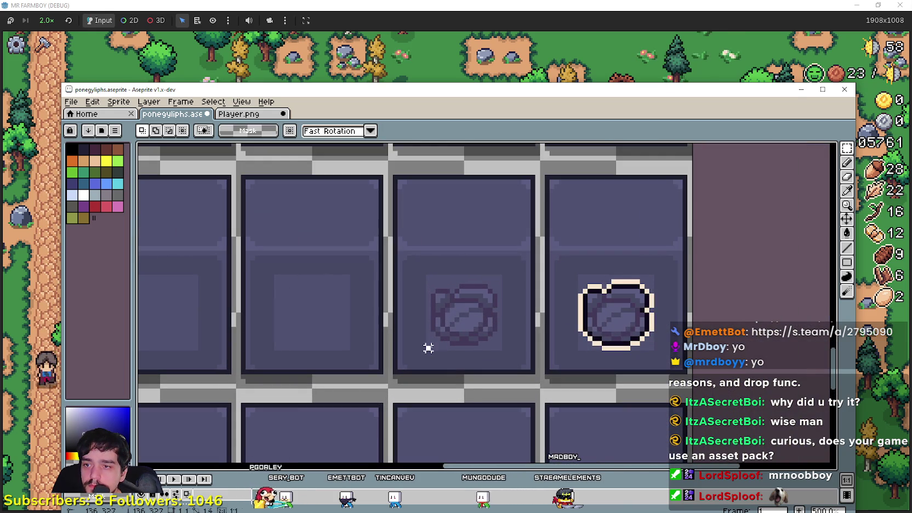
Step: Move the faint glyph in the third frame one frame left and commit it
{"action": "left_click_drag", "start_coordinate": [426, 350], "coordinate": [504, 272]}
{"action": "mouse_move", "coordinate": [414, 333]}
{"action": "left_mouse_down"}
{"action": "mouse_move", "coordinate": [544, 316]}
{"action": "mouse_move", "coordinate": [435, 305]}
{"action": "left_mouse_up"}
{"action": "key", "text": "Return"}
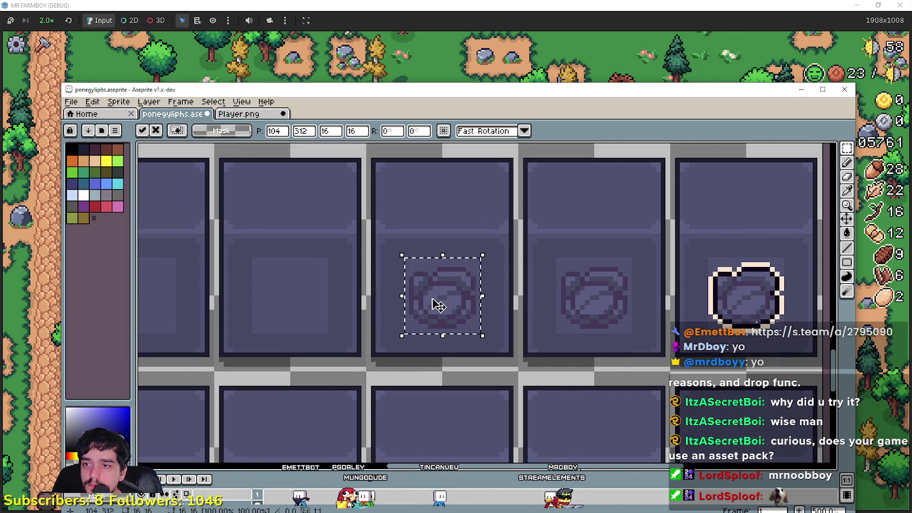
{"action": "scroll", "coordinate": [474, 295], "scroll_direction": "up", "scroll_amount": 1}
{"action": "left_click", "coordinate": [847, 248]}
{"action": "scroll", "coordinate": [417, 264], "scroll_direction": "up", "scroll_amount": 1}
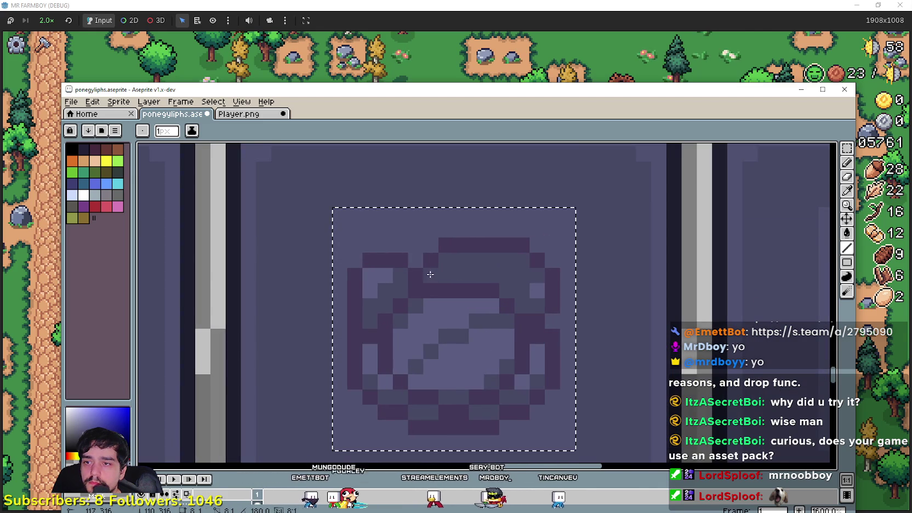
{"action": "scroll", "coordinate": [409, 362], "scroll_direction": "down", "scroll_amount": 1}
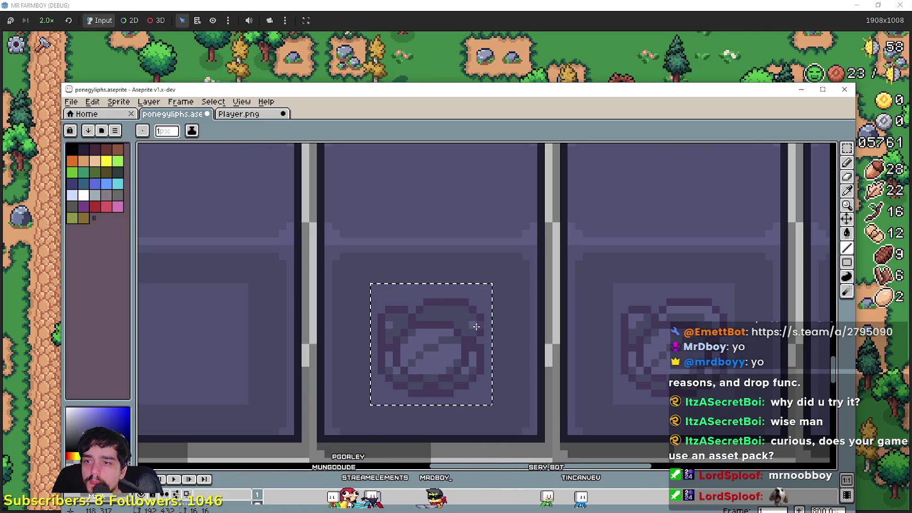
{"action": "scroll", "coordinate": [476, 326], "scroll_direction": "down", "scroll_amount": 1}
Step: Move the next glyph into the frame on its left and set it in place
{"action": "left_click_drag", "start_coordinate": [476, 326], "coordinate": [604, 328]}
{"action": "scroll", "coordinate": [604, 327], "scroll_direction": "down", "scroll_amount": 1}
{"action": "scroll", "coordinate": [604, 328], "scroll_direction": "up", "scroll_amount": 2}
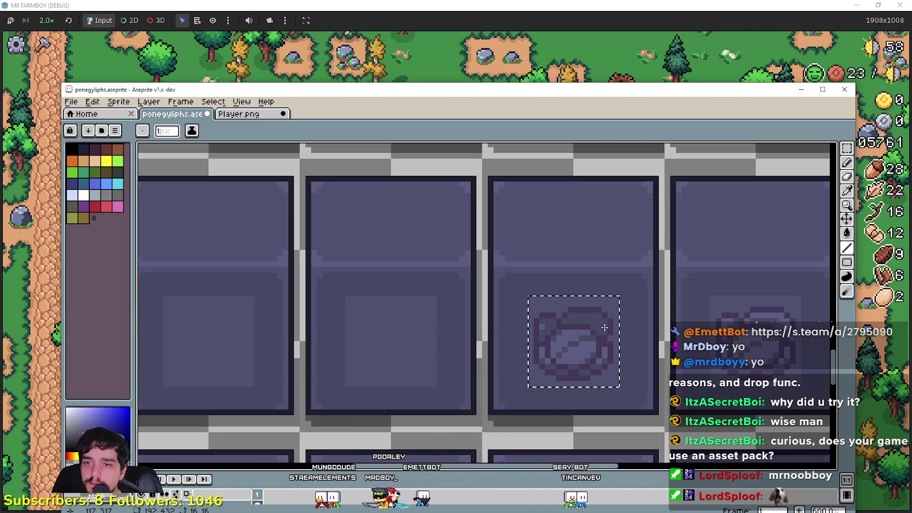
{"action": "scroll", "coordinate": [541, 374], "scroll_direction": "down", "scroll_amount": 1}
{"action": "mouse_move", "coordinate": [583, 367]}
{"action": "left_mouse_down"}
{"action": "mouse_move", "coordinate": [393, 350]}
{"action": "mouse_move", "coordinate": [402, 351]}
{"action": "left_mouse_up"}
{"action": "scroll", "coordinate": [393, 350], "scroll_direction": "up", "scroll_amount": 1}
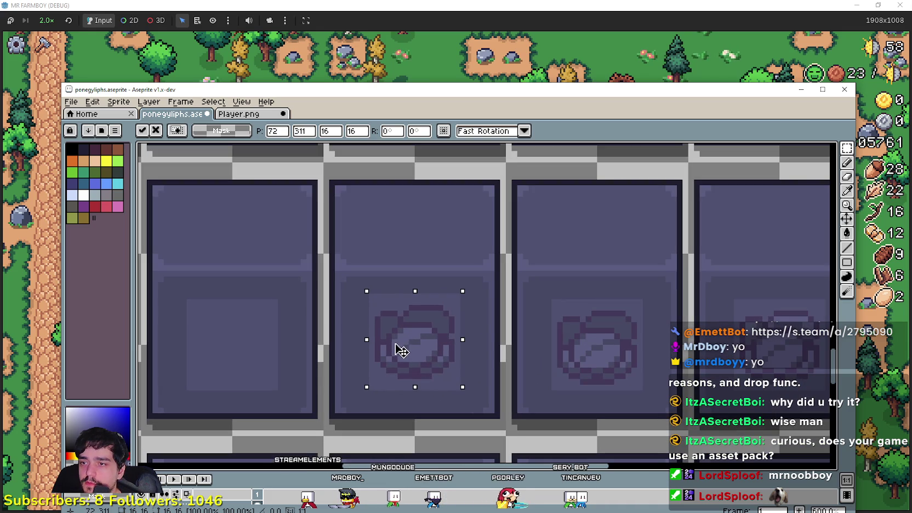
{"action": "scroll", "coordinate": [502, 346], "scroll_direction": "up", "scroll_amount": 1}
{"action": "scroll", "coordinate": [515, 326], "scroll_direction": "down", "scroll_amount": 1}
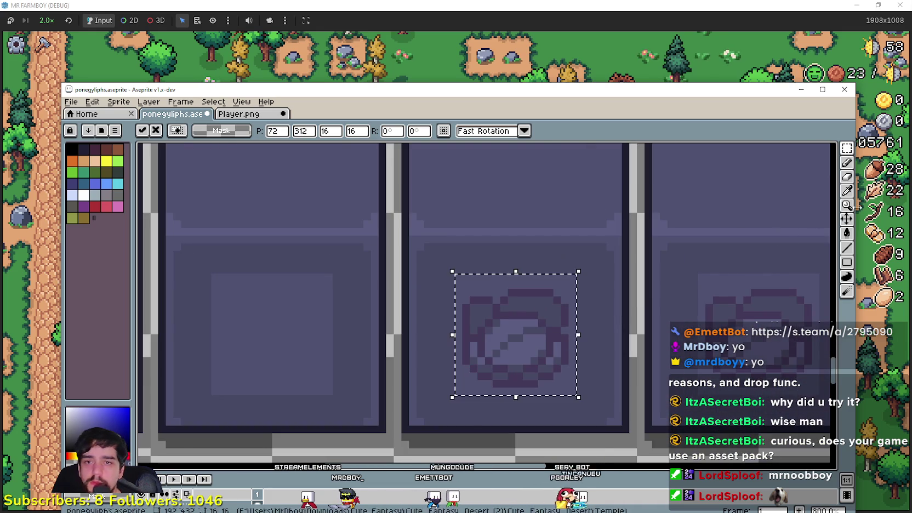
{"action": "left_click", "coordinate": [847, 248]}
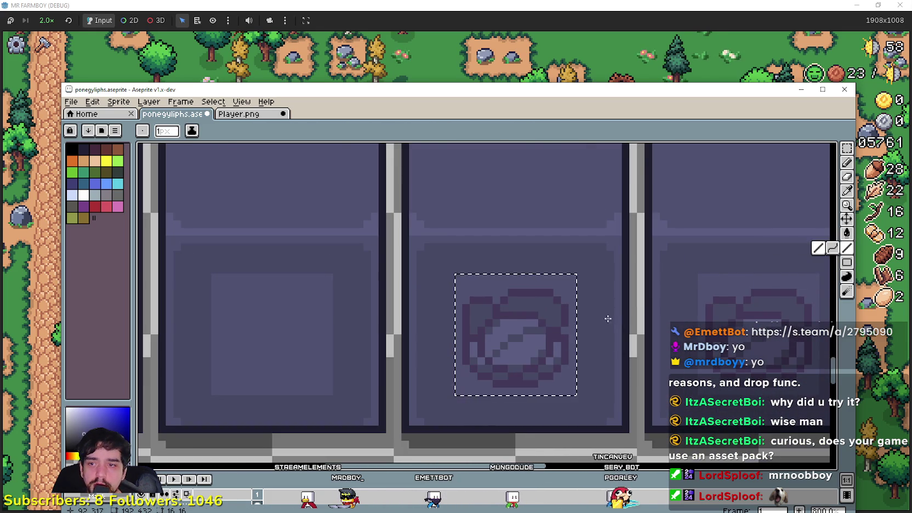
Step: Shift another glyph one frame left, nudge it down one pixel, and commit it
{"action": "scroll", "coordinate": [584, 321], "scroll_direction": "down", "scroll_amount": 1}
{"action": "scroll", "coordinate": [547, 326], "scroll_direction": "up", "scroll_amount": 1}
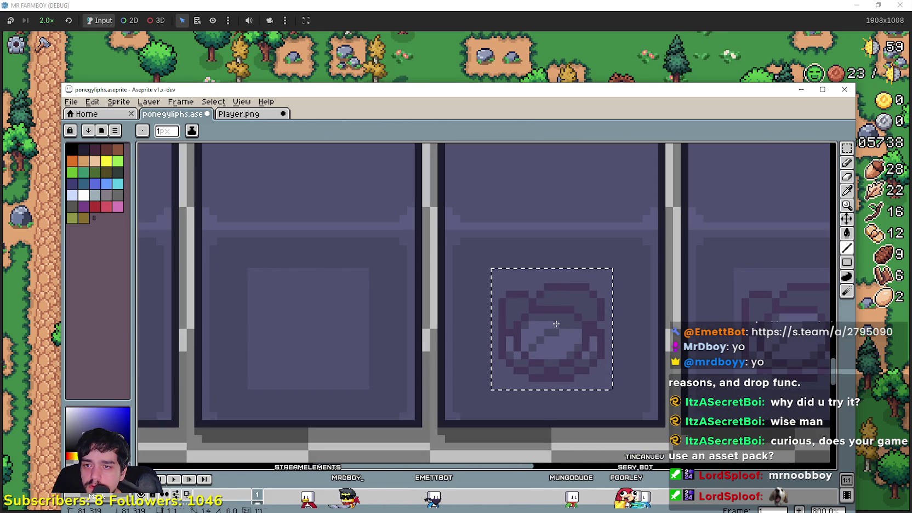
{"action": "left_click", "coordinate": [575, 331]}
{"action": "scroll", "coordinate": [576, 331], "scroll_direction": "down", "scroll_amount": 1}
{"action": "left_click_drag", "start_coordinate": [556, 357], "coordinate": [401, 351]}
{"action": "scroll", "coordinate": [402, 352], "scroll_direction": "up", "scroll_amount": 2}
{"action": "key", "text": "Down"}
{"action": "scroll", "coordinate": [403, 352], "scroll_direction": "up", "scroll_amount": 1}
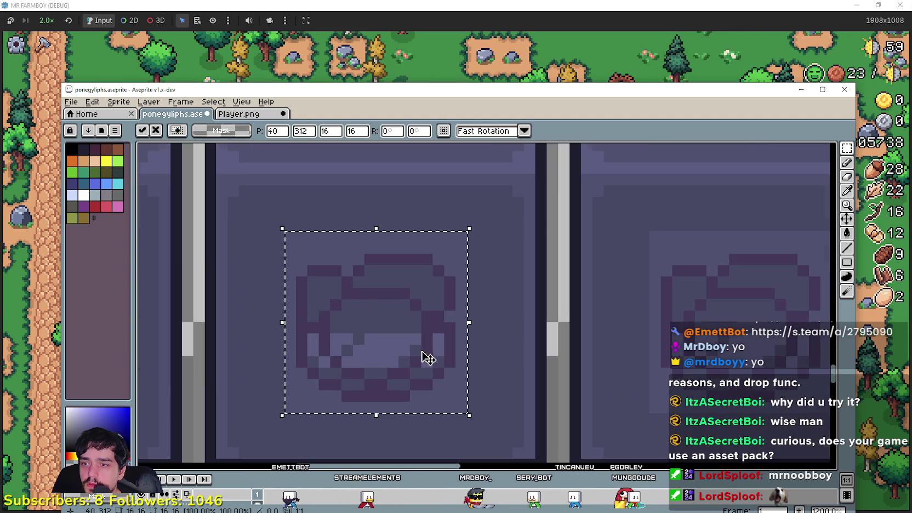
{"action": "left_click", "coordinate": [850, 254]}
{"action": "scroll", "coordinate": [362, 352], "scroll_direction": "down", "scroll_amount": 1}
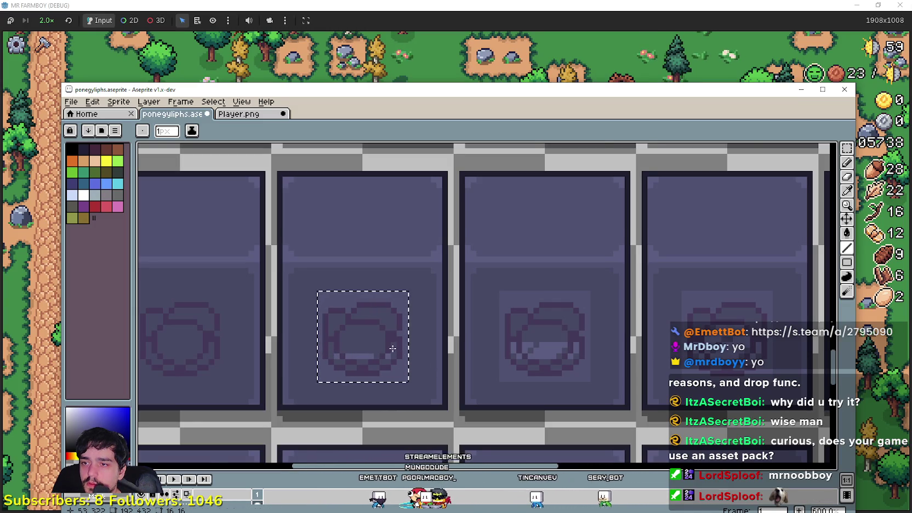
{"action": "scroll", "coordinate": [392, 348], "scroll_direction": "down", "scroll_amount": 1}
{"action": "mouse_move", "coordinate": [393, 348]}
{"action": "left_mouse_down"}
{"action": "mouse_move", "coordinate": [458, 341]}
{"action": "mouse_move", "coordinate": [414, 304]}
{"action": "mouse_move", "coordinate": [420, 291]}
{"action": "left_mouse_up"}
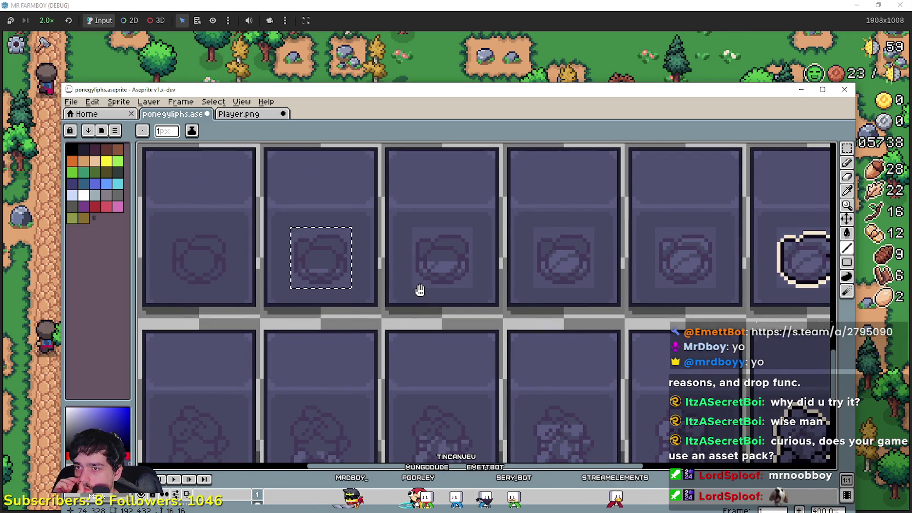
{"action": "mouse_move", "coordinate": [420, 291]}
{"action": "left_mouse_down"}
{"action": "mouse_move", "coordinate": [503, 316]}
{"action": "mouse_move", "coordinate": [490, 302]}
{"action": "left_mouse_up"}
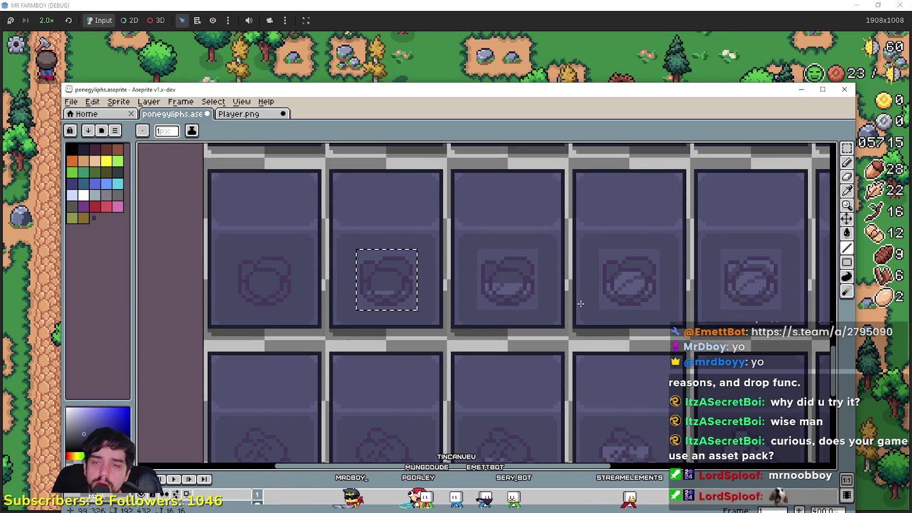
Step: Try a marquee over the third glyph, pick the Rectangle tool, and drag the window up
{"action": "key", "text": "m"}
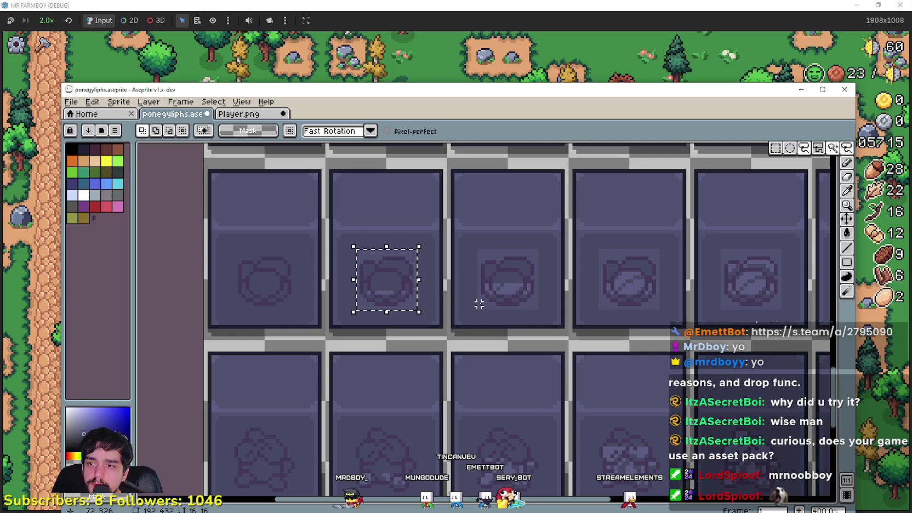
{"action": "left_click_drag", "start_coordinate": [514, 281], "coordinate": [513, 268]}
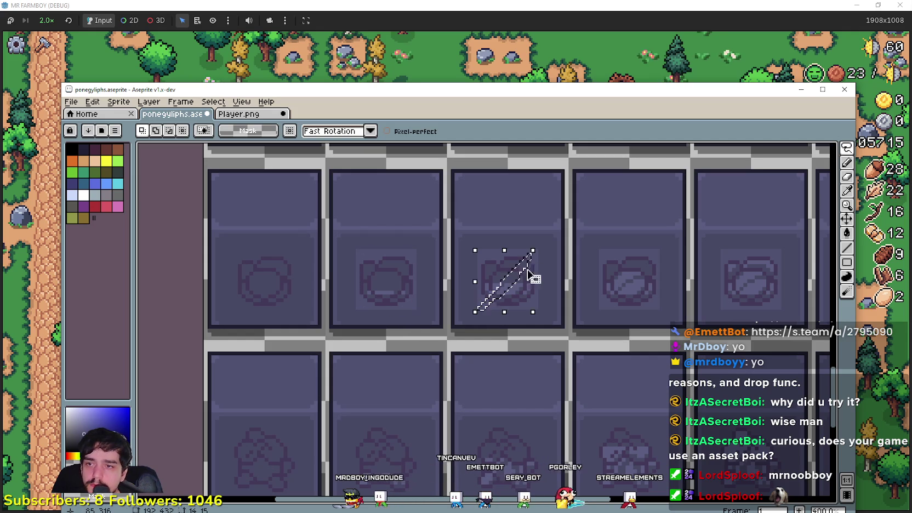
{"action": "left_click", "coordinate": [847, 262]}
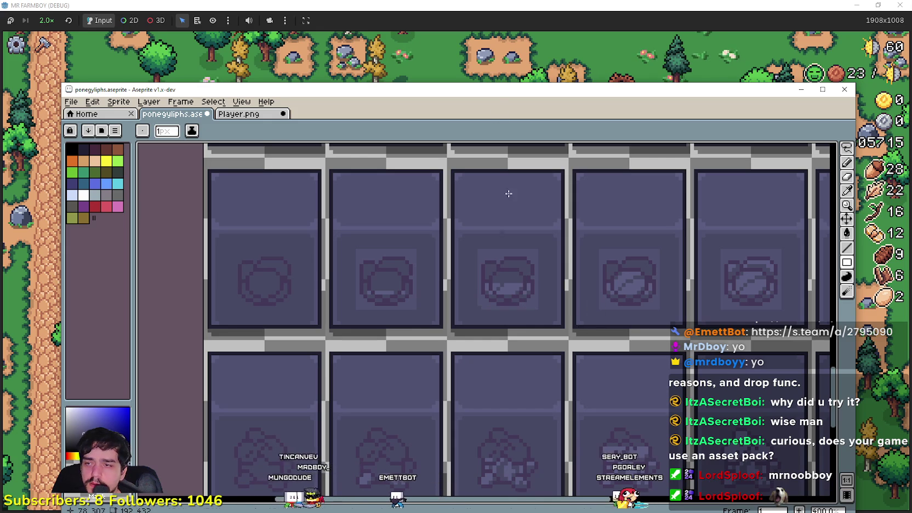
{"action": "left_click_drag", "start_coordinate": [464, 95], "coordinate": [468, 57]}
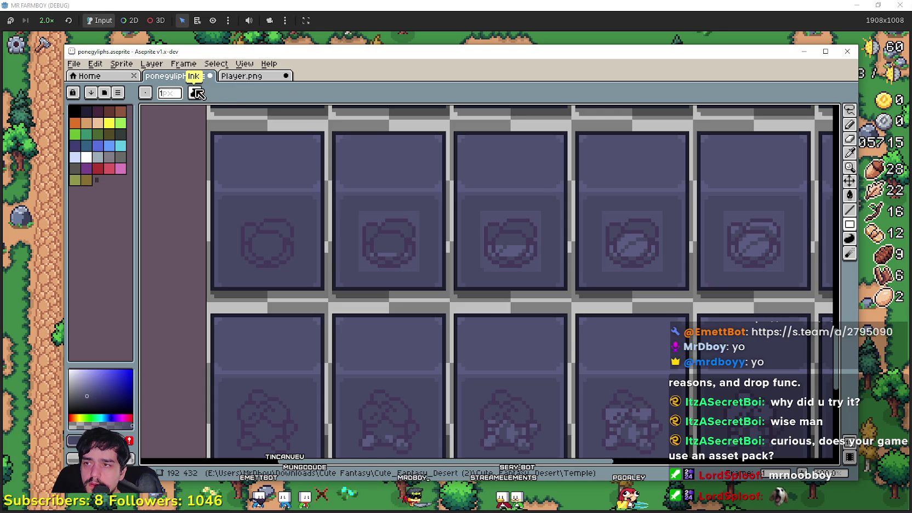
Step: Check the Player.png sheet, then close the ponegyliphs sprite tab
{"action": "left_click", "coordinate": [241, 75]}
{"action": "left_click", "coordinate": [175, 75]}
{"action": "scroll", "coordinate": [593, 317], "scroll_direction": "down", "scroll_amount": 3}
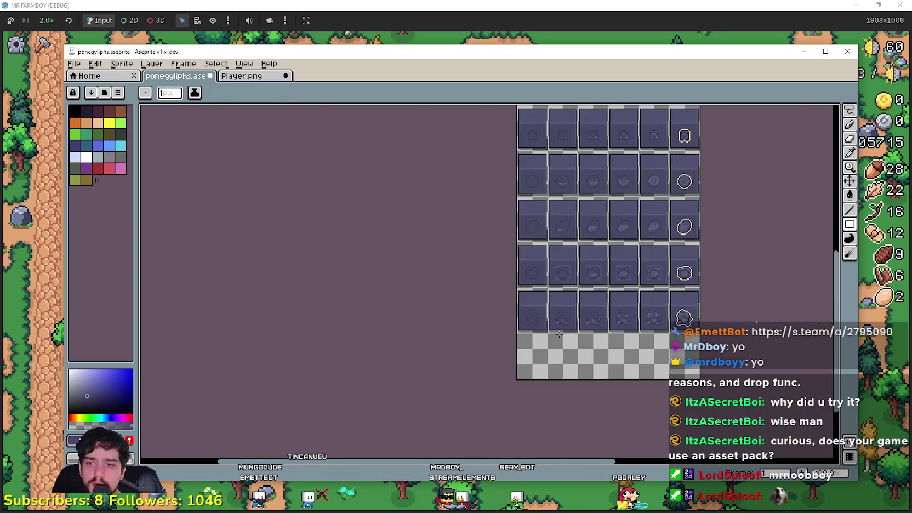
{"action": "scroll", "coordinate": [594, 317], "scroll_direction": "up", "scroll_amount": 2}
{"action": "scroll", "coordinate": [594, 317], "scroll_direction": "up", "scroll_amount": 1}
{"action": "left_click", "coordinate": [210, 76]}
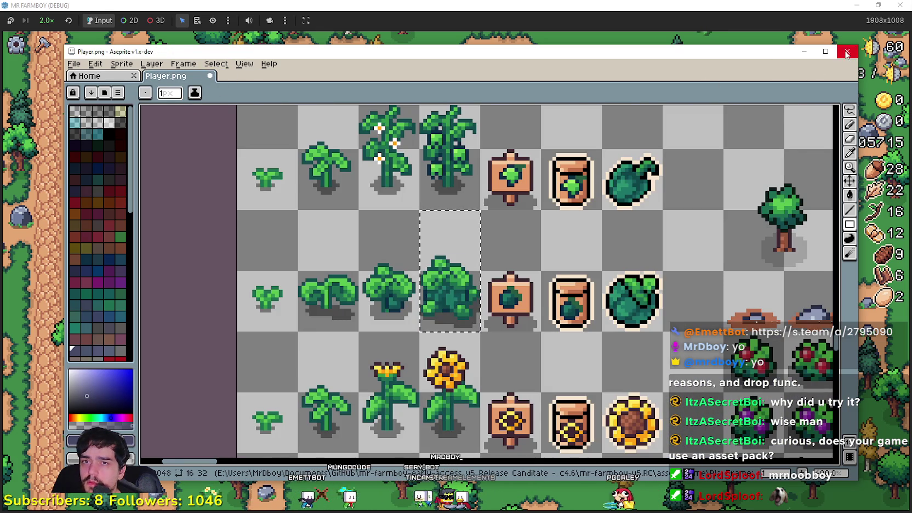
Step: Quit Aseprite saving Player.png, then reopen ponegyliphs.aseprite from recent files
{"action": "left_click", "coordinate": [210, 76]}
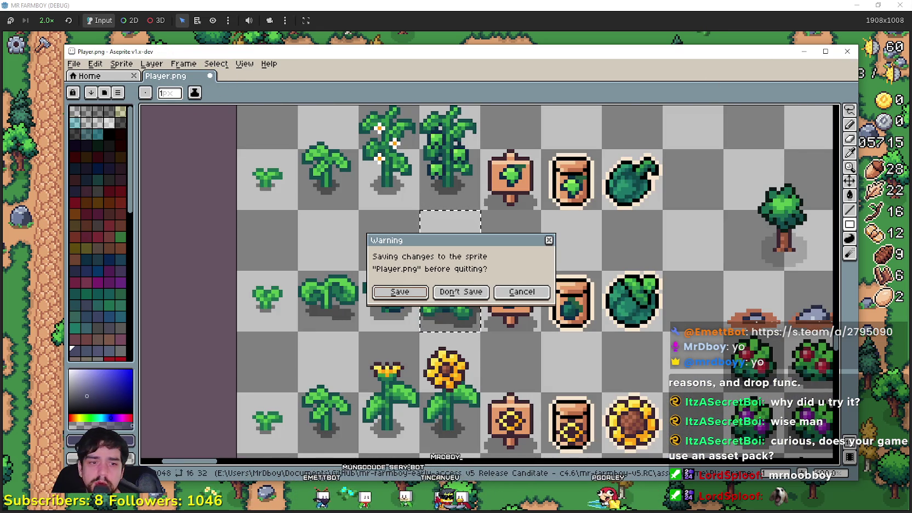
{"action": "left_click", "coordinate": [414, 296]}
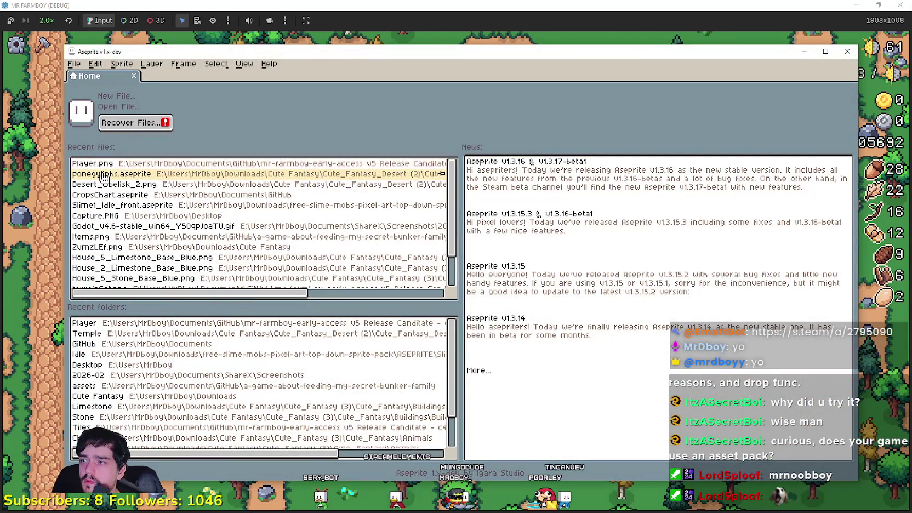
{"action": "left_click", "coordinate": [110, 174]}
{"action": "scroll", "coordinate": [501, 298], "scroll_direction": "up", "scroll_amount": 1}
{"action": "scroll", "coordinate": [493, 285], "scroll_direction": "down", "scroll_amount": 2}
{"action": "scroll", "coordinate": [483, 269], "scroll_direction": "down", "scroll_amount": 2}
{"action": "scroll", "coordinate": [471, 252], "scroll_direction": "down", "scroll_amount": 2}
{"action": "scroll", "coordinate": [493, 274], "scroll_direction": "up", "scroll_amount": 2}
{"action": "scroll", "coordinate": [526, 296], "scroll_direction": "up", "scroll_amount": 1}
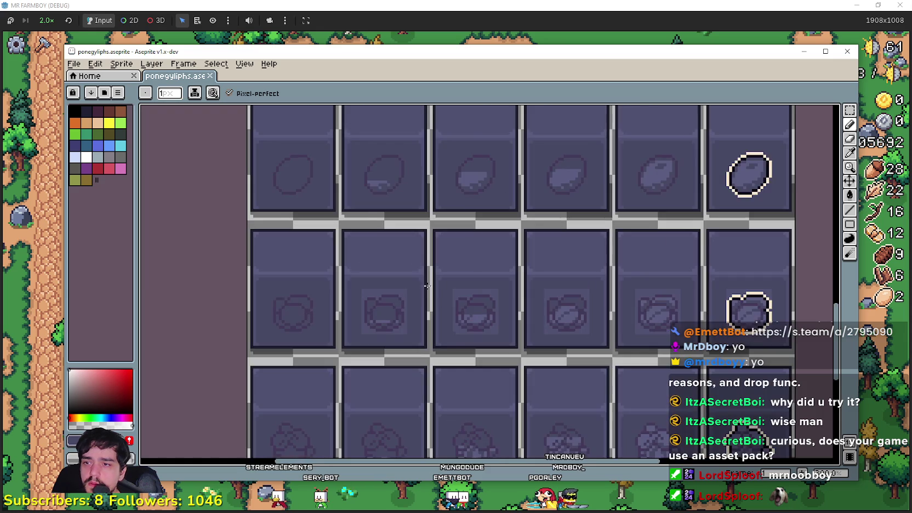
Step: Move the rock glyph in the third card one card to the left
{"action": "scroll", "coordinate": [537, 310], "scroll_direction": "up", "scroll_amount": 1}
{"action": "key", "text": "w"}
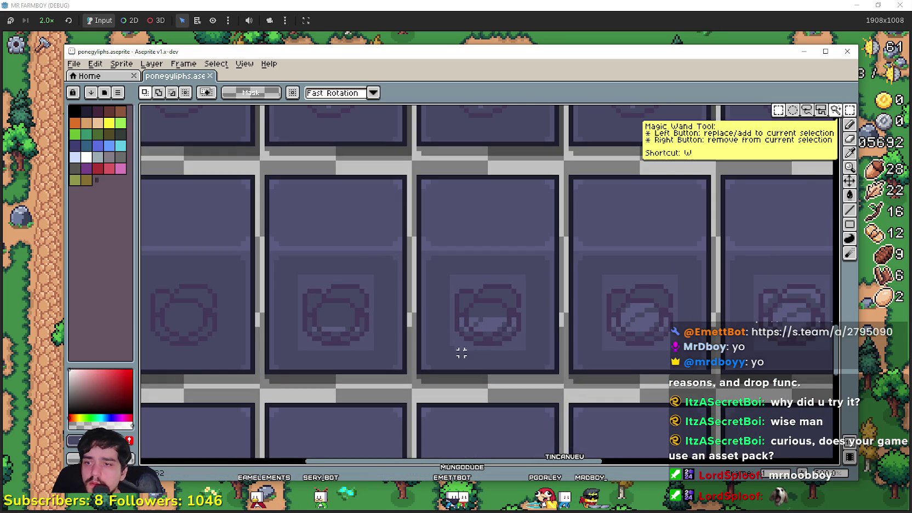
{"action": "left_click_drag", "start_coordinate": [452, 348], "coordinate": [546, 286]}
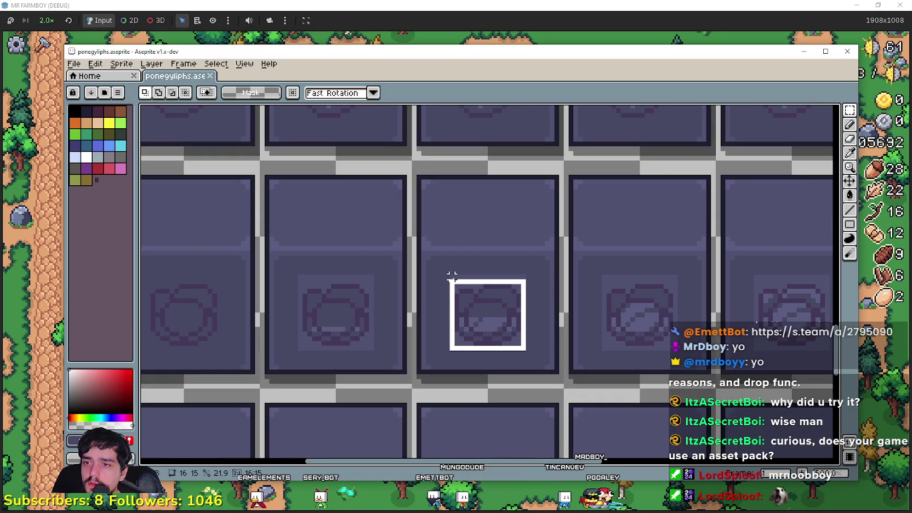
{"action": "mouse_move", "coordinate": [492, 331]}
{"action": "left_mouse_down"}
{"action": "mouse_move", "coordinate": [356, 351]}
{"action": "mouse_move", "coordinate": [332, 319]}
{"action": "left_mouse_up"}
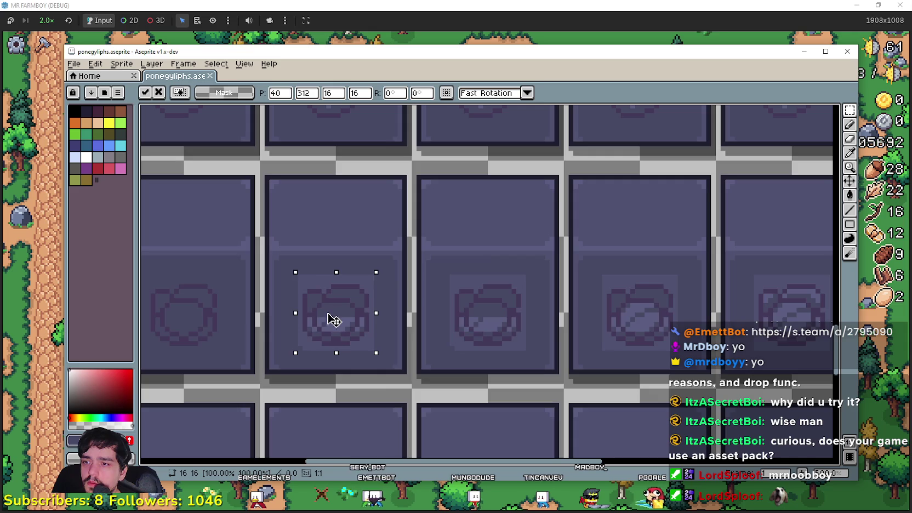
{"action": "scroll", "coordinate": [332, 315], "scroll_direction": "up", "scroll_amount": 2}
{"action": "left_click_drag", "start_coordinate": [493, 303], "coordinate": [554, 303]}
{"action": "scroll", "coordinate": [556, 302], "scroll_direction": "down", "scroll_amount": 2}
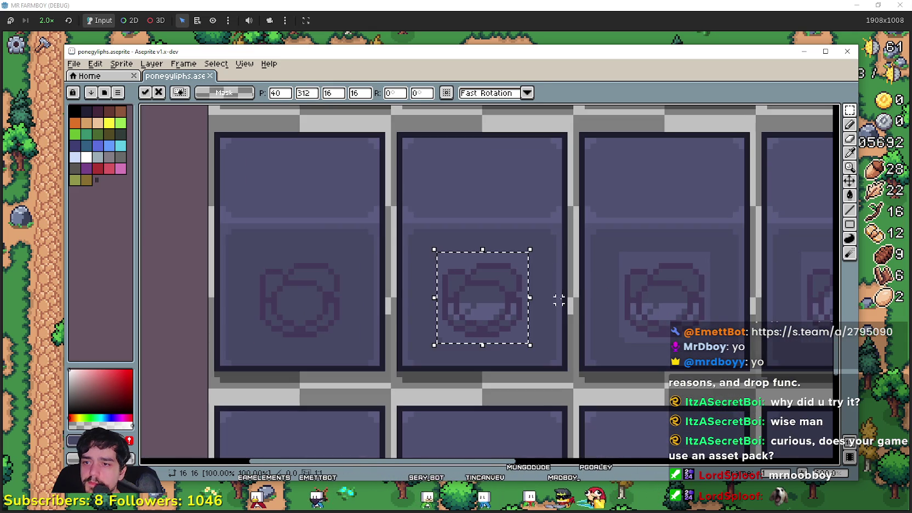
{"action": "left_click_drag", "start_coordinate": [612, 307], "coordinate": [590, 306]}
Step: Set the moved glyph in place, cycling through the Eyedropper, Line and Curve tools
{"action": "key", "text": "i"}
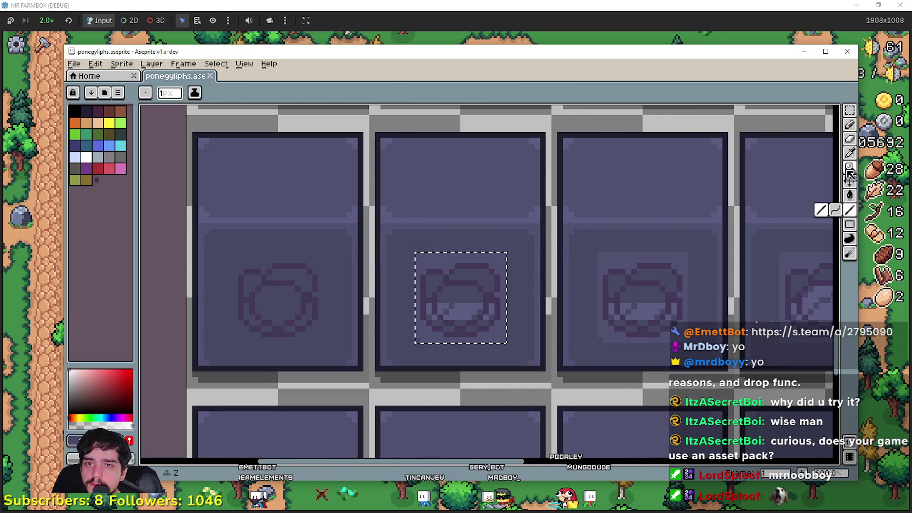
{"action": "scroll", "coordinate": [461, 268], "scroll_direction": "up", "scroll_amount": 2}
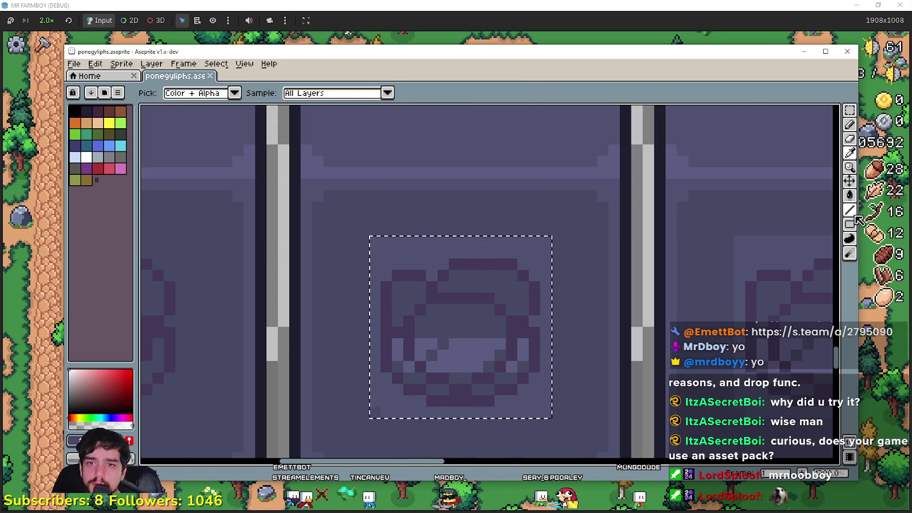
{"action": "key", "text": "l"}
{"action": "key", "text": "shift+l"}
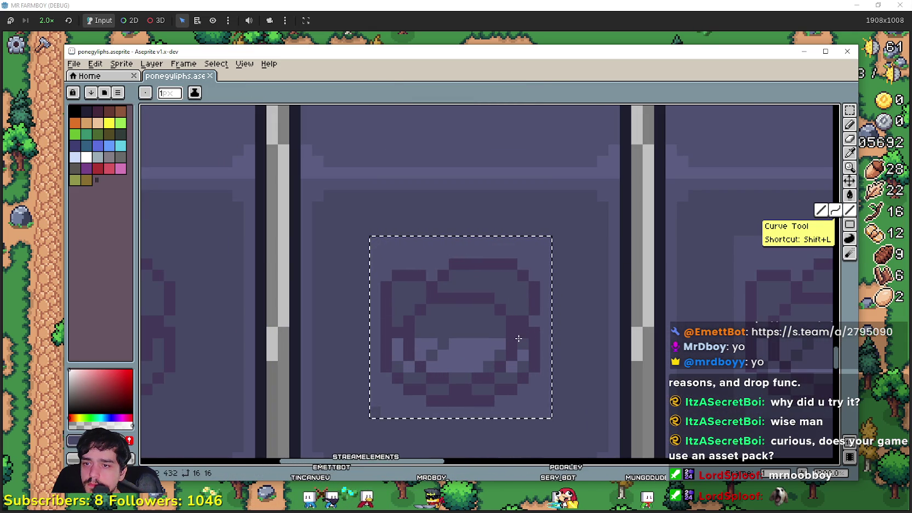
{"action": "left_click", "coordinate": [518, 339]}
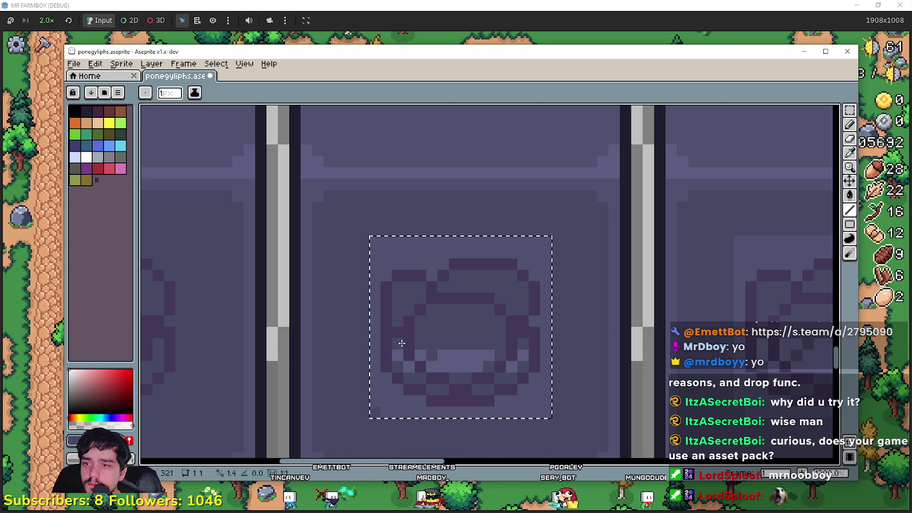
{"action": "scroll", "coordinate": [402, 343], "scroll_direction": "down", "scroll_amount": 3}
{"action": "scroll", "coordinate": [548, 329], "scroll_direction": "right", "scroll_amount": 3}
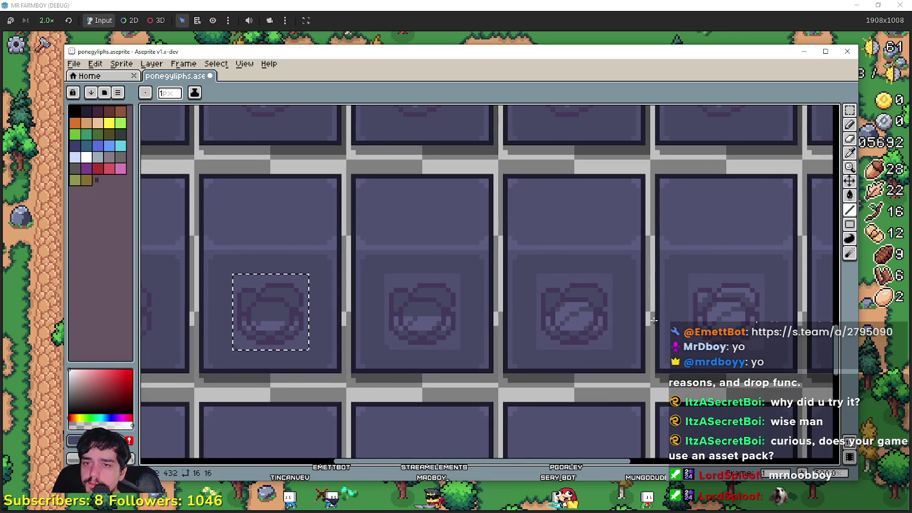
Step: Move the next card's rock glyph one card left and commit its position
{"action": "left_click", "coordinate": [851, 111]}
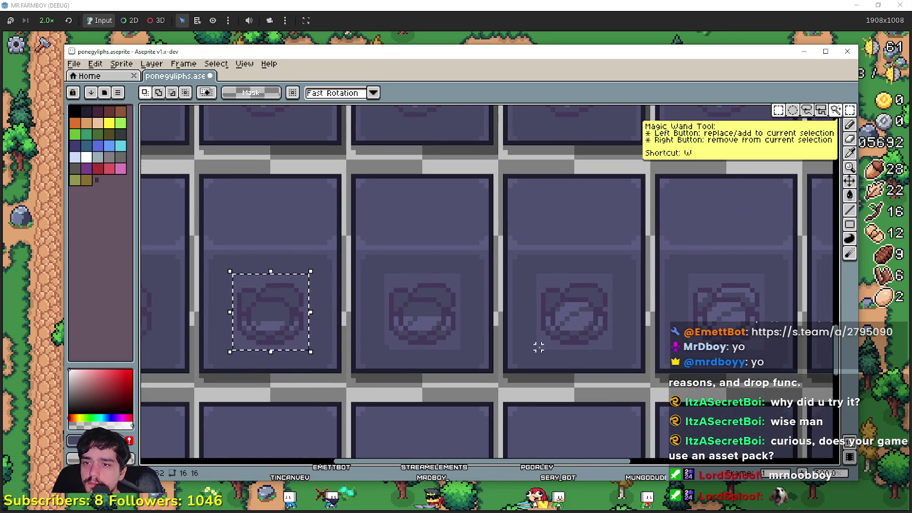
{"action": "left_click_drag", "start_coordinate": [539, 347], "coordinate": [612, 272]}
{"action": "mouse_move", "coordinate": [580, 336]}
{"action": "left_mouse_down"}
{"action": "mouse_move", "coordinate": [450, 331]}
{"action": "mouse_move", "coordinate": [433, 315]}
{"action": "left_mouse_up"}
{"action": "scroll", "coordinate": [444, 307], "scroll_direction": "up", "scroll_amount": 1}
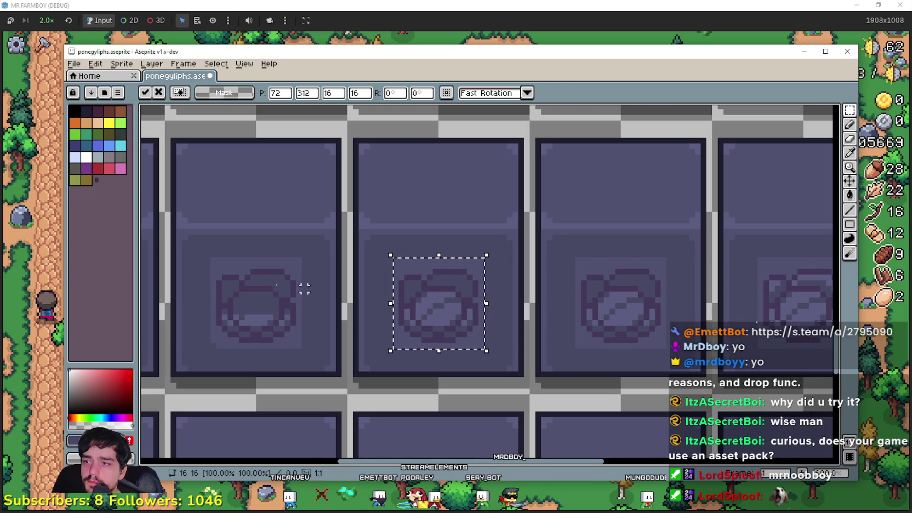
{"action": "left_click_drag", "start_coordinate": [293, 289], "coordinate": [303, 296]}
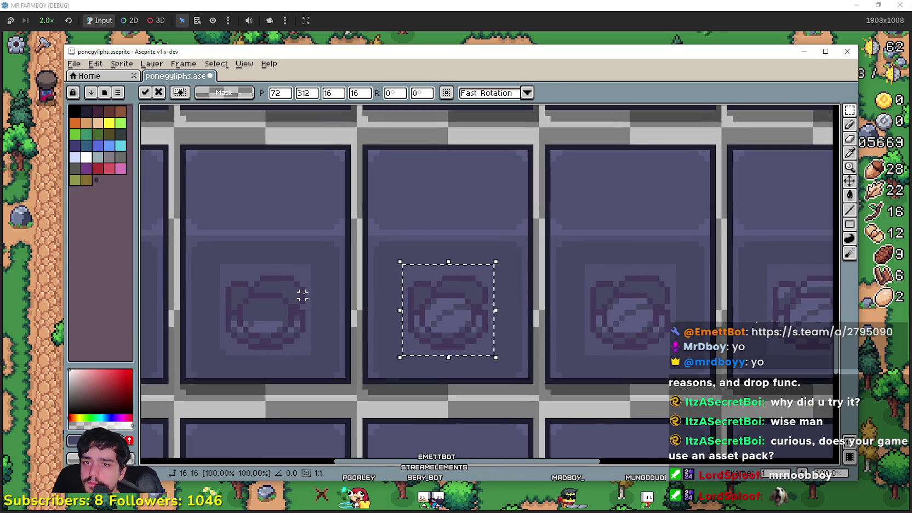
{"action": "left_click", "coordinate": [303, 295]}
Step: Switch to the Line tool and scroll across the adjusted row of cards
{"action": "left_click_drag", "start_coordinate": [369, 290], "coordinate": [403, 285]}
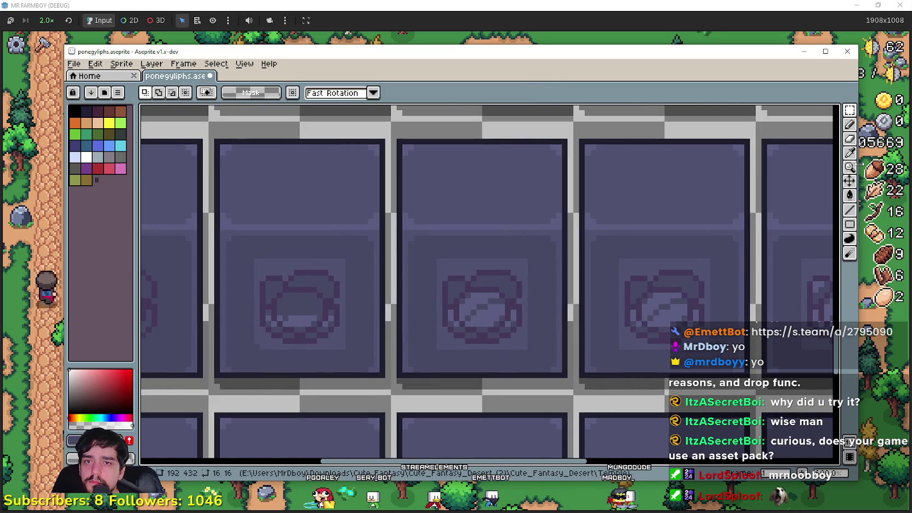
{"action": "left_click", "coordinate": [849, 210]}
{"action": "scroll", "coordinate": [492, 293], "scroll_direction": "up", "scroll_amount": 1}
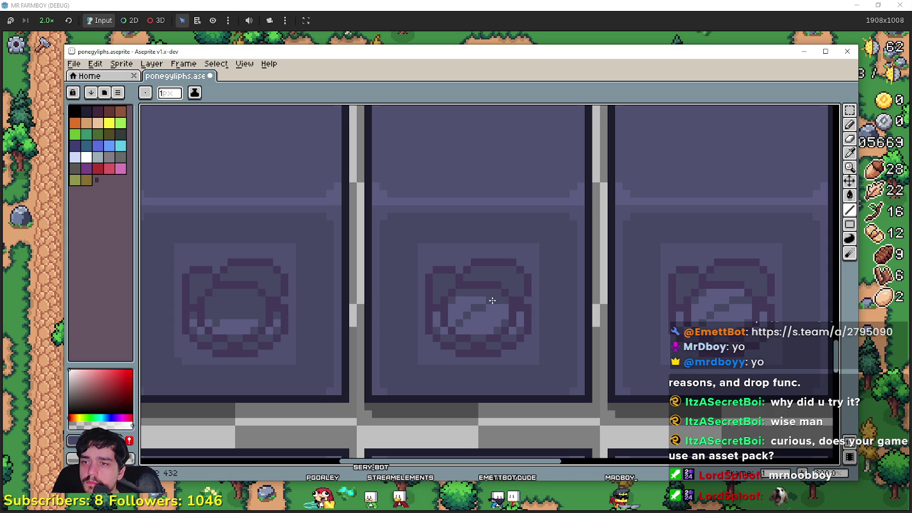
{"action": "scroll", "coordinate": [517, 334], "scroll_direction": "down", "scroll_amount": 2}
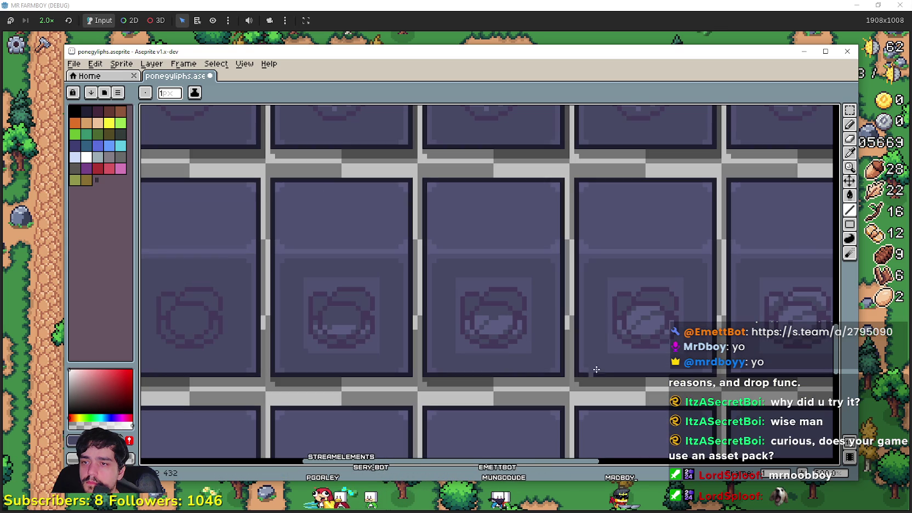
{"action": "scroll", "coordinate": [464, 316], "scroll_direction": "right", "scroll_amount": 2}
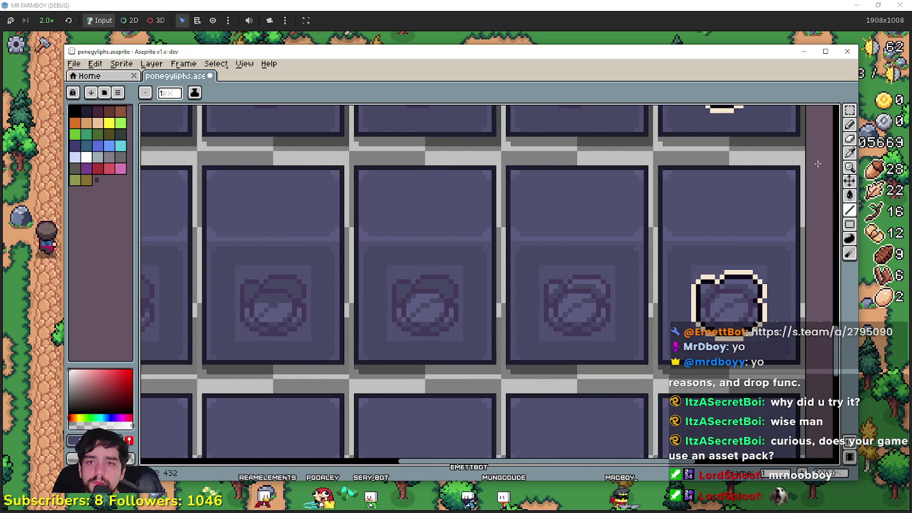
Step: Select the outlined rock glyph and scroll through the outlined glyphs
{"action": "left_click", "coordinate": [849, 112]}
{"action": "mouse_move", "coordinate": [612, 338]}
{"action": "left_mouse_down"}
{"action": "mouse_move", "coordinate": [559, 296]}
{"action": "mouse_move", "coordinate": [540, 266]}
{"action": "left_mouse_up"}
{"action": "scroll", "coordinate": [459, 326], "scroll_direction": "up", "scroll_amount": 1}
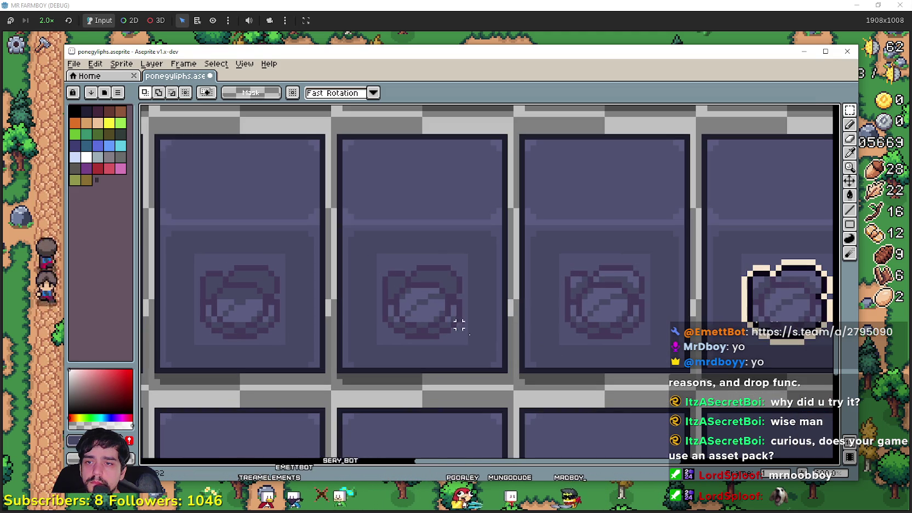
{"action": "scroll", "coordinate": [517, 322], "scroll_direction": "down", "scroll_amount": 1}
{"action": "scroll", "coordinate": [642, 321], "scroll_direction": "down", "scroll_amount": 1}
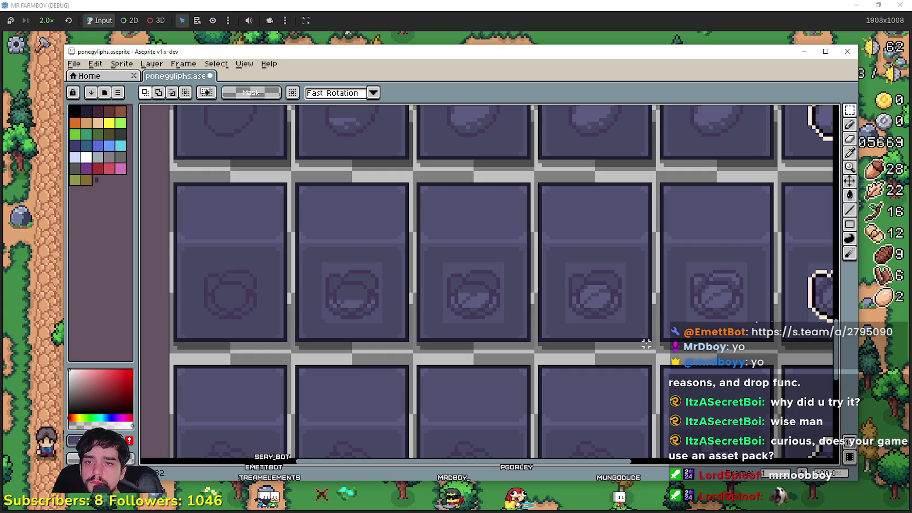
{"action": "scroll", "coordinate": [445, 325], "scroll_direction": "down", "scroll_amount": 1}
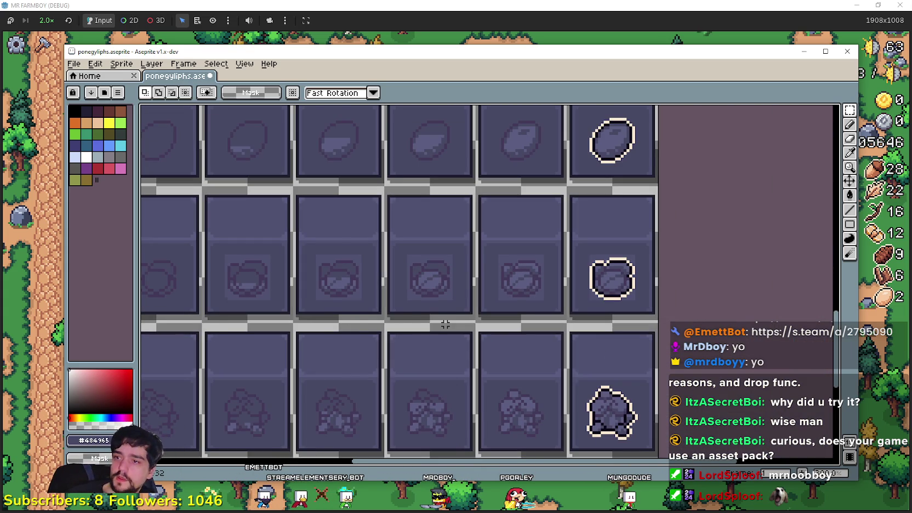
{"action": "scroll", "coordinate": [445, 323], "scroll_direction": "down", "scroll_amount": 1}
{"action": "scroll", "coordinate": [482, 323], "scroll_direction": "up", "scroll_amount": 2}
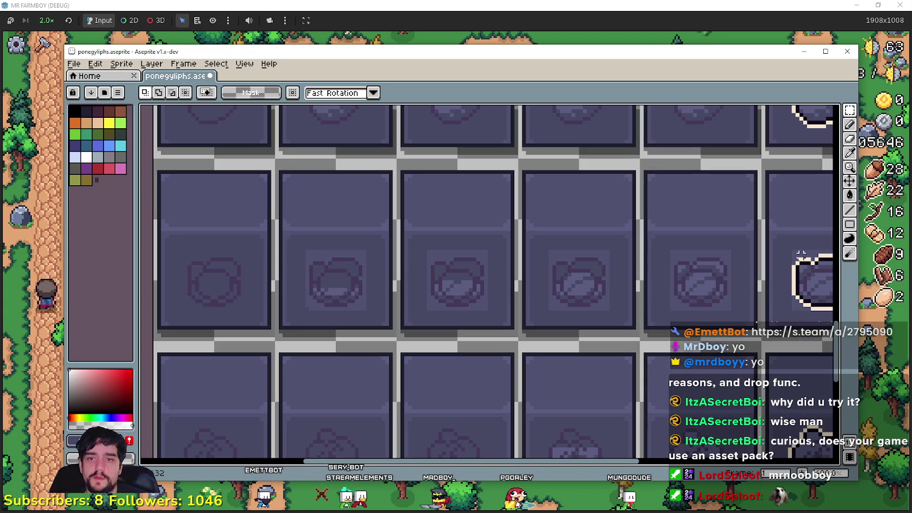
Step: Switch to the Eyedropper, then the Paint Bucket, while reviewing the glyph rows
{"action": "key", "text": "i"}
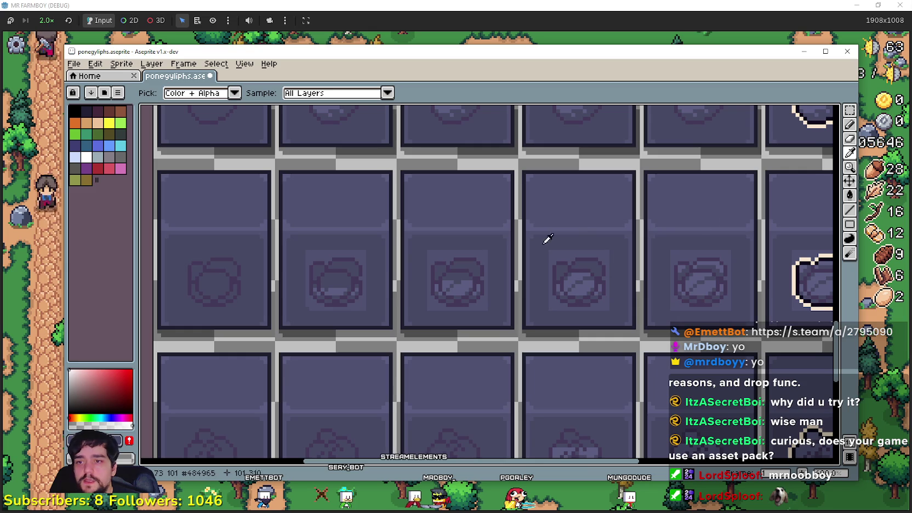
{"action": "left_click", "coordinate": [849, 195]}
{"action": "scroll", "coordinate": [571, 278], "scroll_direction": "down", "scroll_amount": 1}
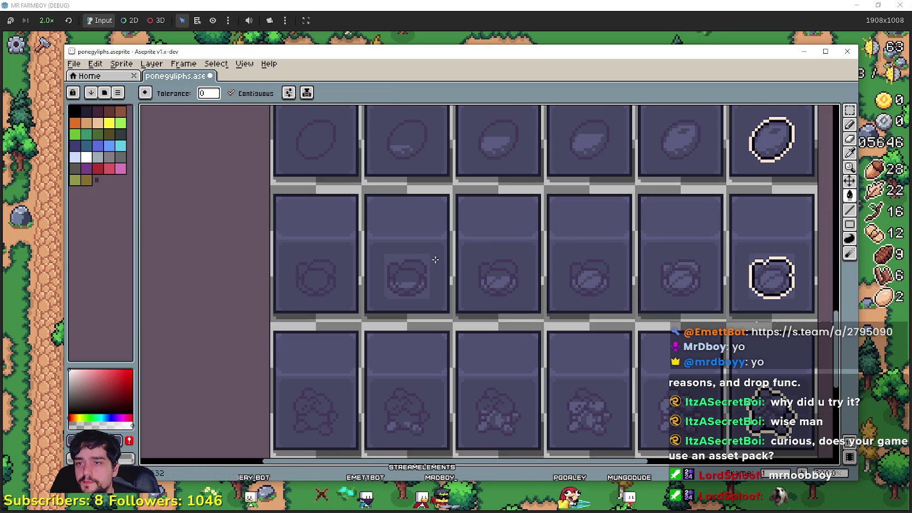
{"action": "scroll", "coordinate": [428, 256], "scroll_direction": "right", "scroll_amount": 3}
{"action": "scroll", "coordinate": [429, 259], "scroll_direction": "up", "scroll_amount": 1}
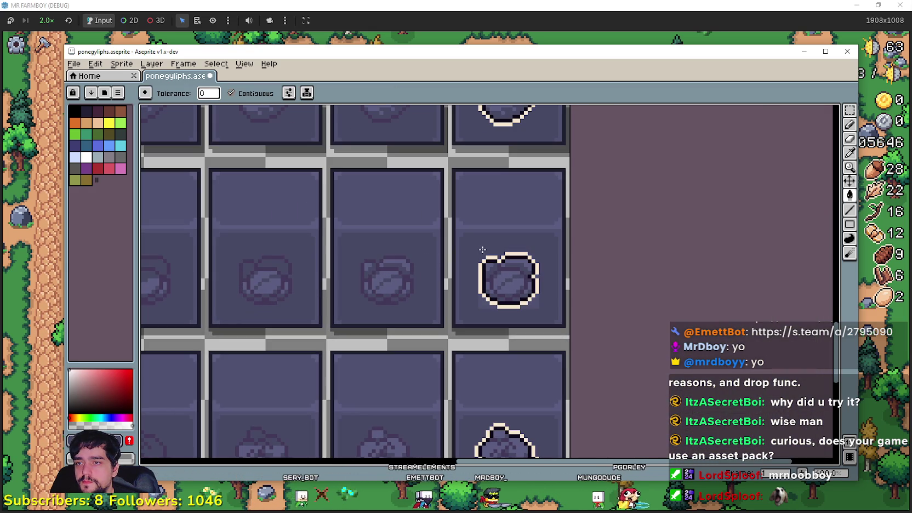
{"action": "scroll", "coordinate": [538, 298], "scroll_direction": "up", "scroll_amount": 1}
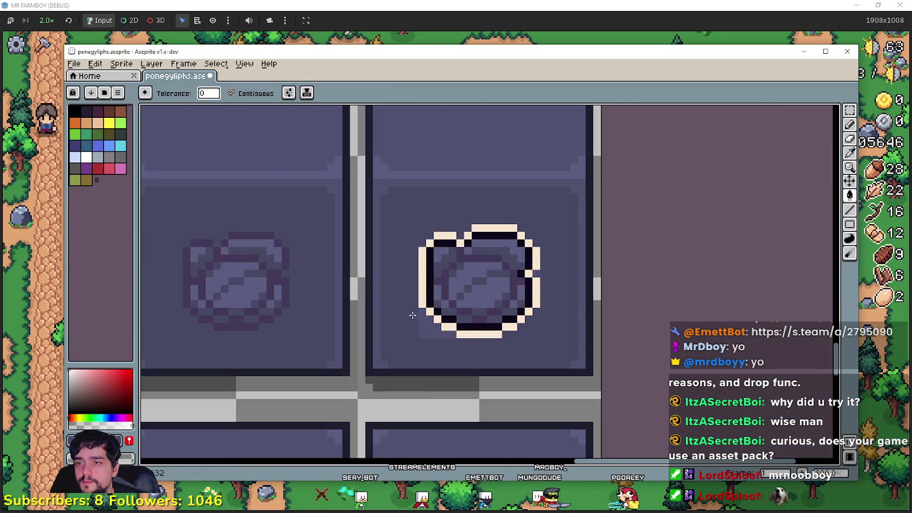
{"action": "scroll", "coordinate": [464, 289], "scroll_direction": "up", "scroll_amount": 2}
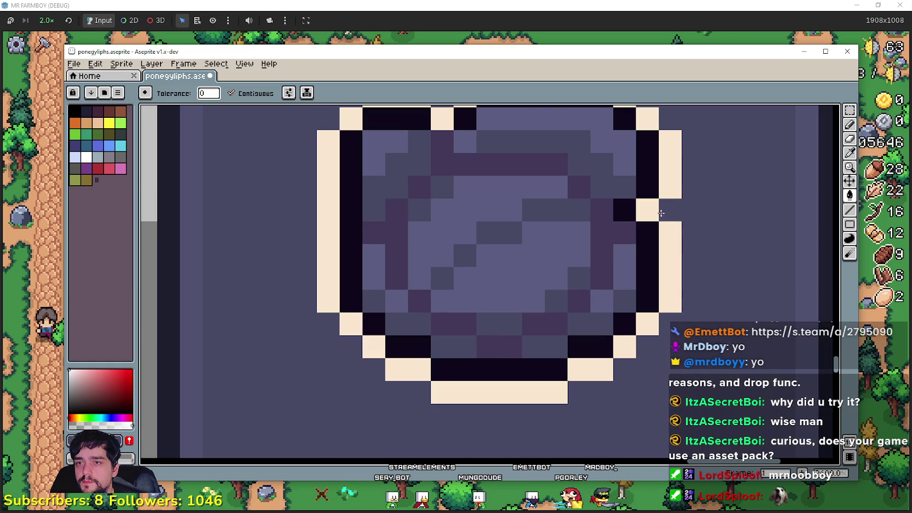
{"action": "scroll", "coordinate": [661, 213], "scroll_direction": "down", "scroll_amount": 2}
{"action": "scroll", "coordinate": [575, 252], "scroll_direction": "down", "scroll_amount": 1}
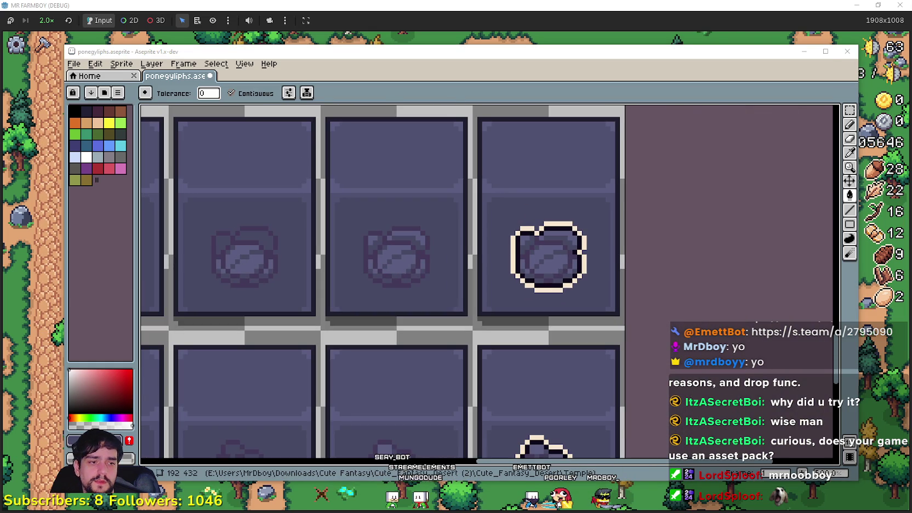
Step: Briefly check the music player, then save ponegyliphs.aseprite
{"action": "key", "text": "alt+Tab"}
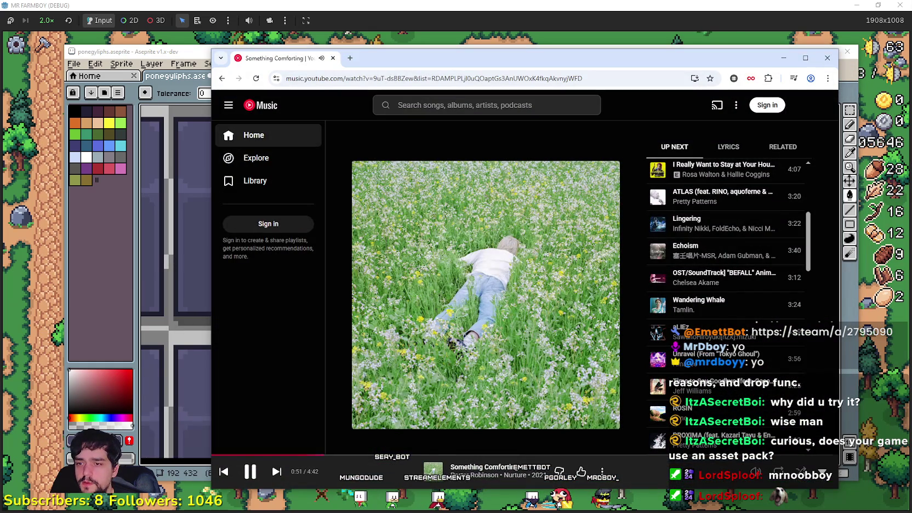
{"action": "key", "text": "alt+Tab"}
{"action": "scroll", "coordinate": [463, 261], "scroll_direction": "down", "scroll_amount": 1}
{"action": "scroll", "coordinate": [463, 261], "scroll_direction": "down", "scroll_amount": 1}
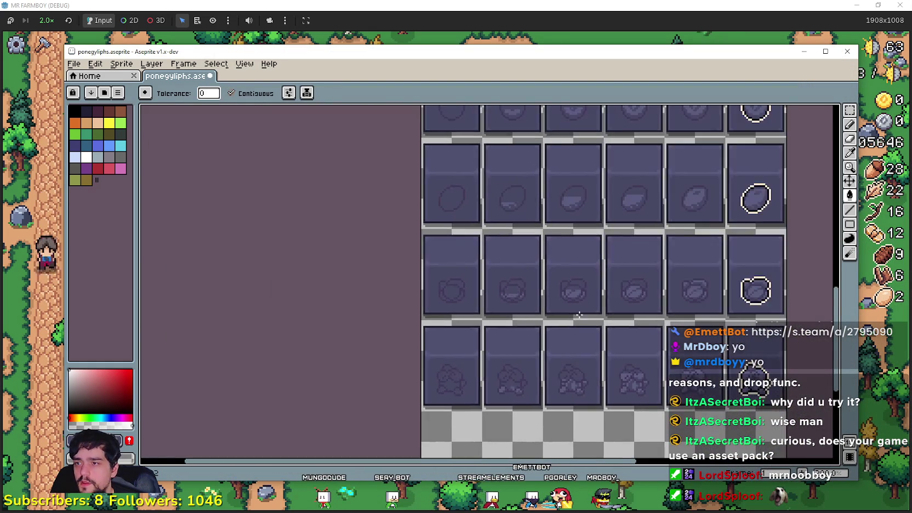
{"action": "scroll", "coordinate": [462, 261], "scroll_direction": "down", "scroll_amount": 1}
{"action": "scroll", "coordinate": [463, 260], "scroll_direction": "up", "scroll_amount": 1}
{"action": "scroll", "coordinate": [472, 247], "scroll_direction": "down", "scroll_amount": 1}
{"action": "scroll", "coordinate": [482, 229], "scroll_direction": "down", "scroll_amount": 1}
{"action": "key", "text": "ctrl+s"}
{"action": "scroll", "coordinate": [482, 229], "scroll_direction": "up", "scroll_amount": 1}
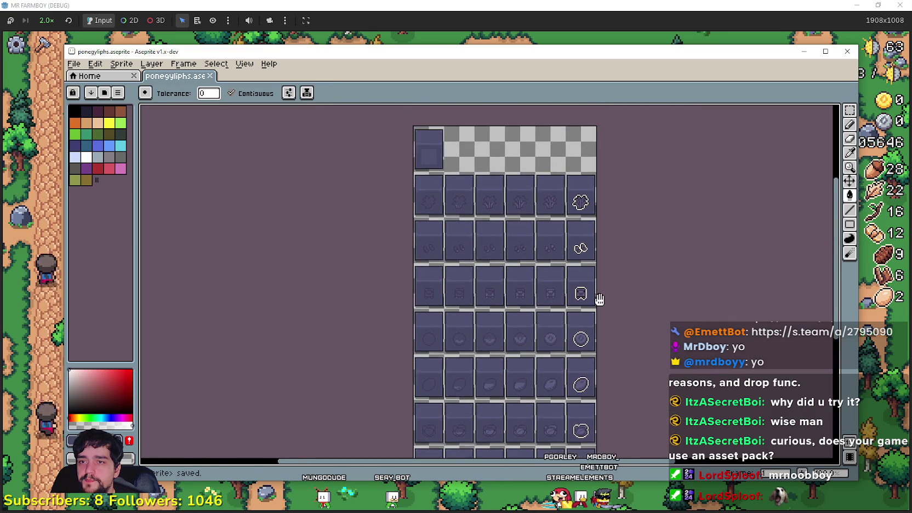
Step: Reopen the recent Player.png sprite sheet
{"action": "left_click", "coordinate": [73, 64]}
{"action": "left_click", "coordinate": [238, 122]}
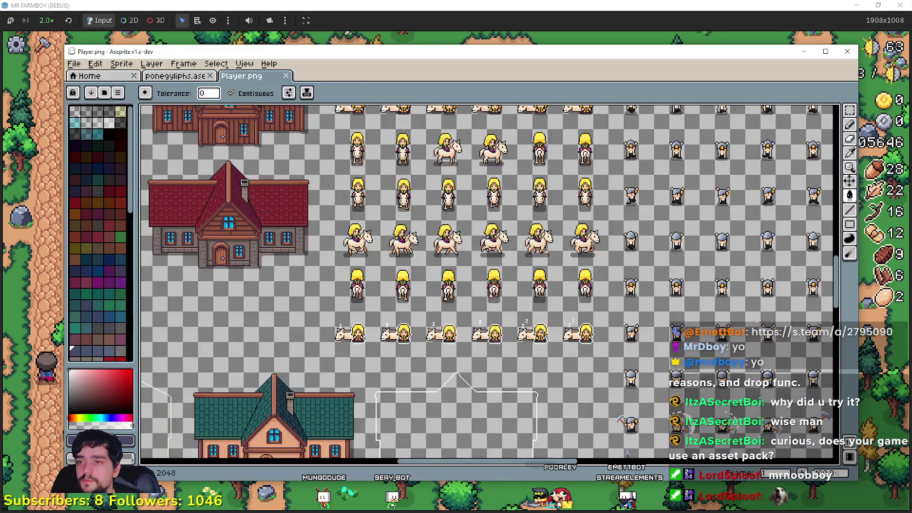
{"action": "scroll", "coordinate": [472, 280], "scroll_direction": "down", "scroll_amount": 2}
{"action": "mouse_move", "coordinate": [472, 279]}
{"action": "left_mouse_down"}
{"action": "mouse_move", "coordinate": [489, 140]}
{"action": "mouse_move", "coordinate": [407, 213]}
{"action": "left_mouse_up"}
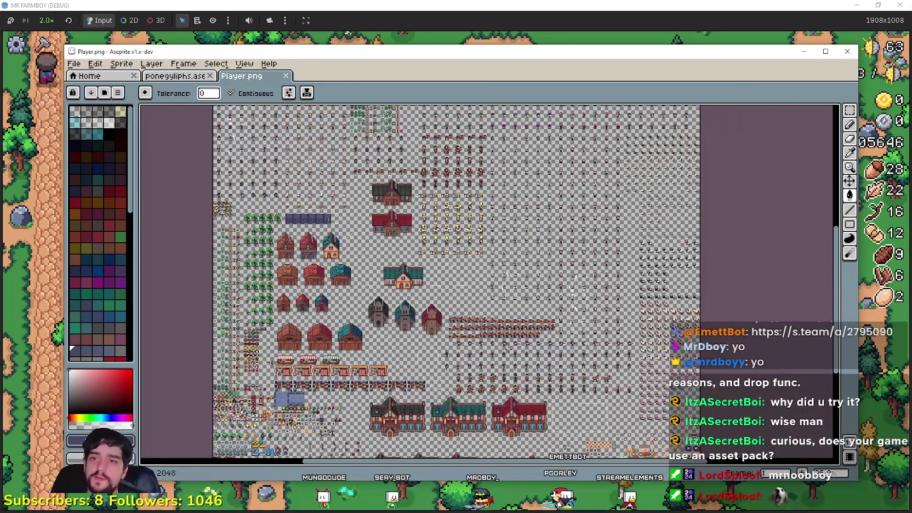
Step: Compare both sheets and bring Player.png's crop icons into view
{"action": "left_click", "coordinate": [166, 77]}
{"action": "mouse_move", "coordinate": [510, 285]}
{"action": "left_mouse_down"}
{"action": "mouse_move", "coordinate": [450, 203]}
{"action": "mouse_move", "coordinate": [472, 250]}
{"action": "mouse_move", "coordinate": [456, 255]}
{"action": "left_mouse_up"}
{"action": "left_click", "coordinate": [242, 76]}
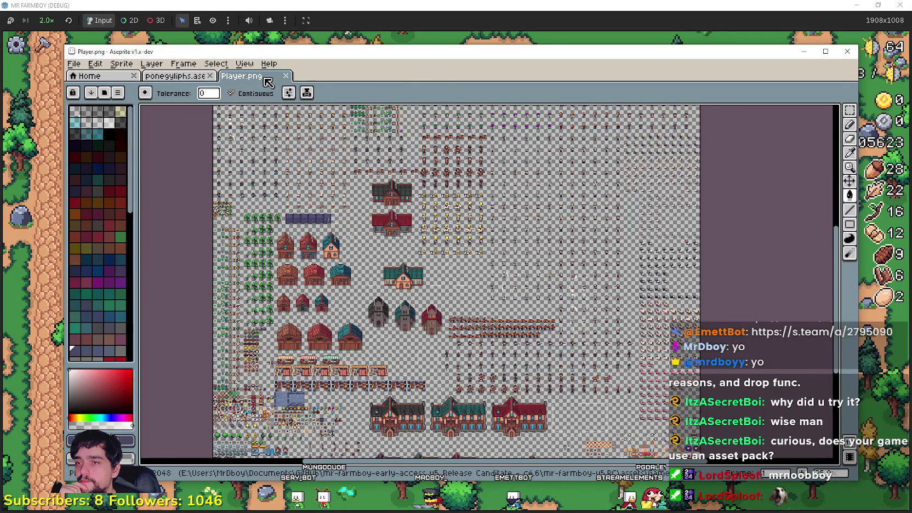
{"action": "mouse_move", "coordinate": [307, 218]}
{"action": "left_mouse_down"}
{"action": "mouse_move", "coordinate": [274, 86]}
{"action": "mouse_move", "coordinate": [360, 266]}
{"action": "left_mouse_up"}
{"action": "scroll", "coordinate": [360, 266], "scroll_direction": "up", "scroll_amount": 3}
{"action": "scroll", "coordinate": [484, 366], "scroll_direction": "up", "scroll_amount": 1}
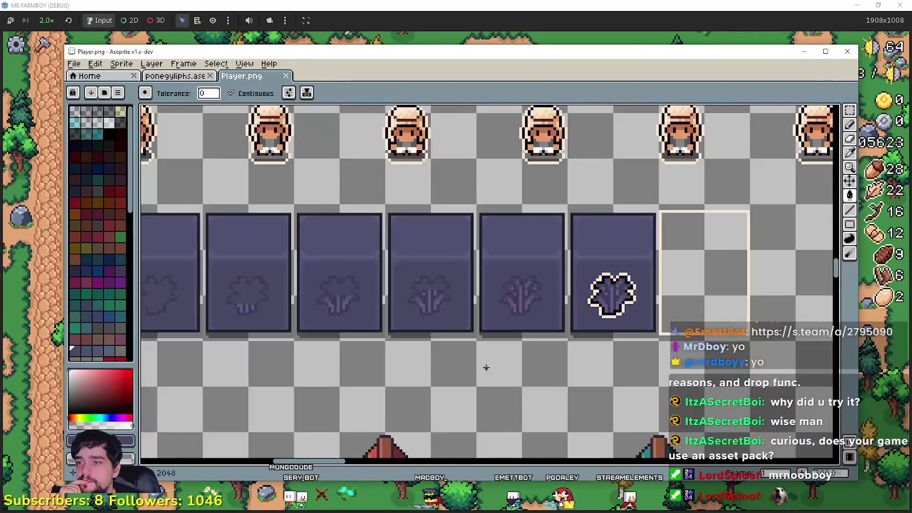
{"action": "scroll", "coordinate": [484, 367], "scroll_direction": "down", "scroll_amount": 1}
{"action": "left_click_drag", "start_coordinate": [495, 298], "coordinate": [499, 293]}
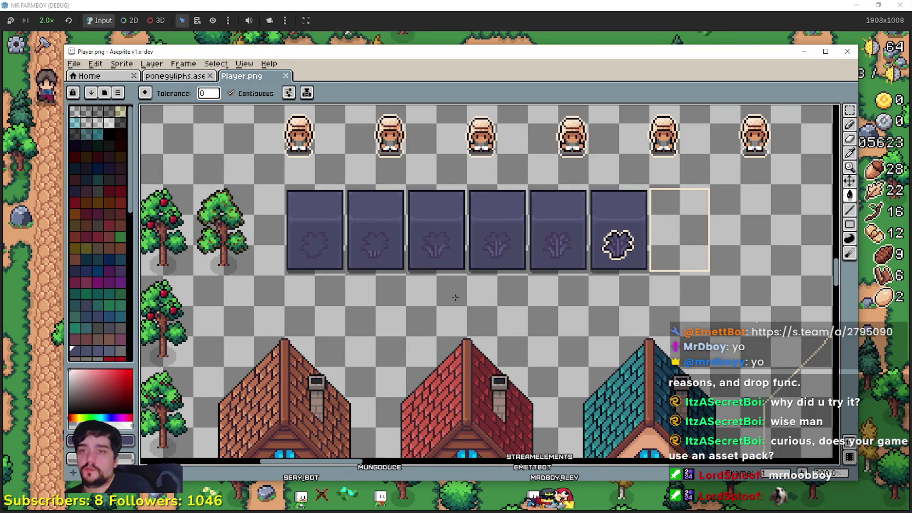
{"action": "scroll", "coordinate": [568, 349], "scroll_direction": "down", "scroll_amount": 2}
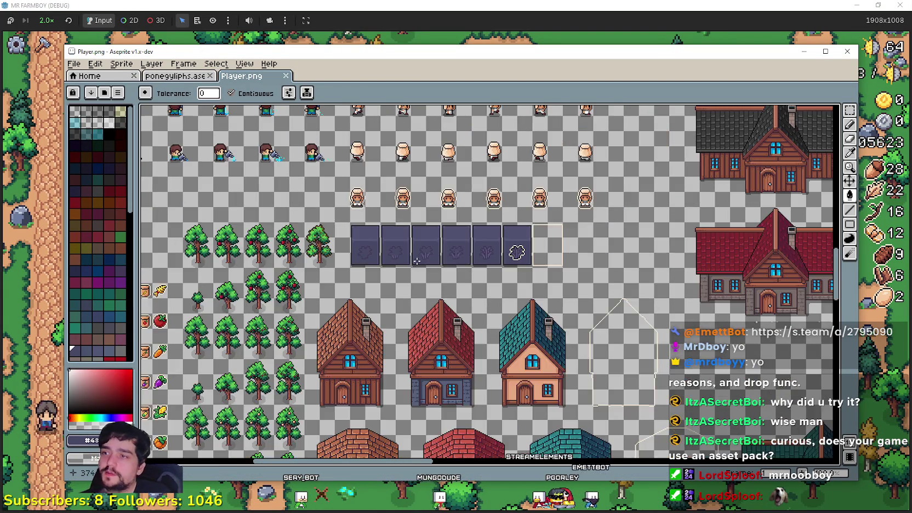
{"action": "scroll", "coordinate": [567, 349], "scroll_direction": "down", "scroll_amount": 1}
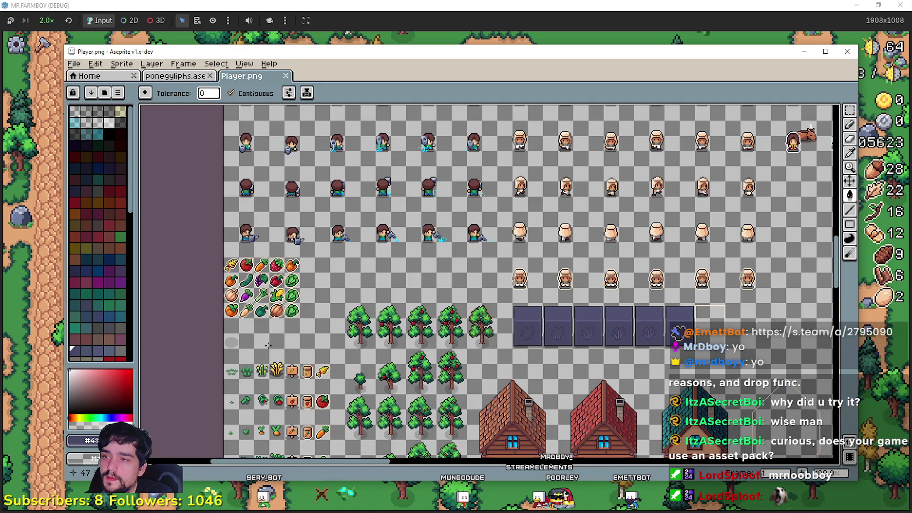
{"action": "left_click_drag", "start_coordinate": [268, 345], "coordinate": [406, 355]}
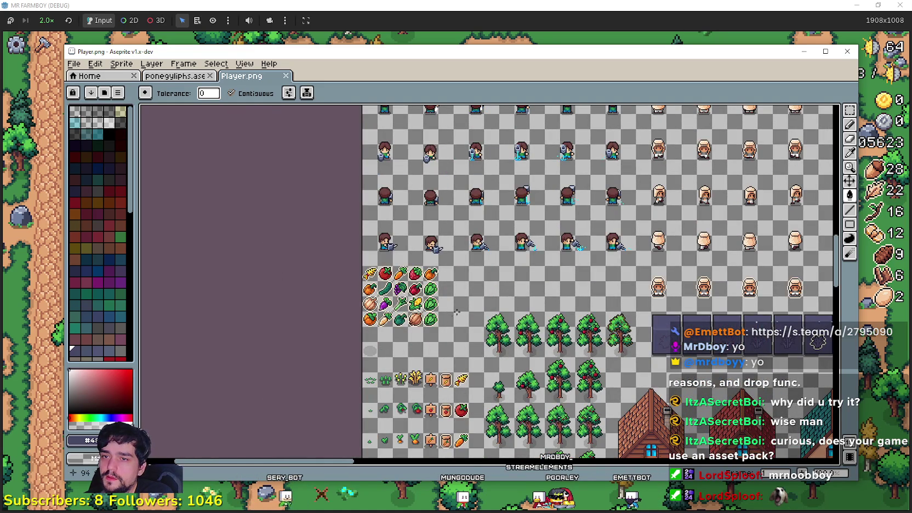
{"action": "scroll", "coordinate": [448, 321], "scroll_direction": "up", "scroll_amount": 2}
Step: Delete the block of crop icons in Player.png, then return to ponegyliphs
{"action": "left_click", "coordinate": [849, 110]}
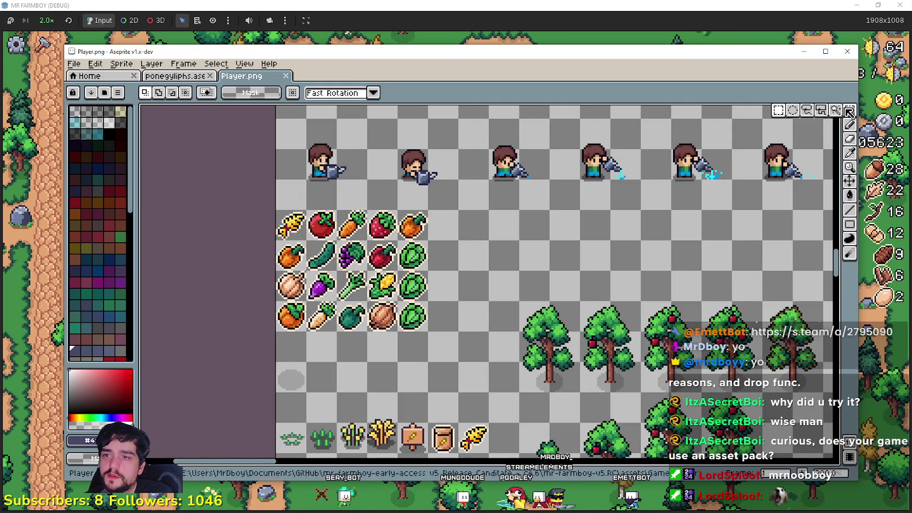
{"action": "left_click_drag", "start_coordinate": [416, 327], "coordinate": [280, 204]}
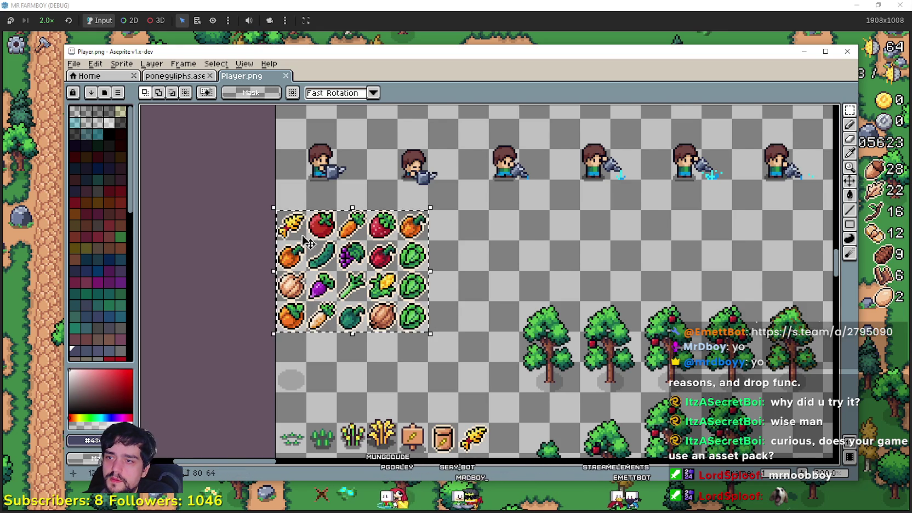
{"action": "scroll", "coordinate": [405, 315], "scroll_direction": "down", "scroll_amount": 2}
{"action": "key", "text": "Delete"}
{"action": "scroll", "coordinate": [383, 274], "scroll_direction": "down", "scroll_amount": 1}
{"action": "scroll", "coordinate": [383, 274], "scroll_direction": "right", "scroll_amount": 1}
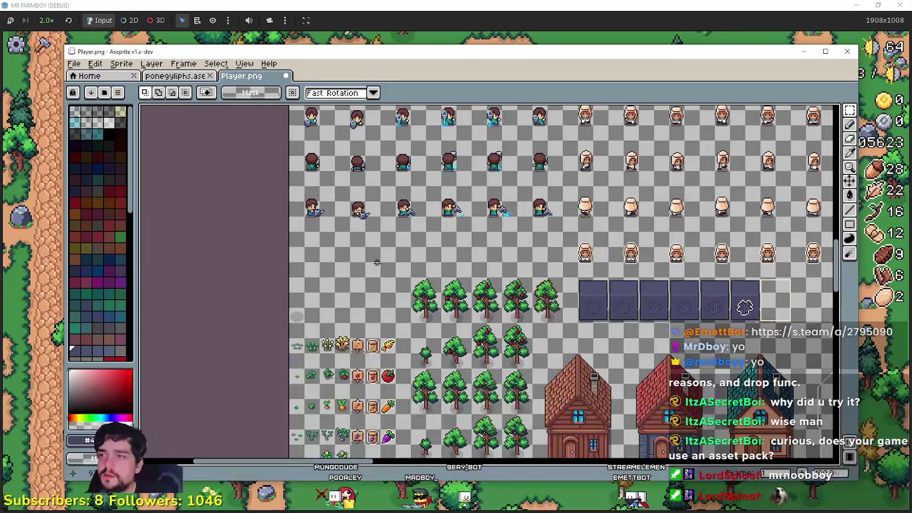
{"action": "left_click", "coordinate": [170, 76]}
{"action": "scroll", "coordinate": [438, 220], "scroll_direction": "down", "scroll_amount": 1}
{"action": "scroll", "coordinate": [441, 225], "scroll_direction": "up", "scroll_amount": 1}
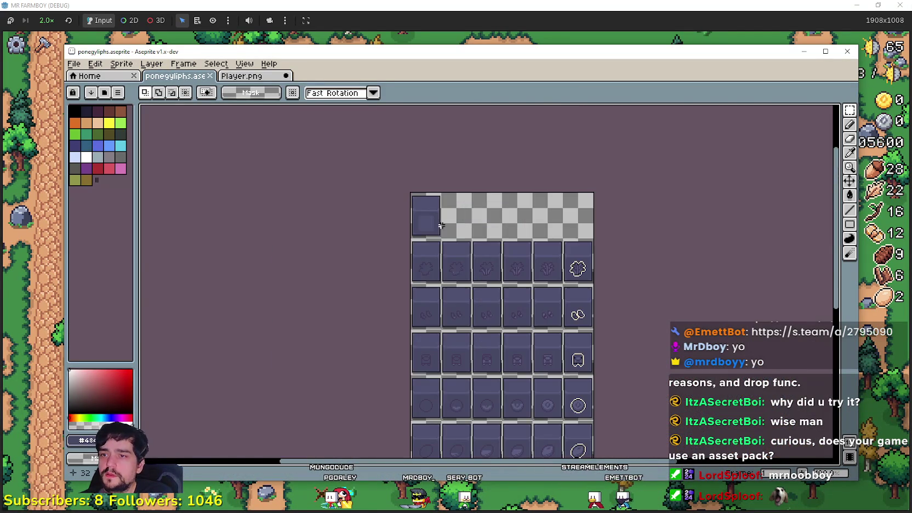
Step: Paste the copied glyph row into Player.png's cleared crop area and commit it
{"action": "scroll", "coordinate": [407, 326], "scroll_direction": "up", "scroll_amount": 1}
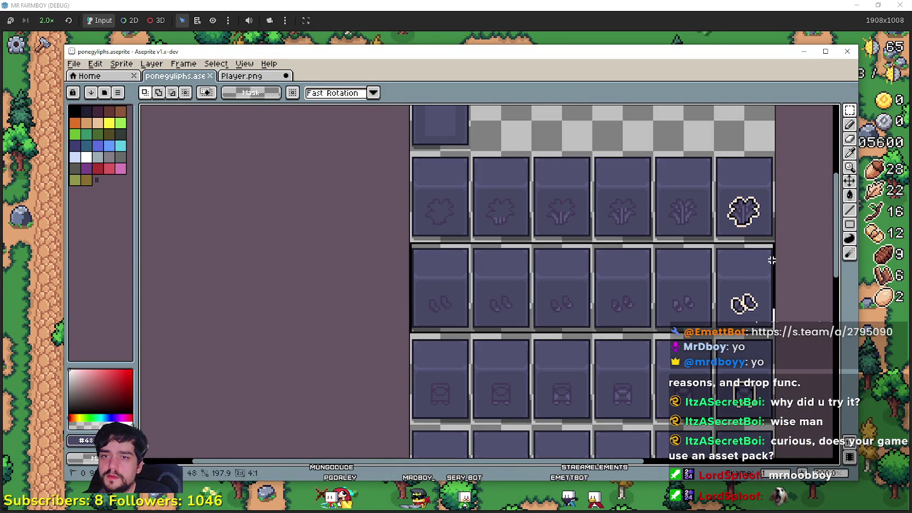
{"action": "left_click", "coordinate": [241, 76]}
{"action": "key", "text": "ctrl+v"}
{"action": "scroll", "coordinate": [365, 274], "scroll_direction": "up", "scroll_amount": 1}
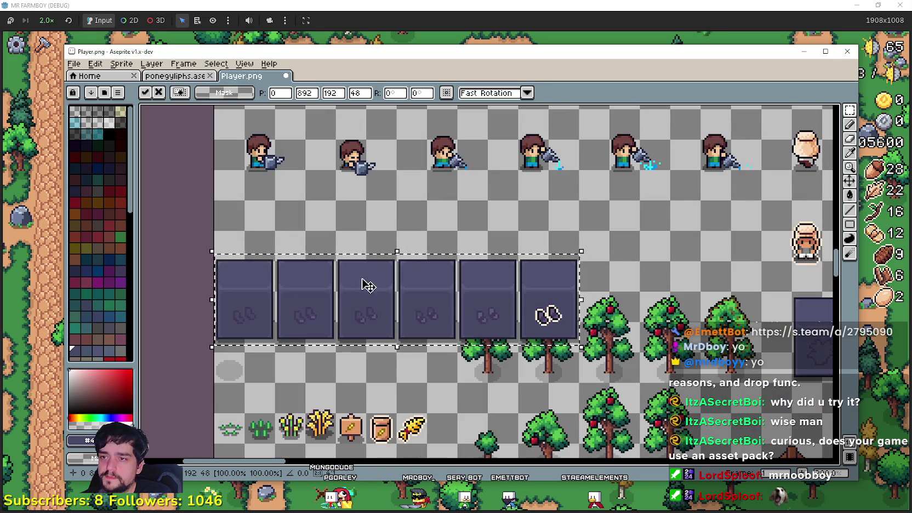
{"action": "left_click_drag", "start_coordinate": [367, 285], "coordinate": [370, 224]}
{"action": "key", "text": "Return"}
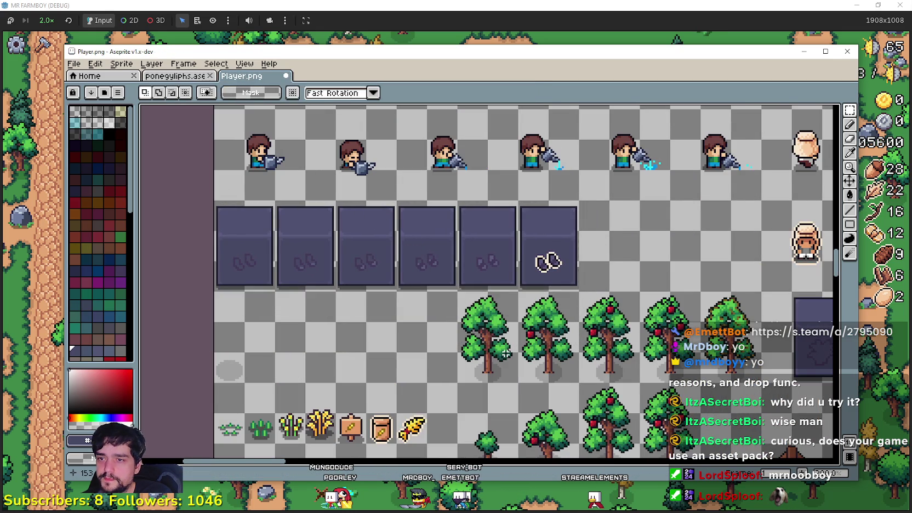
{"action": "scroll", "coordinate": [364, 278], "scroll_direction": "down", "scroll_amount": 2}
{"action": "scroll", "coordinate": [390, 287], "scroll_direction": "right", "scroll_amount": 5}
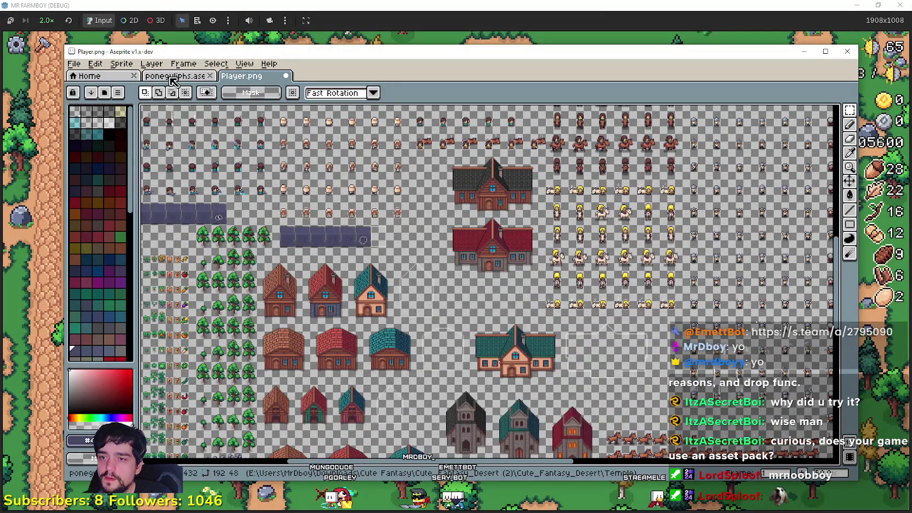
{"action": "scroll", "coordinate": [584, 376], "scroll_direction": "up", "scroll_amount": 1}
{"action": "mouse_move", "coordinate": [708, 428]}
{"action": "left_mouse_down"}
{"action": "mouse_move", "coordinate": [525, 347]}
{"action": "mouse_move", "coordinate": [458, 283]}
{"action": "mouse_move", "coordinate": [292, 259]}
{"action": "left_mouse_up"}
Step: Copy another glyph row and place it above the horse sprites
{"action": "left_click", "coordinate": [186, 77]}
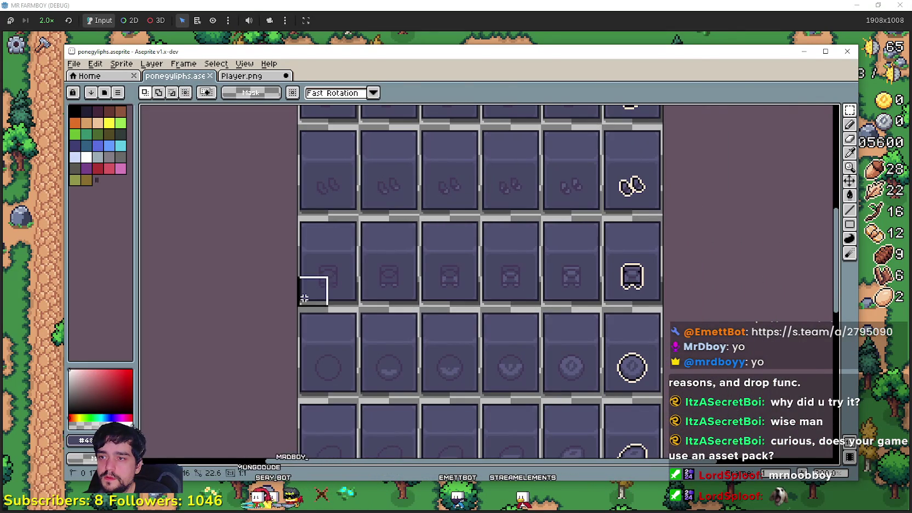
{"action": "key", "text": "ctrl+c"}
{"action": "left_click", "coordinate": [241, 77]}
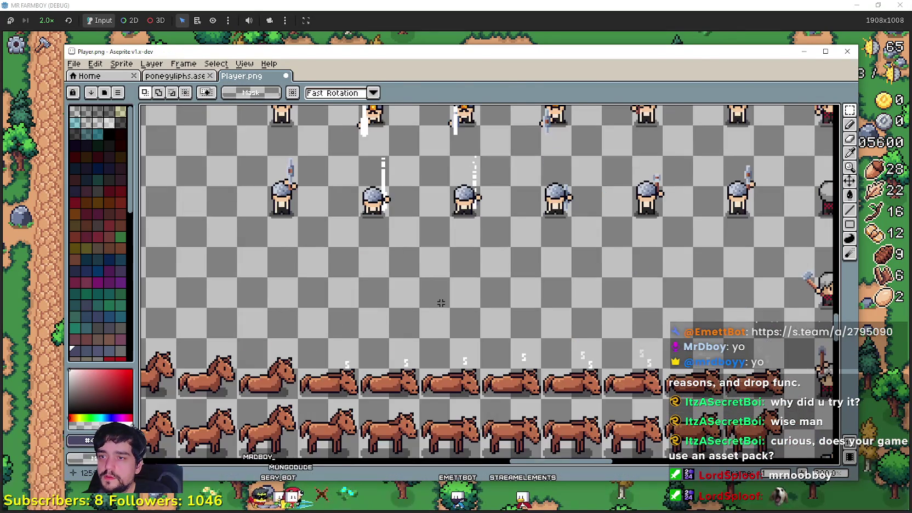
{"action": "key", "text": "ctrl+v"}
{"action": "scroll", "coordinate": [603, 301], "scroll_direction": "left", "scroll_amount": 5}
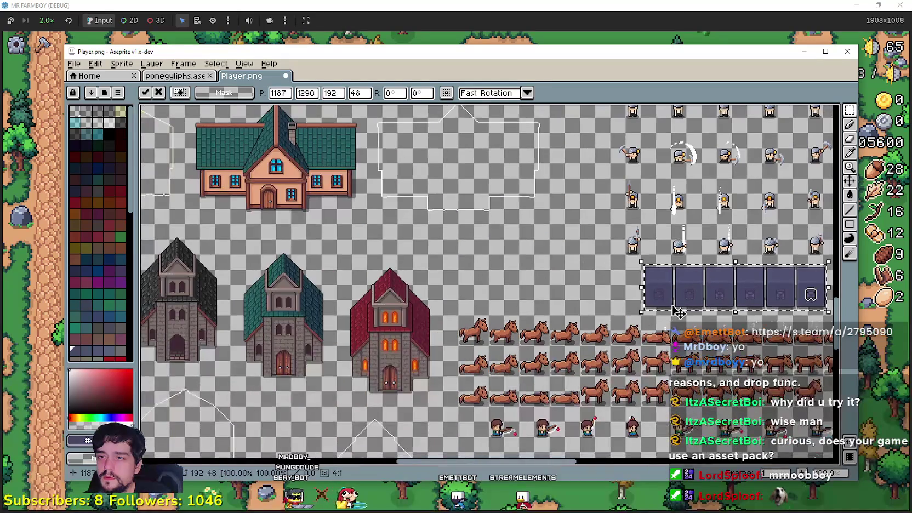
{"action": "scroll", "coordinate": [729, 309], "scroll_direction": "right", "scroll_amount": 5}
{"action": "scroll", "coordinate": [495, 272], "scroll_direction": "up", "scroll_amount": 1}
{"action": "left_click_drag", "start_coordinate": [566, 268], "coordinate": [671, 279]}
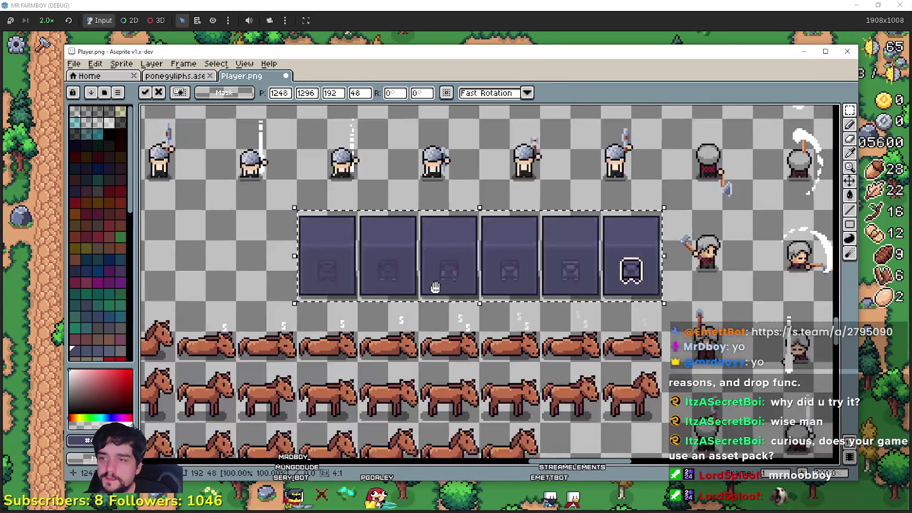
{"action": "mouse_move", "coordinate": [433, 285]}
{"action": "left_mouse_down"}
{"action": "mouse_move", "coordinate": [584, 211]}
{"action": "mouse_move", "coordinate": [600, 316]}
{"action": "left_mouse_up"}
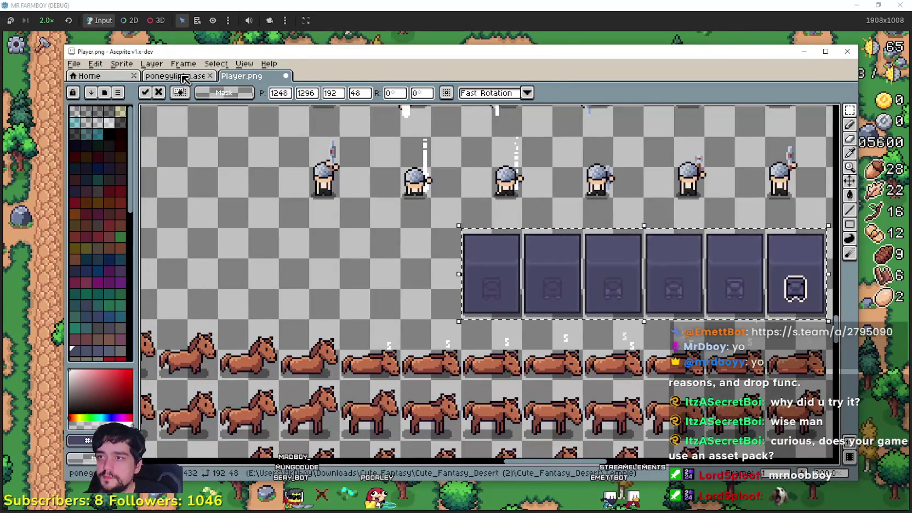
Step: Copy the round-glyph row and line it up just left of the previous strip
{"action": "left_click", "coordinate": [181, 78]}
{"action": "left_click_drag", "start_coordinate": [345, 249], "coordinate": [693, 262]}
{"action": "left_click", "coordinate": [241, 76]}
{"action": "left_click", "coordinate": [180, 78]}
{"action": "left_click_drag", "start_coordinate": [345, 249], "coordinate": [665, 196]}
{"action": "key", "text": "ctrl+c"}
{"action": "left_click", "coordinate": [258, 81]}
{"action": "key", "text": "ctrl+v"}
{"action": "mouse_move", "coordinate": [673, 274]}
{"action": "left_mouse_down"}
{"action": "mouse_move", "coordinate": [458, 281]}
{"action": "mouse_move", "coordinate": [368, 272]}
{"action": "mouse_move", "coordinate": [373, 264]}
{"action": "mouse_move", "coordinate": [525, 266]}
{"action": "left_mouse_up"}
{"action": "scroll", "coordinate": [525, 267], "scroll_direction": "down", "scroll_amount": 2}
{"action": "left_click_drag", "start_coordinate": [465, 270], "coordinate": [512, 267]}
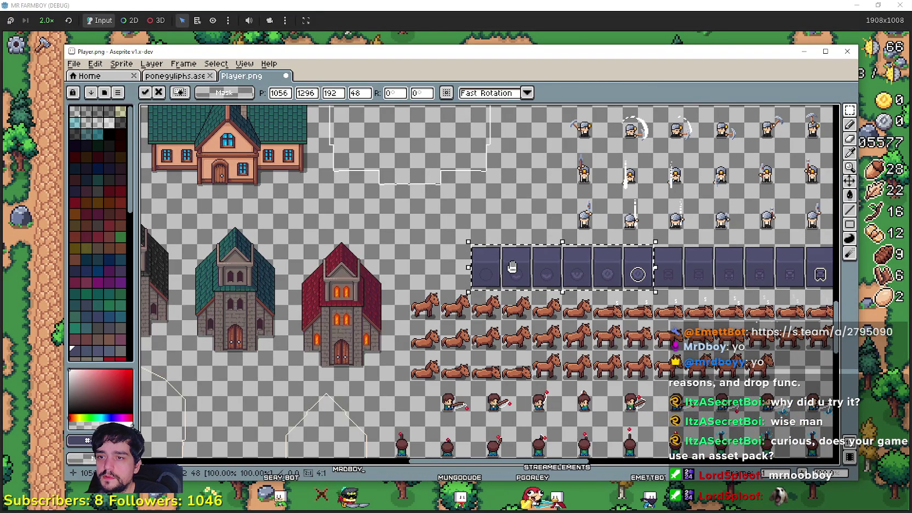